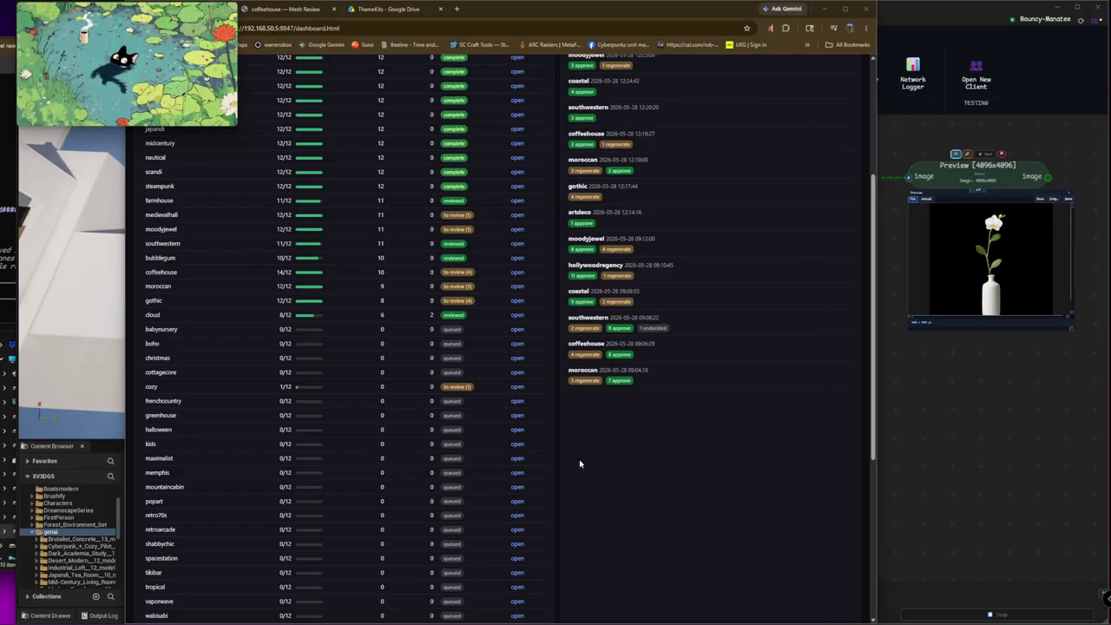
- Try the cozy scene's review link, close the resulting 404 page, and reload the dashboard
left_click(518, 388)
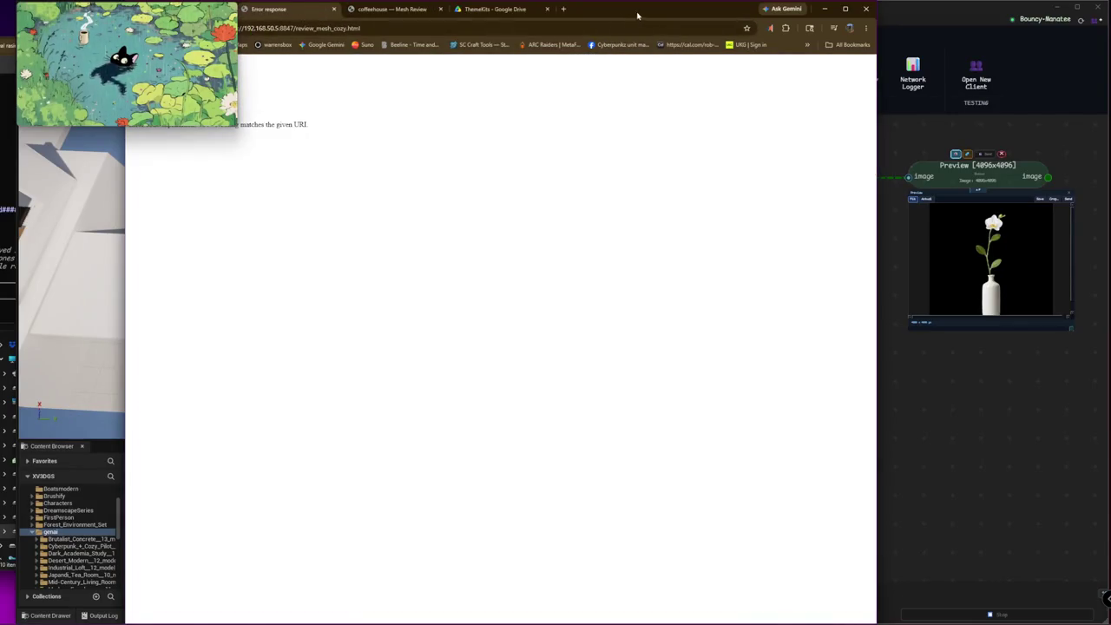
left_click_drag(637, 15, 782, 16)
middle_click(418, 10)
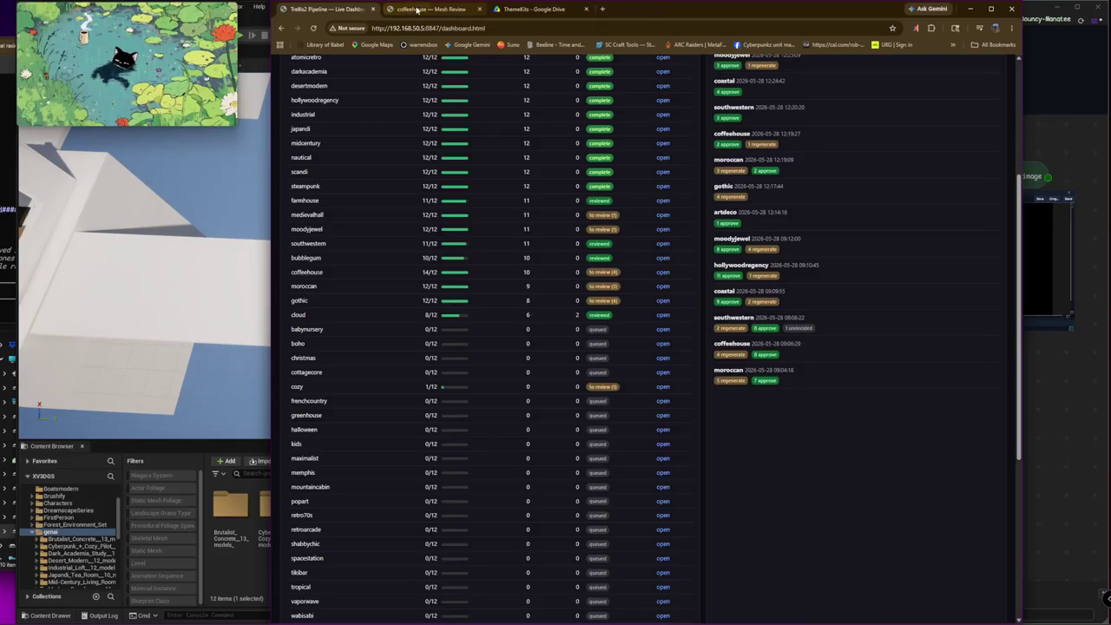
left_click(314, 28)
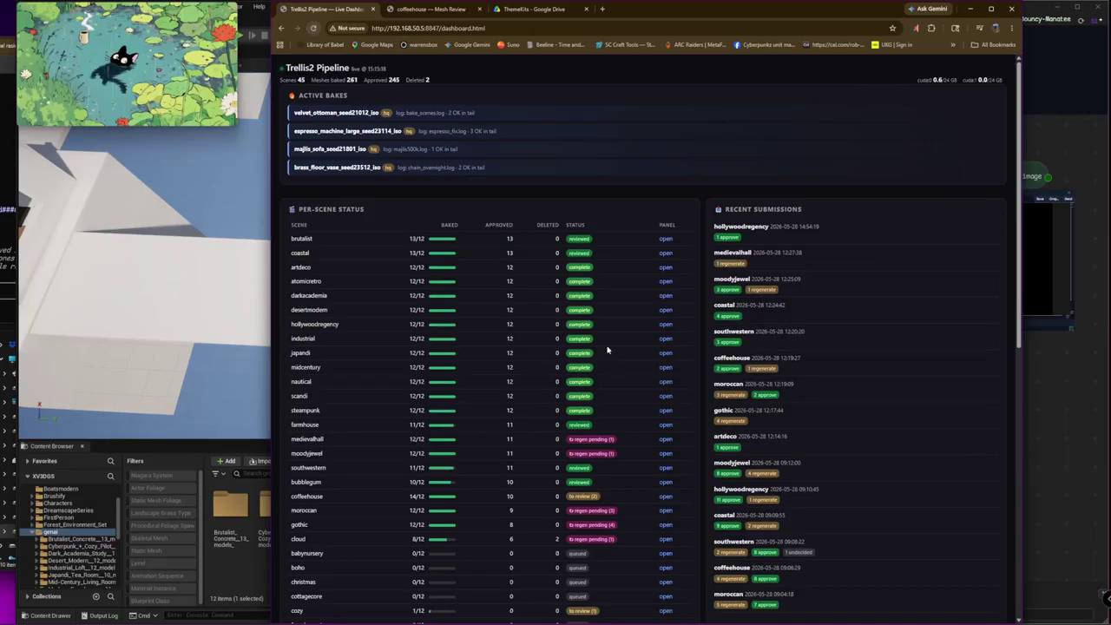
- Check the medievalhall mesh review, then open the coffeehouse scene's mesh review
left_click(666, 439)
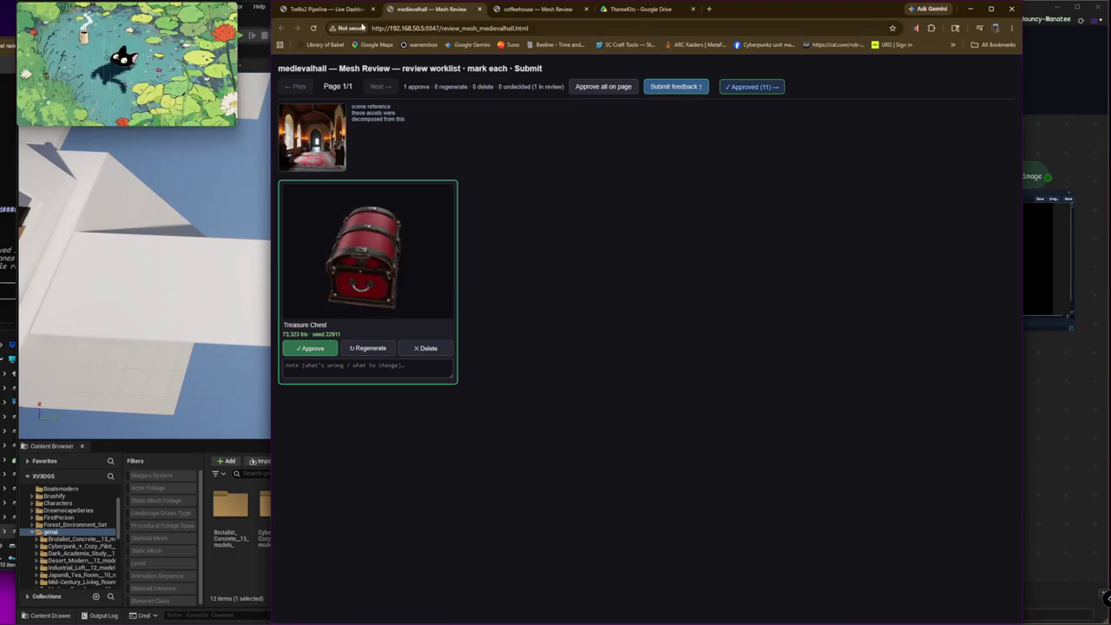
left_click(326, 9)
scroll(624, 363, "down", 1)
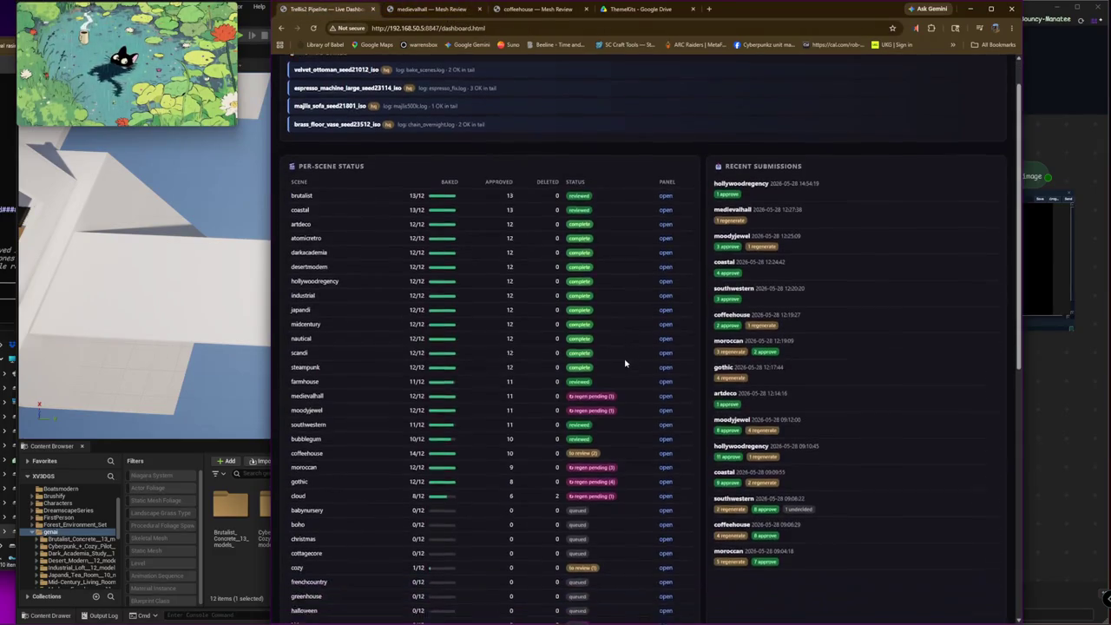
left_click(664, 451)
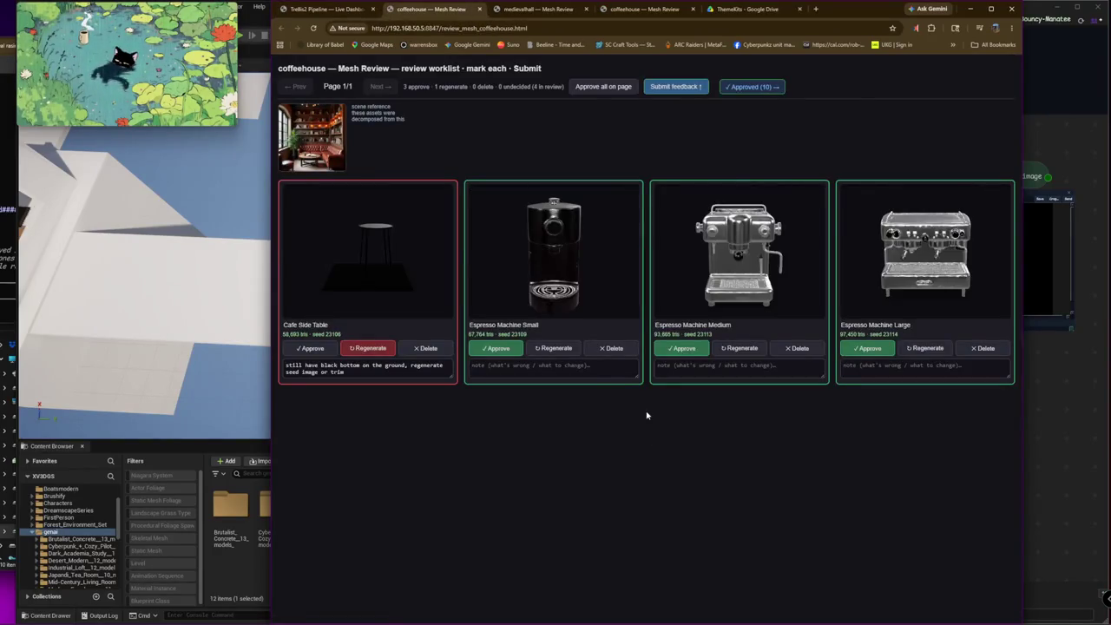
- Attempt the coffeehouse feedback submission, then return to the dashboard's per-scene status list
left_click(665, 90)
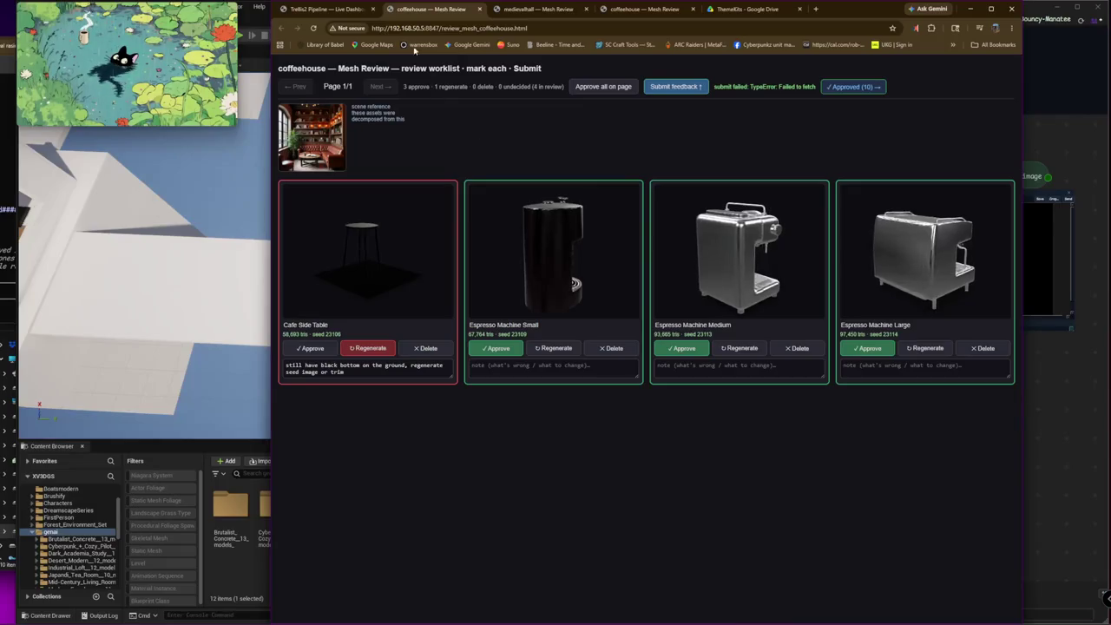
left_click(322, 9)
scroll(615, 352, "down", 2)
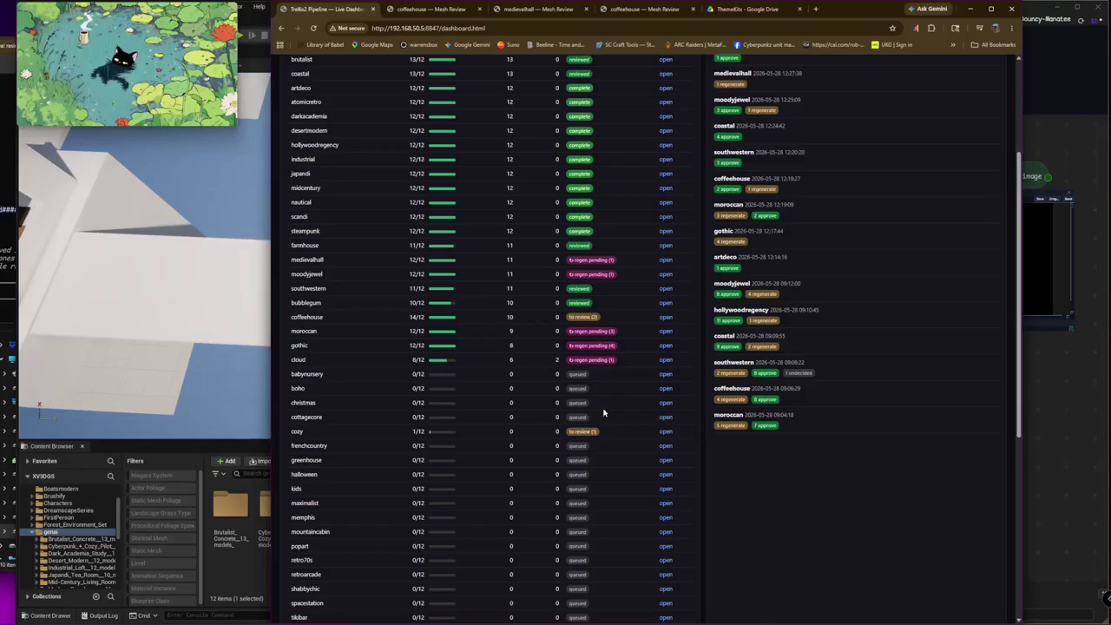
left_click(663, 432)
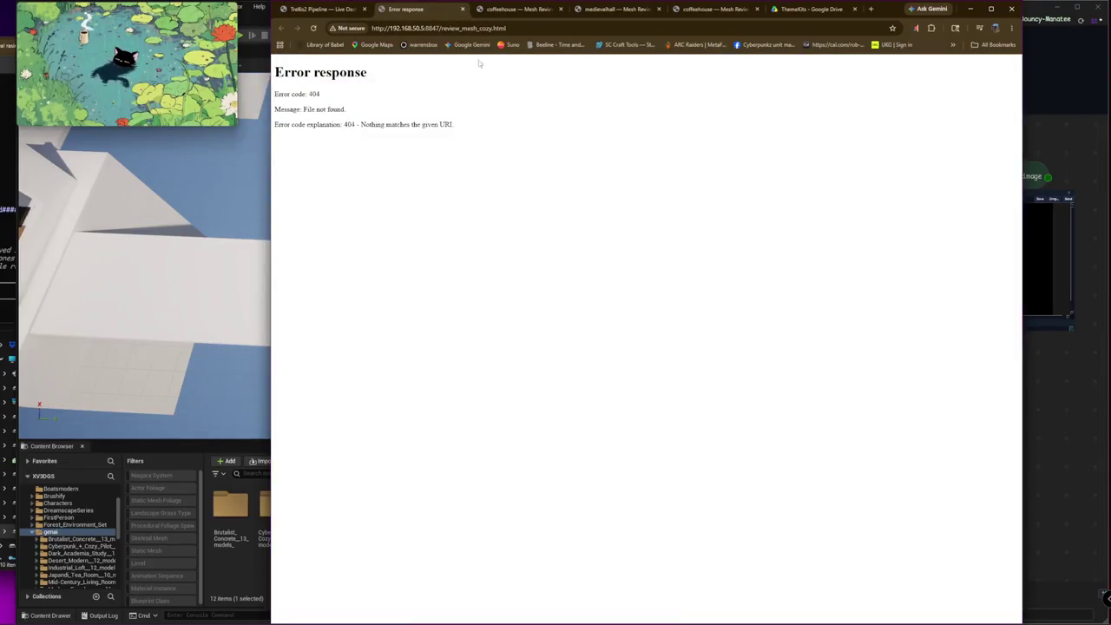
key("ctrl+w")
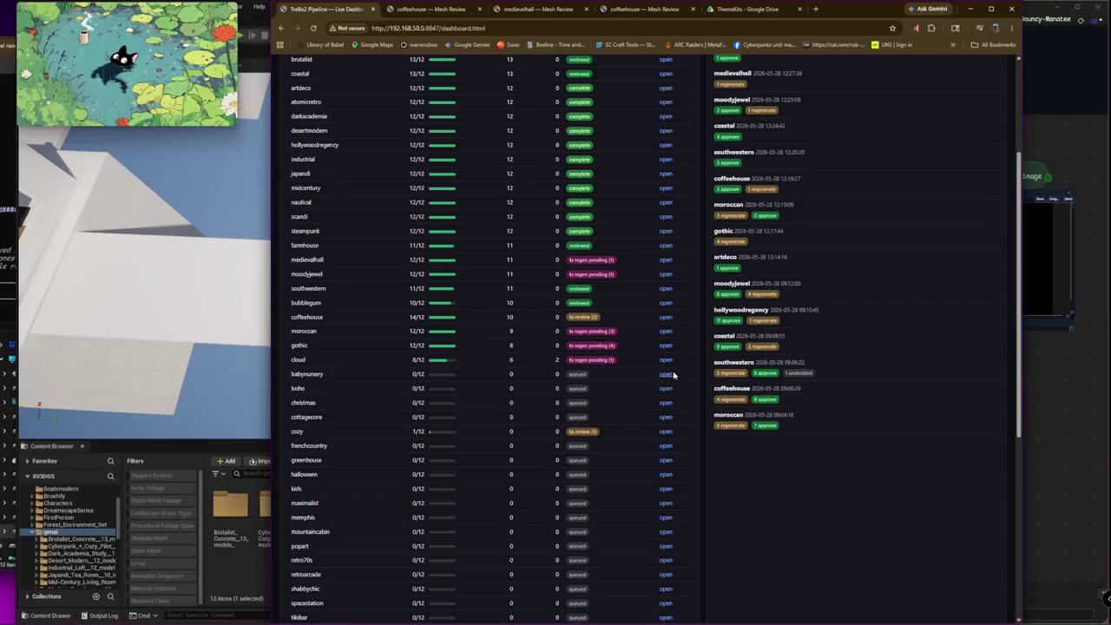
left_click(665, 375)
key("ctrl+w")
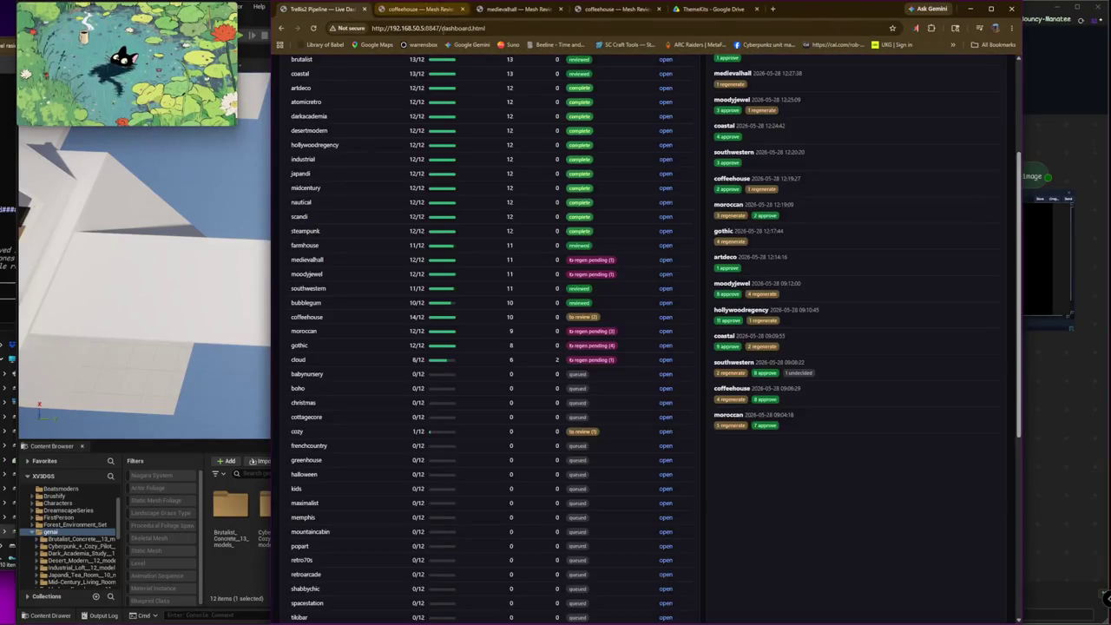
scroll(652, 186, "up", 1)
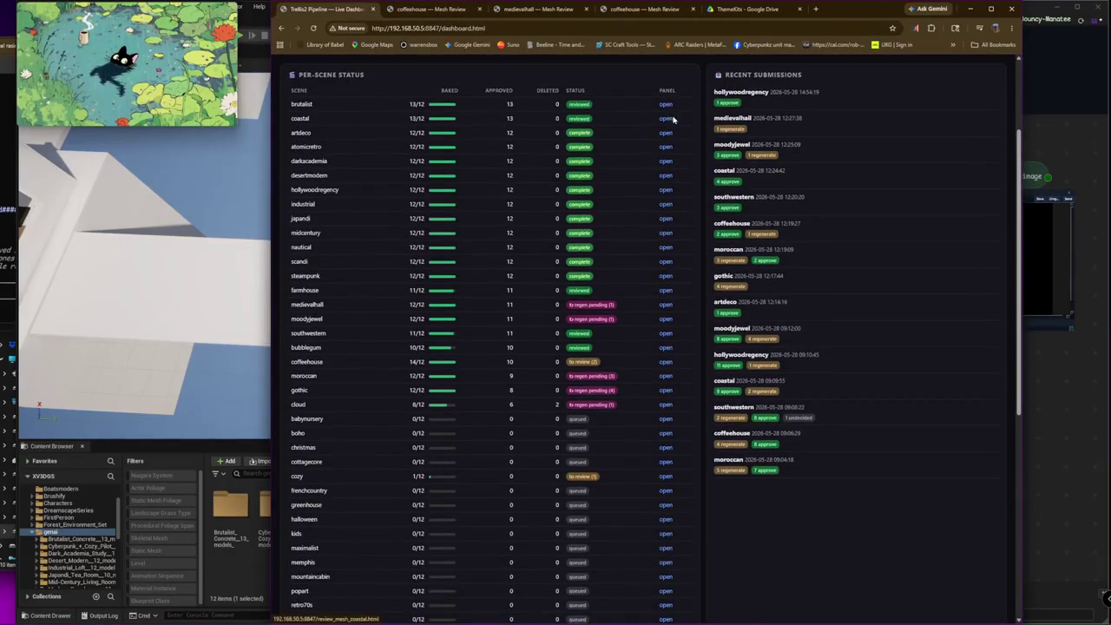
left_click(665, 105)
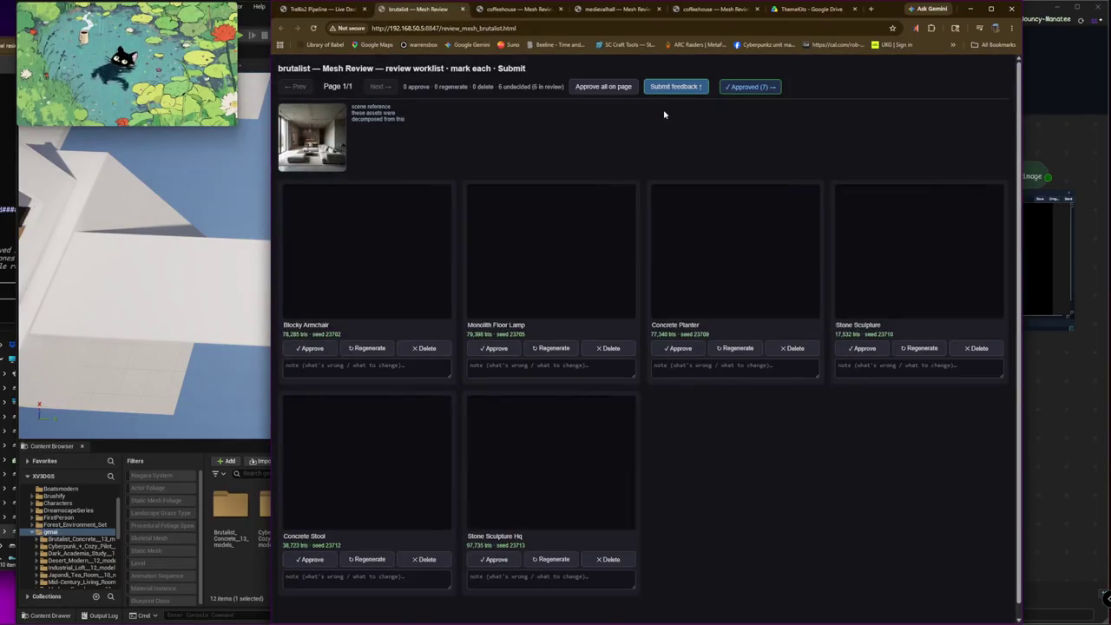
key("ctrl+w")
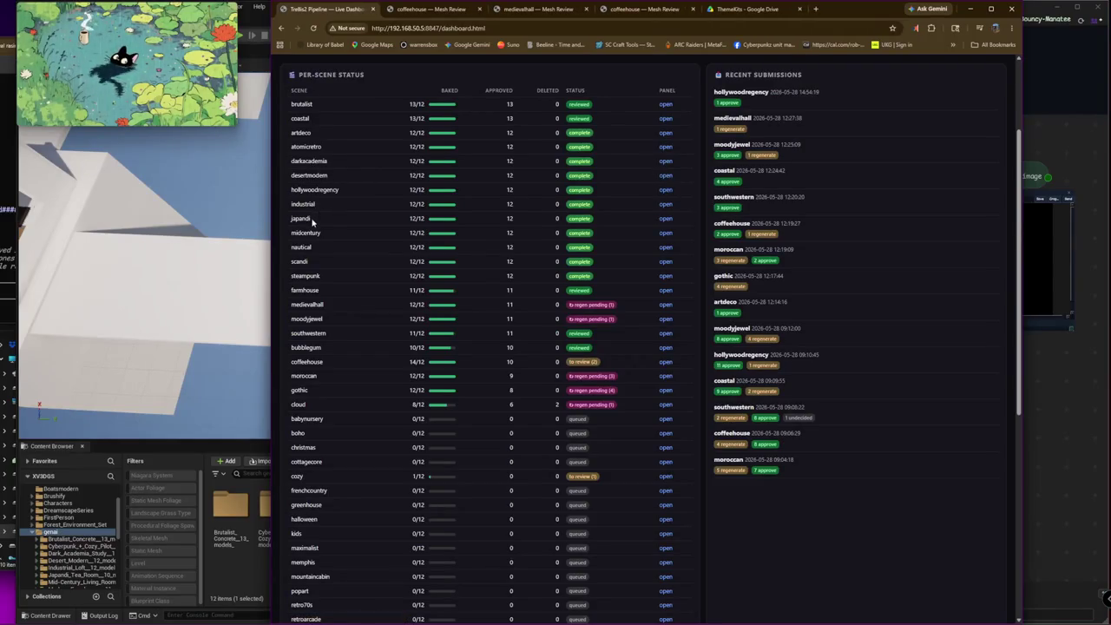
left_click(665, 220)
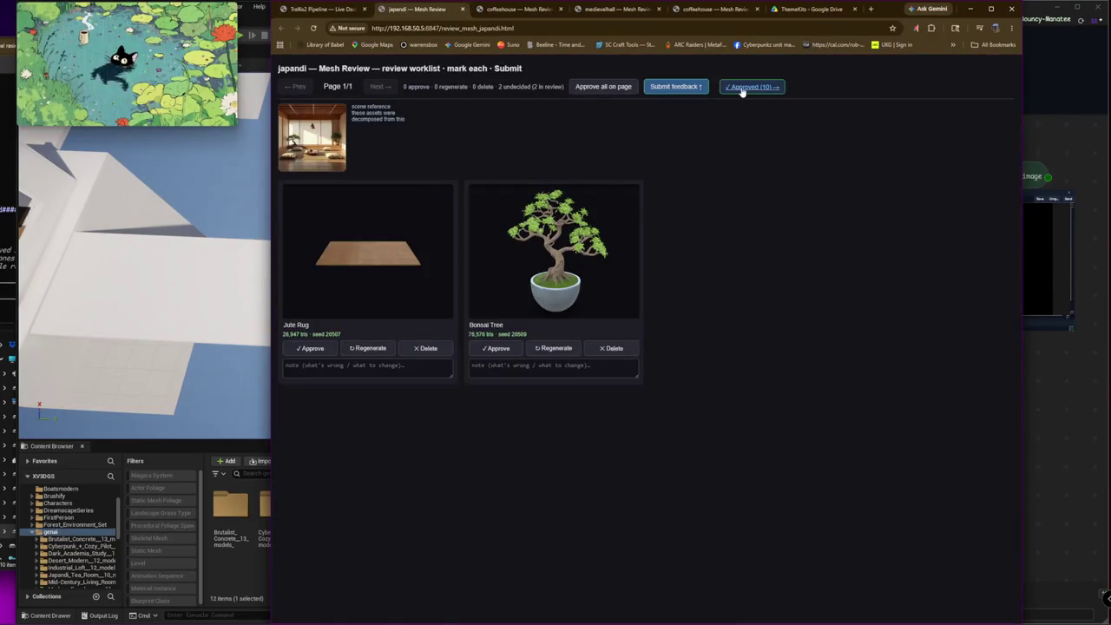
left_click(742, 90)
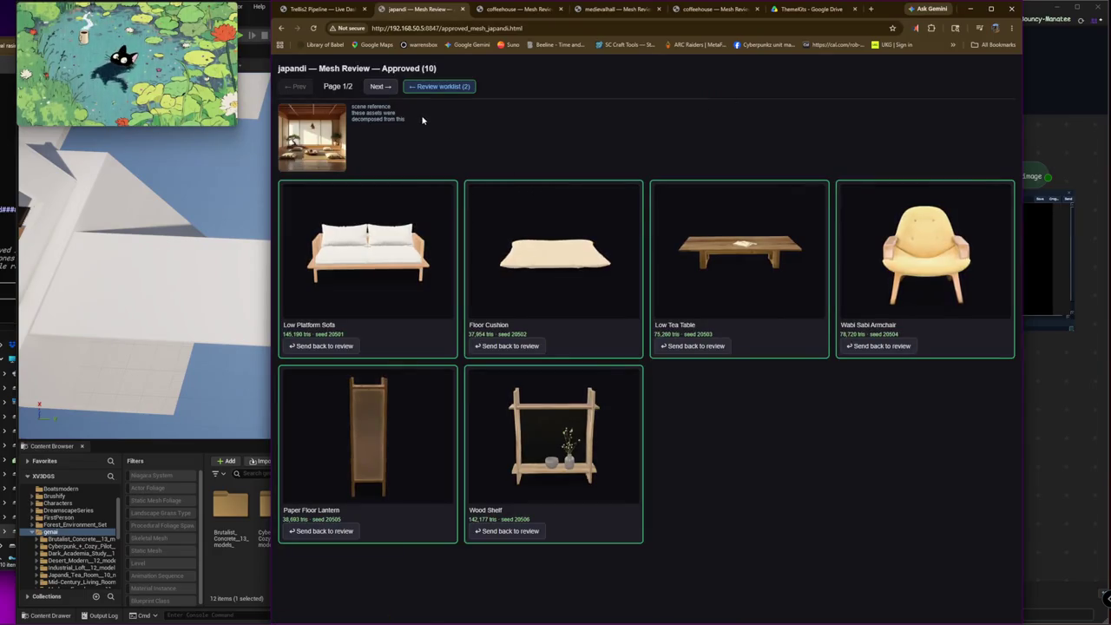
mouse_move(546, 433)
left_mouse_down()
mouse_move(503, 396)
mouse_move(449, 426)
left_mouse_up()
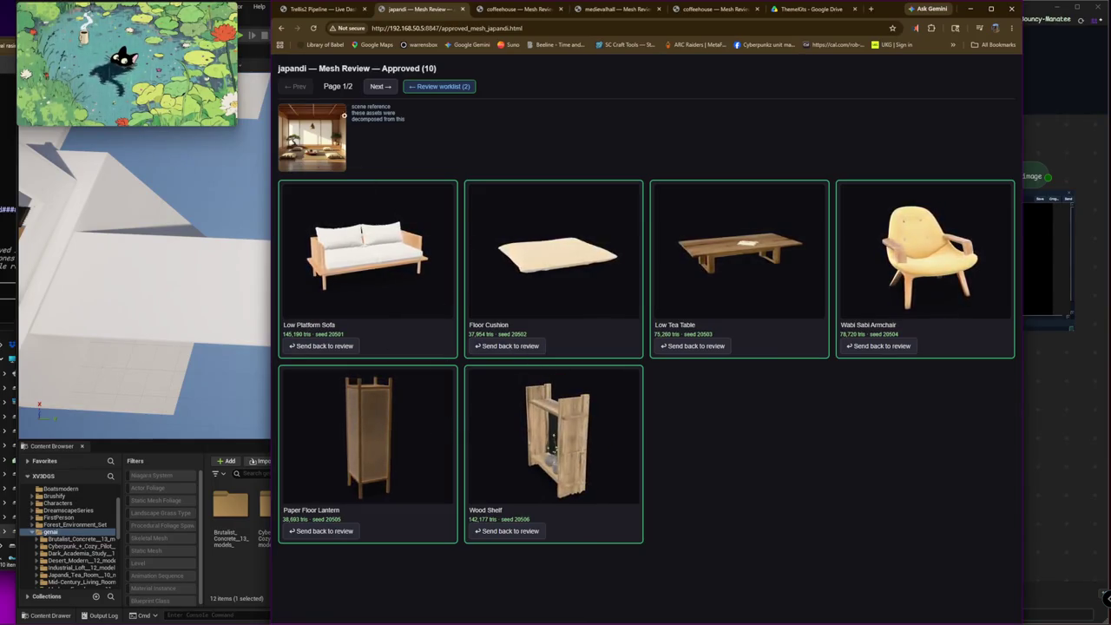
left_click(462, 9)
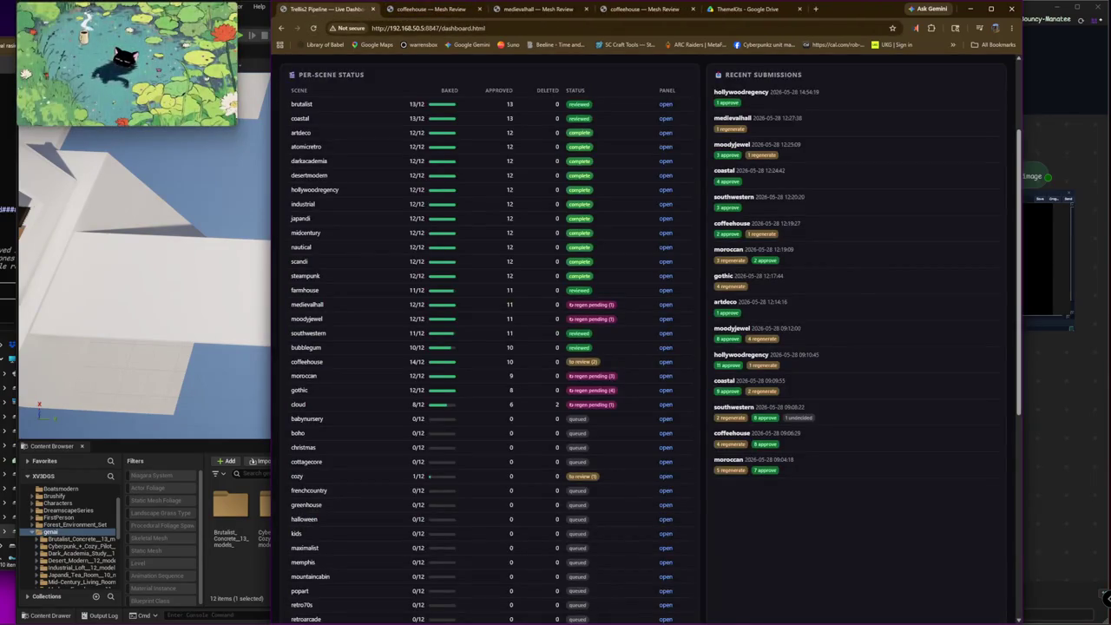
- Close the floating cat video and bring the pipeline dashboard browser to the front
left_click(103, 17)
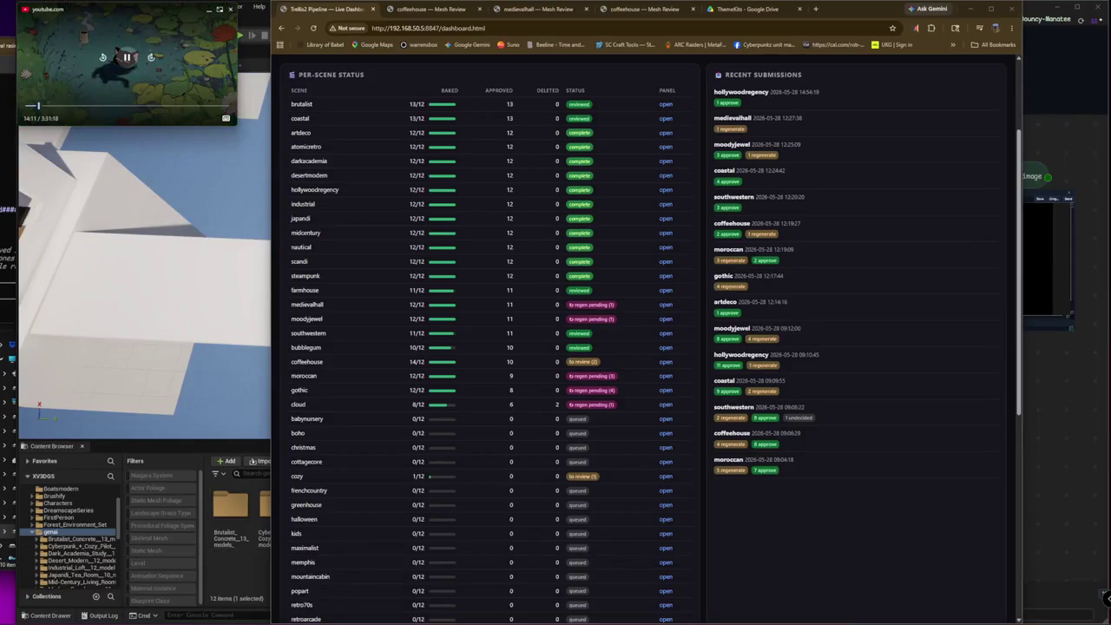
mouse_move(126, 63)
left_click(230, 11)
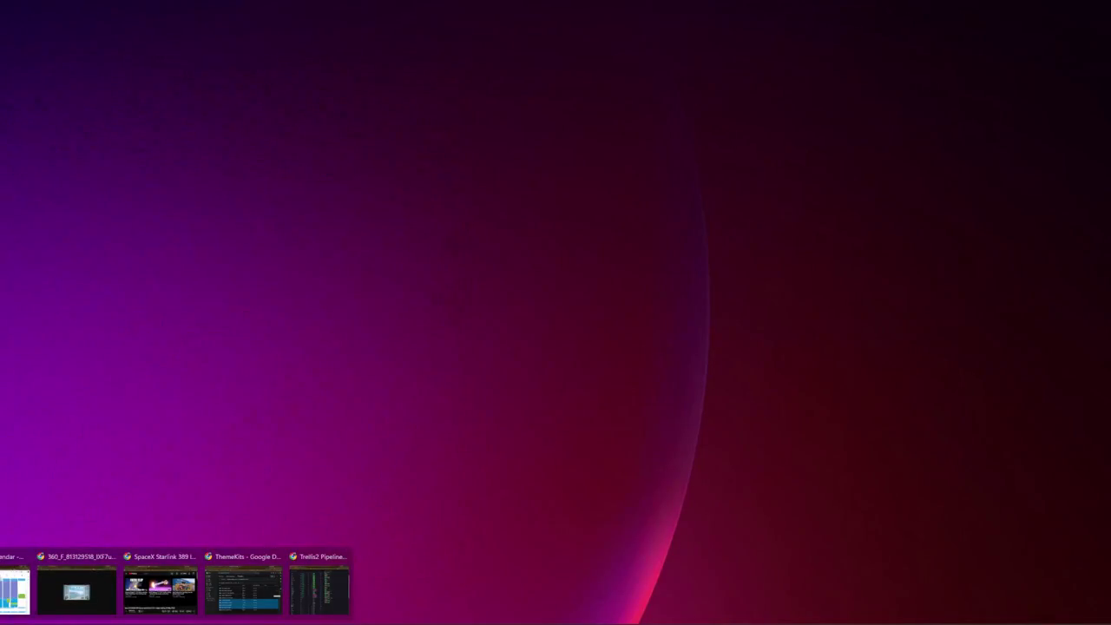
left_click(319, 590)
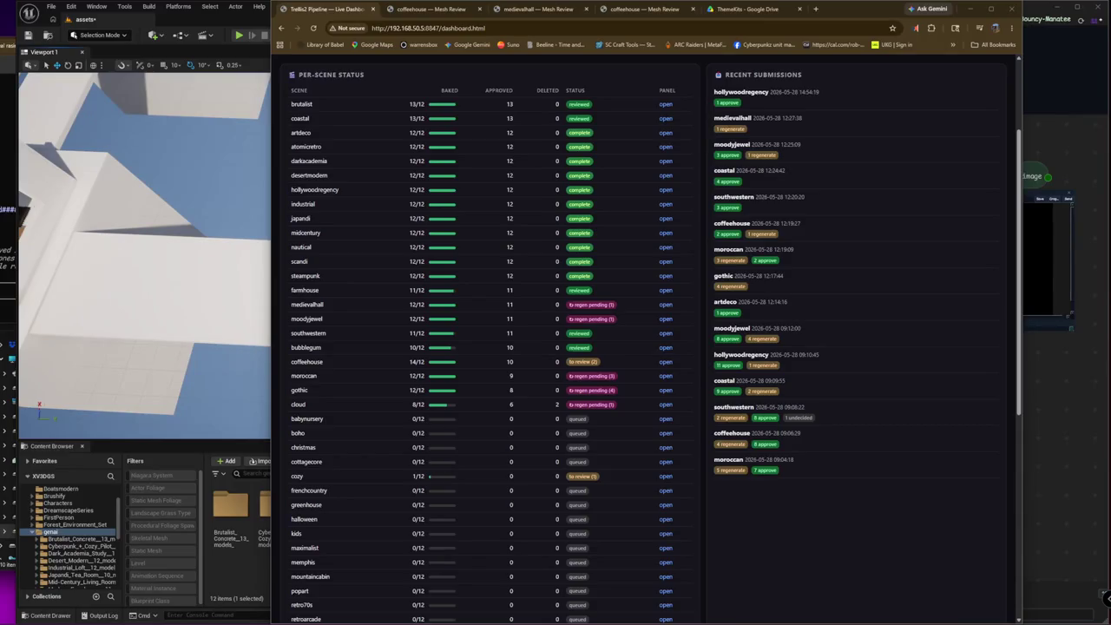
- Bring Unreal Editor forward, then switch the browser to the ThemeKits Google Drive folder
left_click(88, 290)
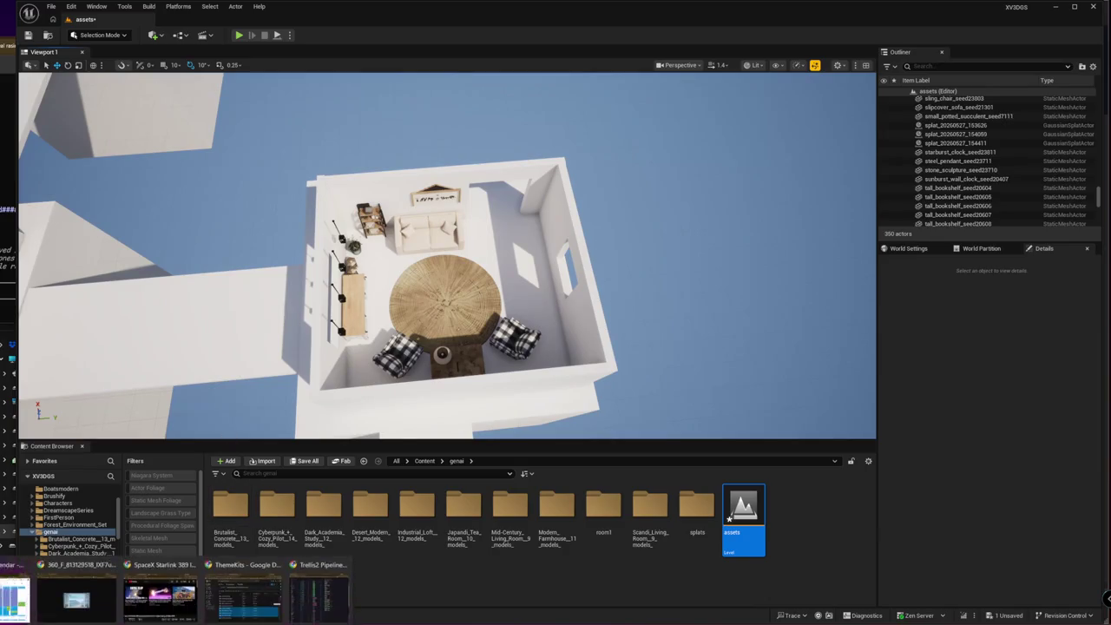
left_click(319, 583)
left_click(755, 8)
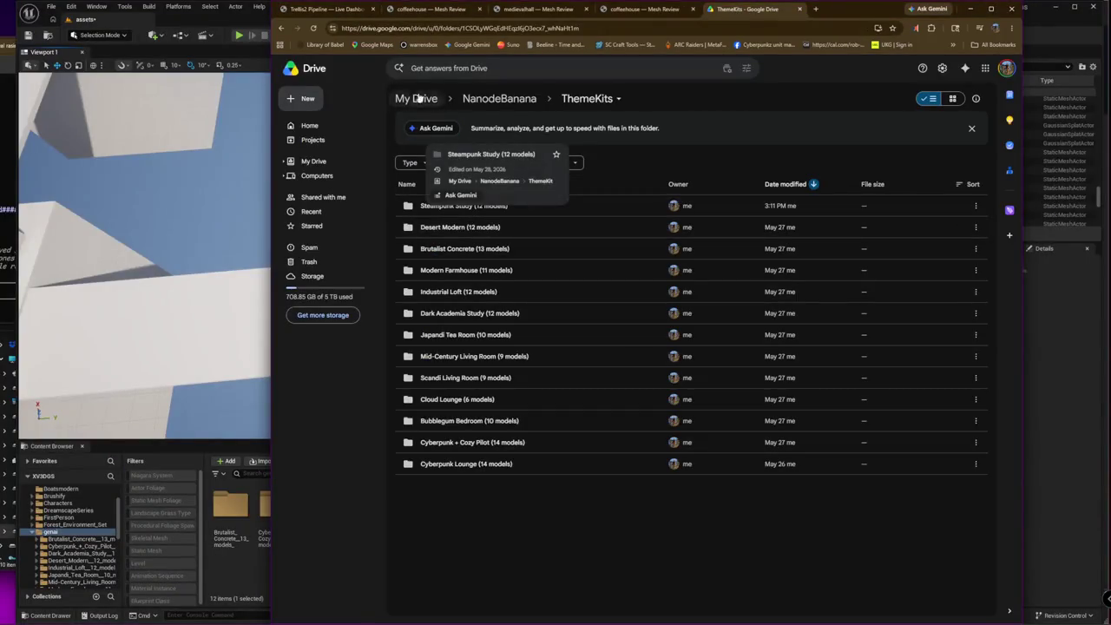
- Reload the ThemeKits folder, peek into Steampunk Study (12 models), and go back
left_click(313, 28)
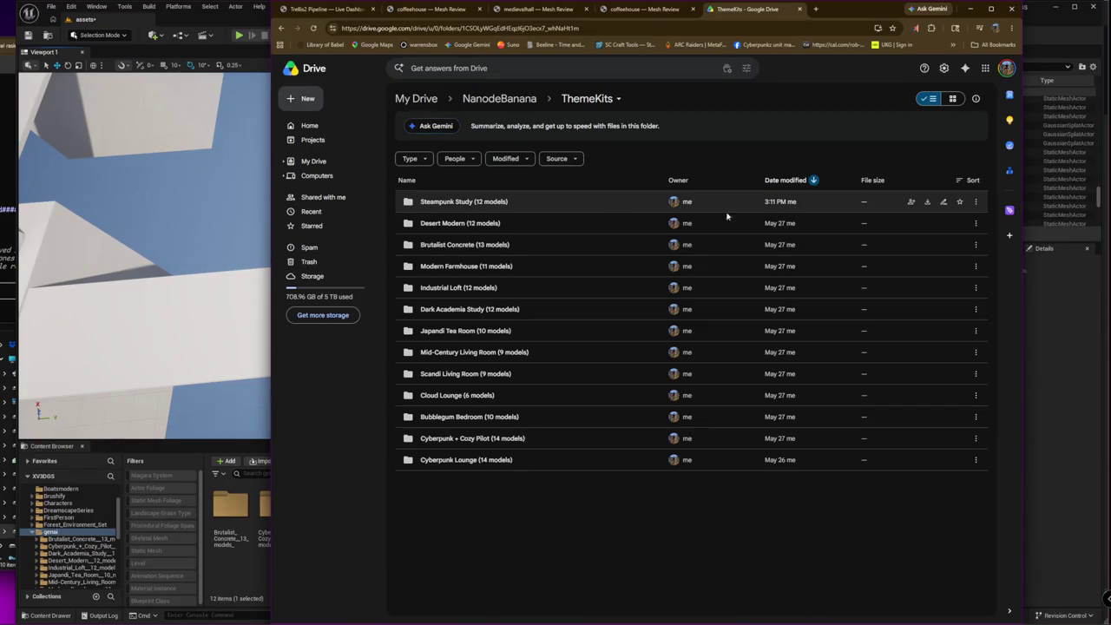
double_click(548, 205)
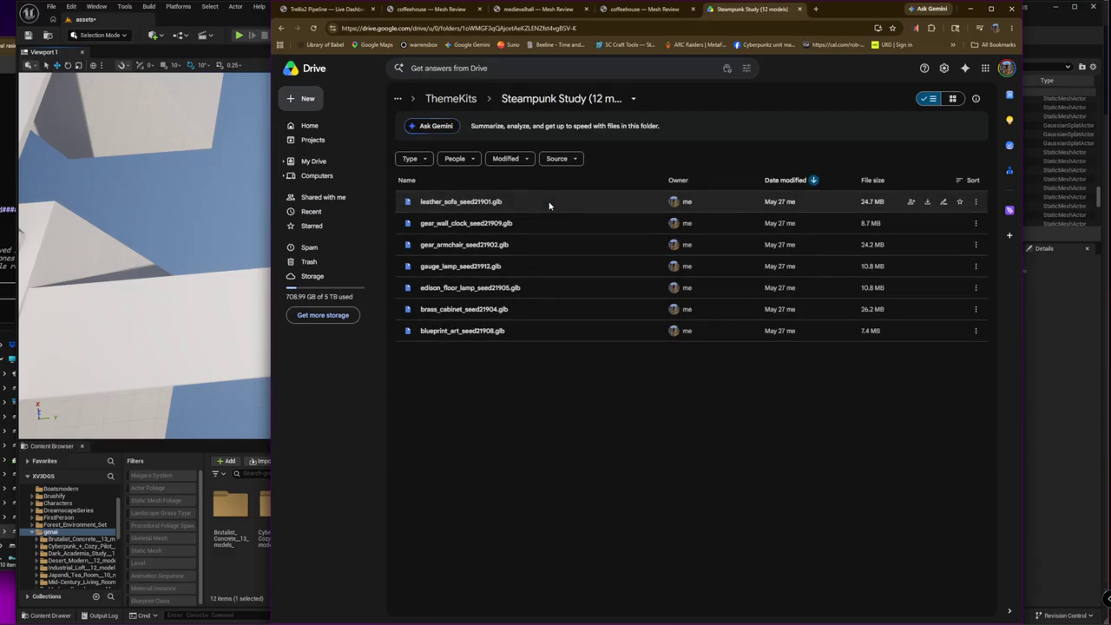
key("alt+Left")
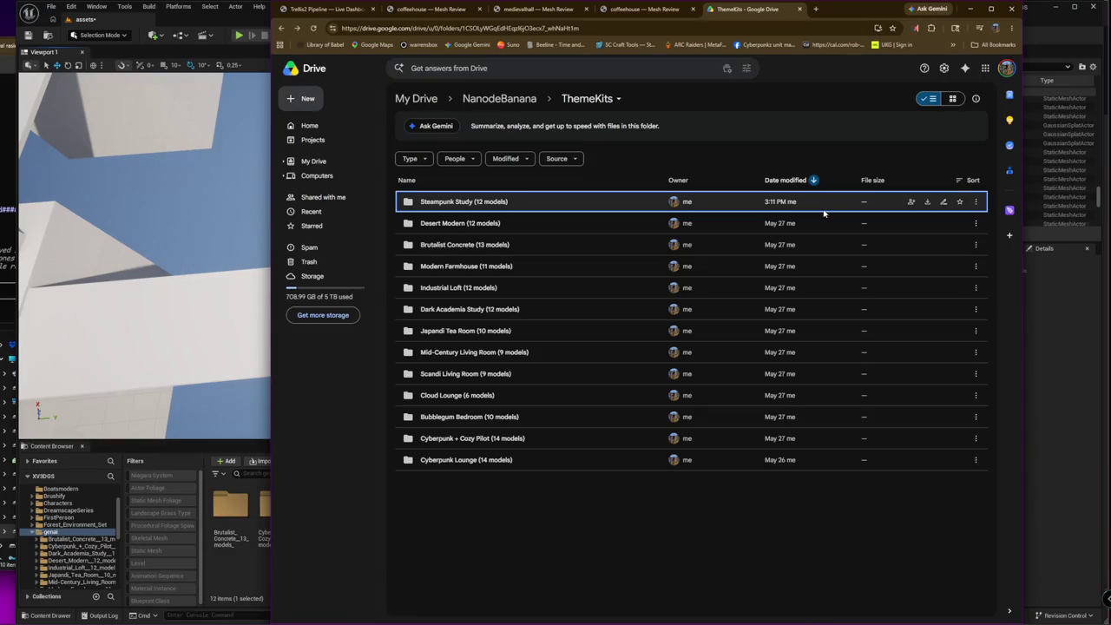
- Navigate up to My Drive and back into NanodeBanana/ThemeKits, then return to the coffeehouse review
left_click(497, 100)
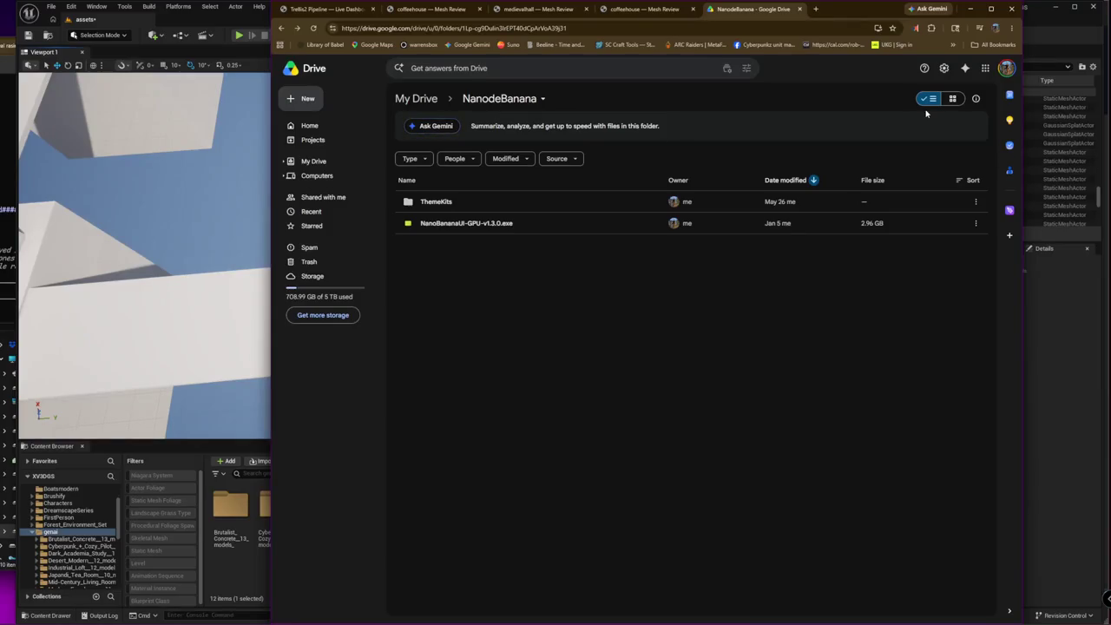
left_click(415, 99)
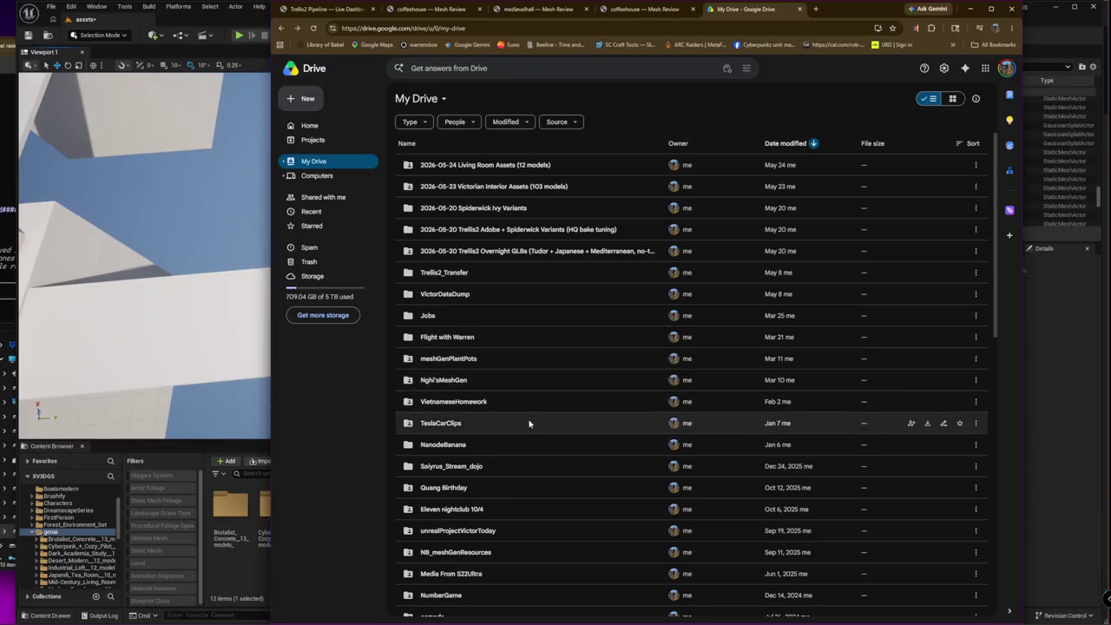
double_click(530, 445)
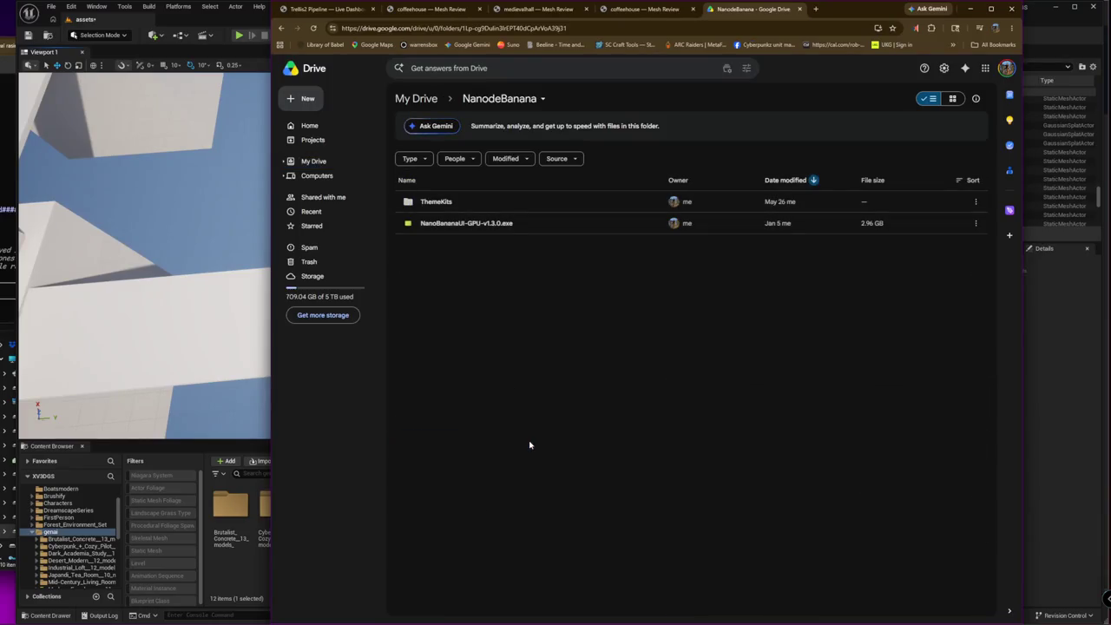
double_click(500, 200)
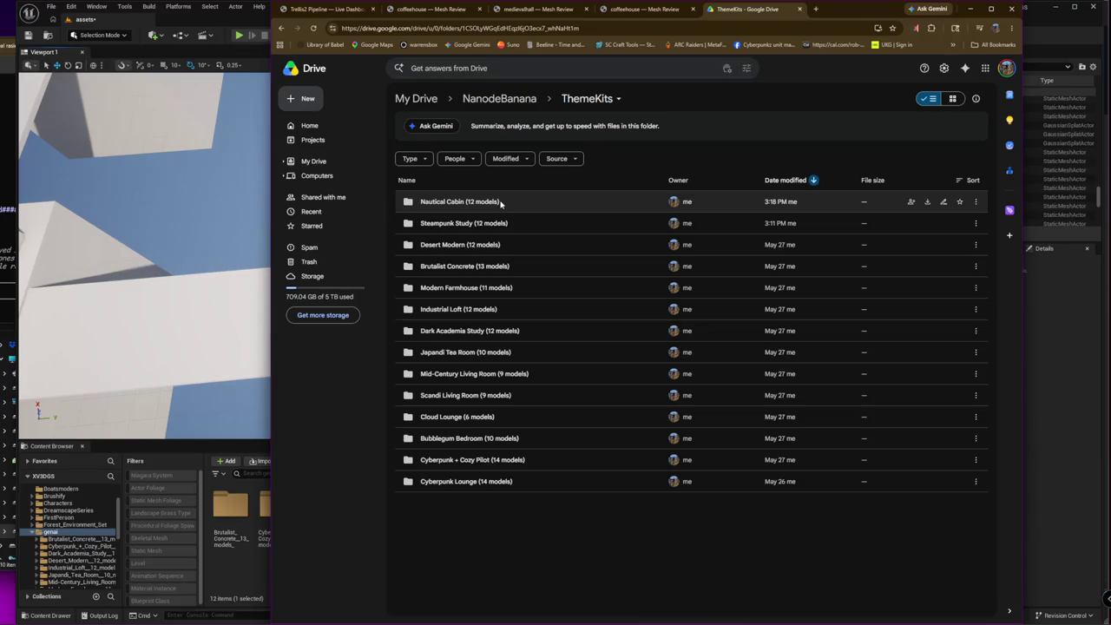
left_click(620, 9)
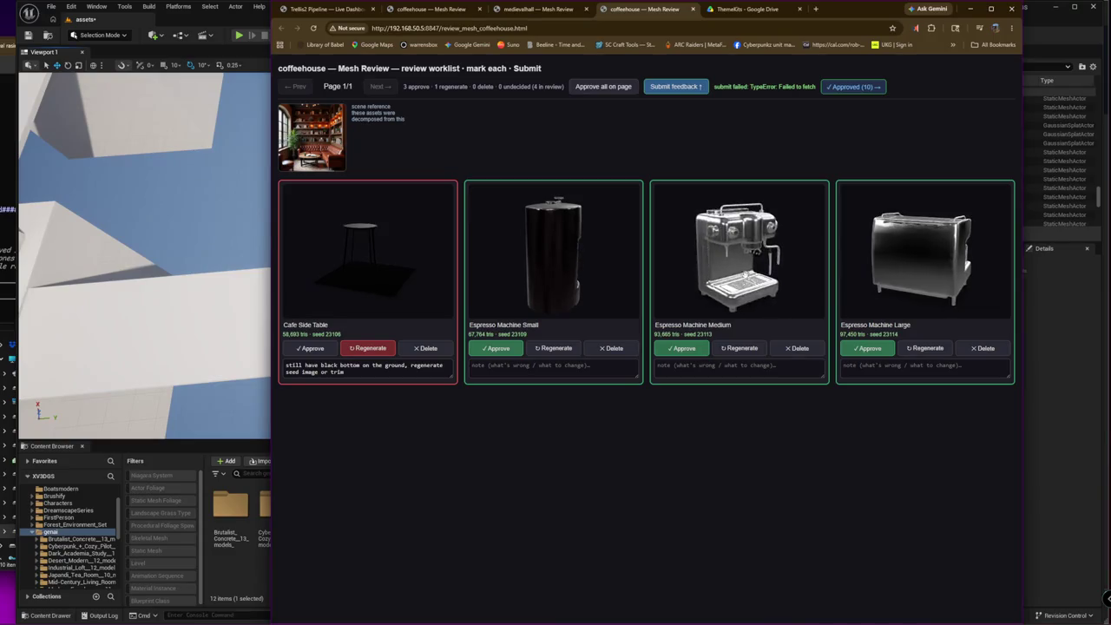
scroll(779, 265, "up", 5)
scroll(779, 264, "down", 5)
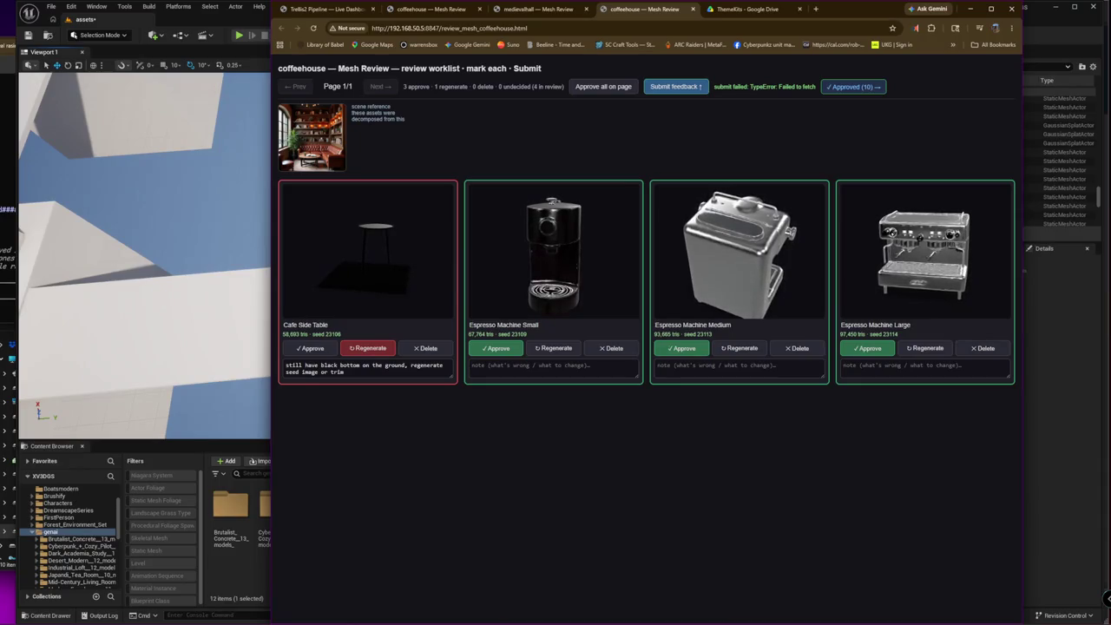
- Switch to the Trellis2 live dashboard and scroll down to the Chat with Claude panel
left_click(321, 9)
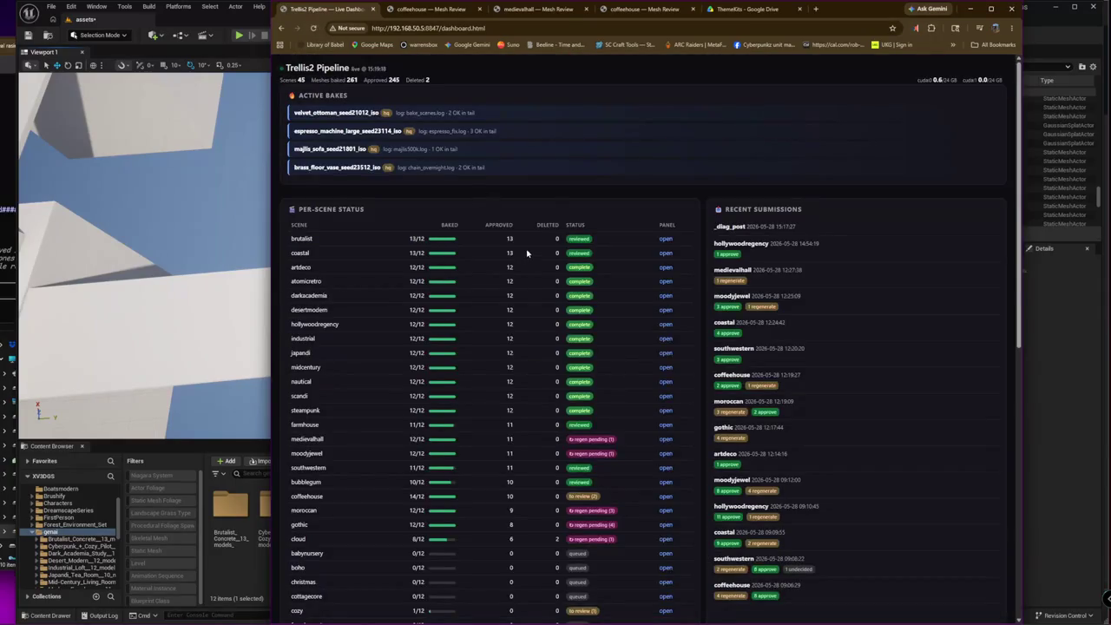
scroll(621, 445, "down", 1)
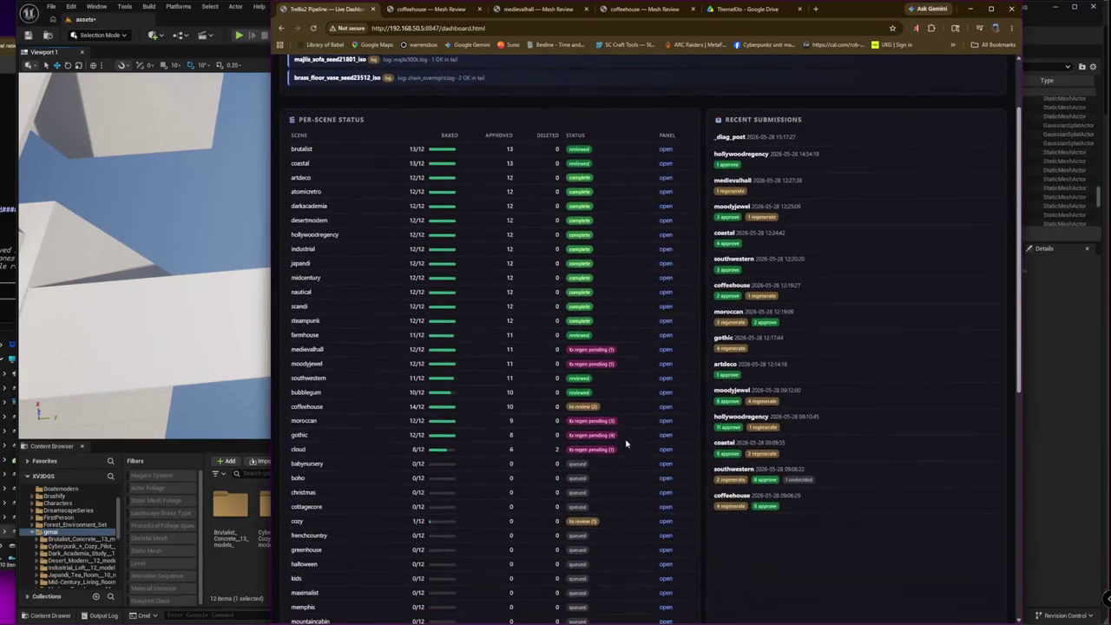
scroll(642, 442, "down", 5)
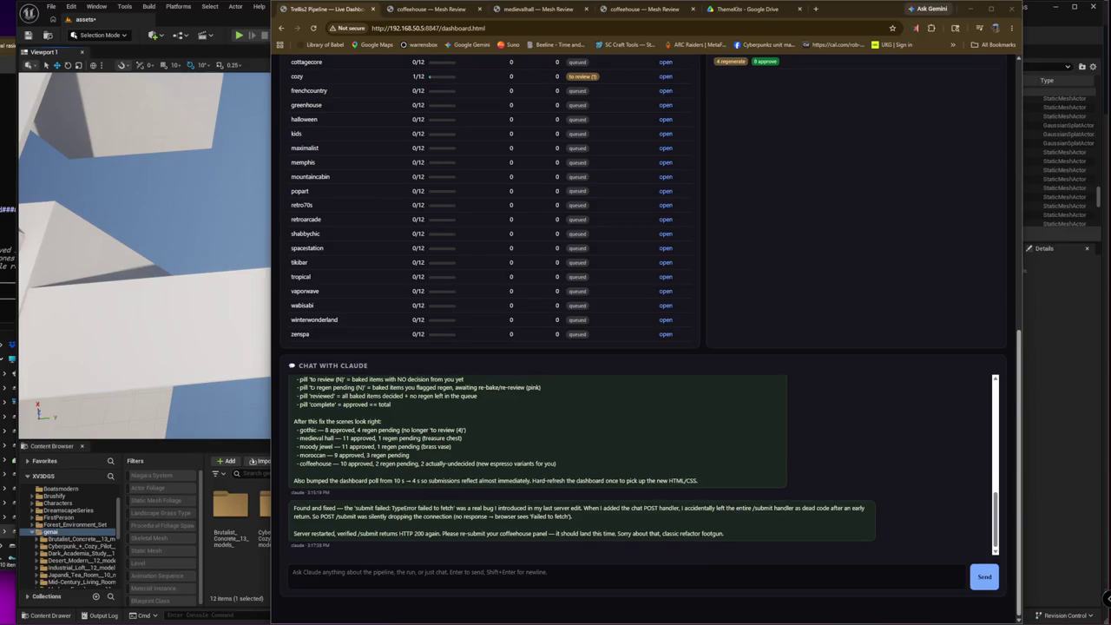
- Bring up Nanode and pan the graph toward the Trellis2 node, dismissing the node search
key("alt+Tab")
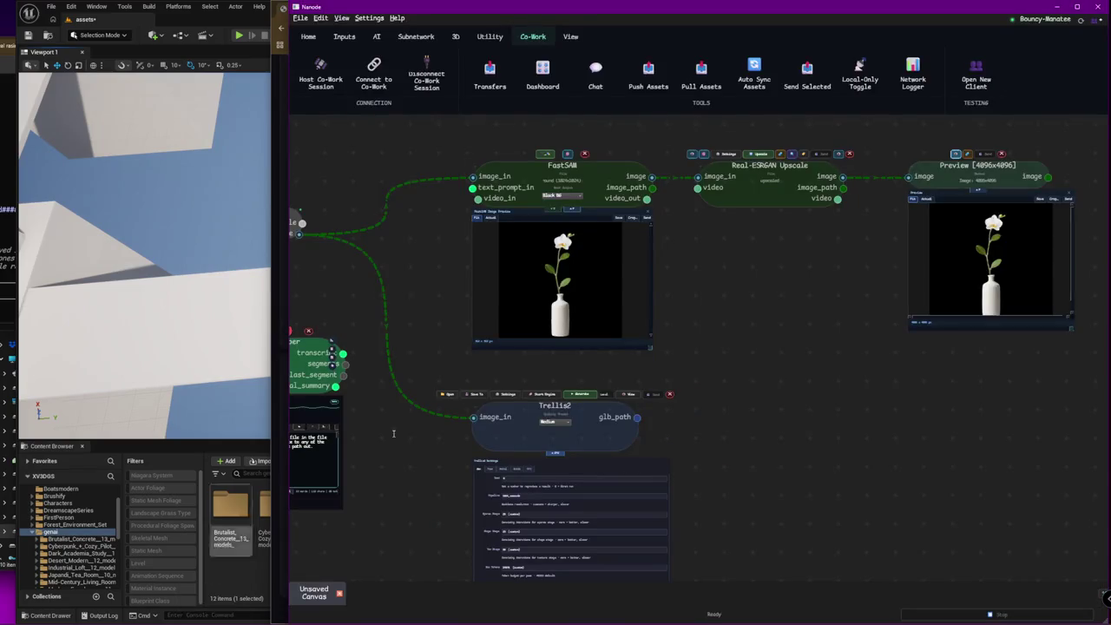
key("alt+Tab")
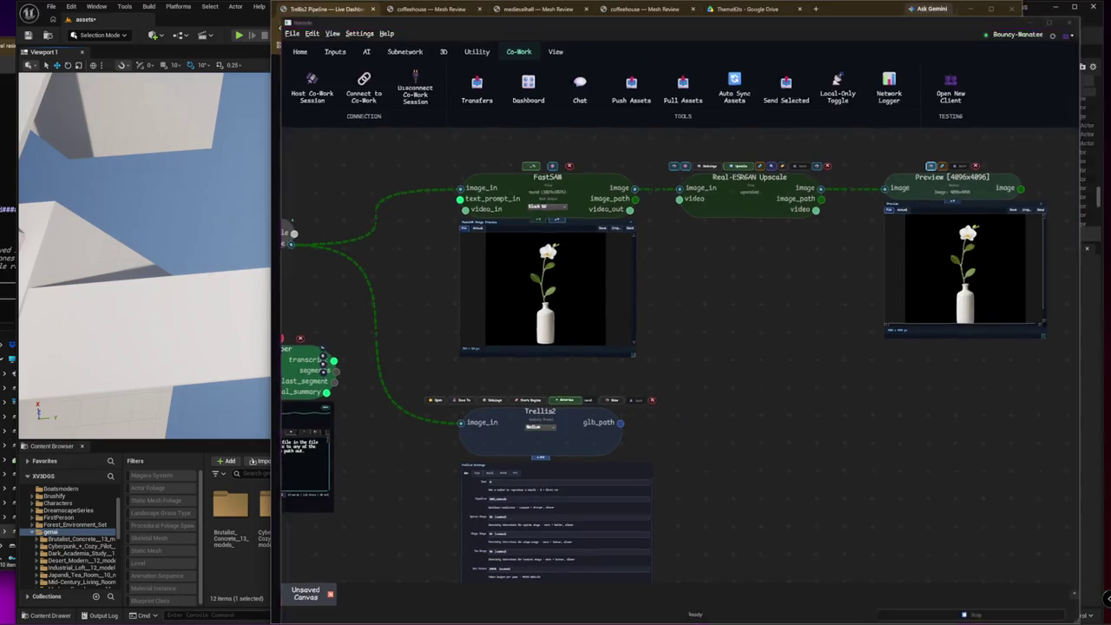
key("alt+Tab")
middle_click_drag(727, 433, 988, 294)
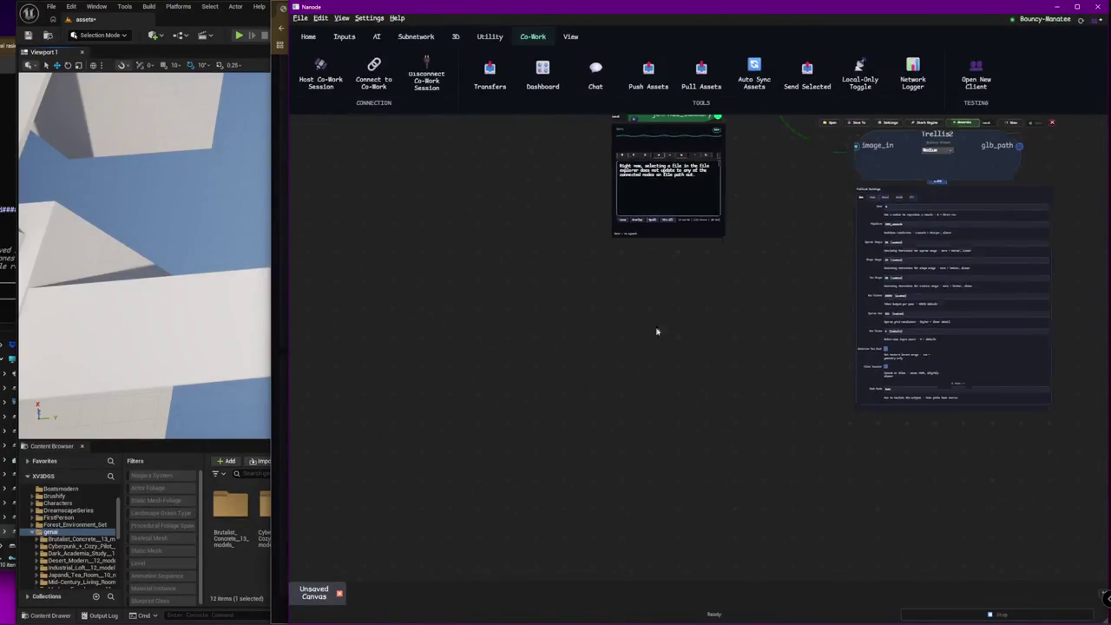
double_click(583, 370)
left_click(518, 367)
- In Unreal, select the furnished room's first walls, including the back wall and TV-stand wall
key("alt+Tab")
right_click_drag(446, 256, 521, 278)
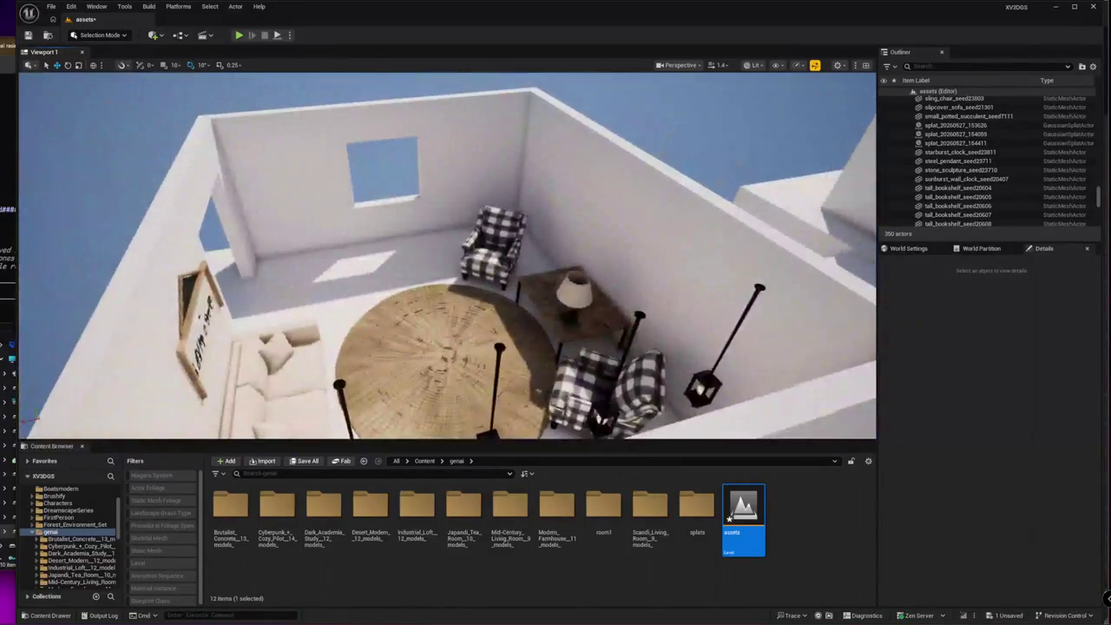
left_click(303, 190)
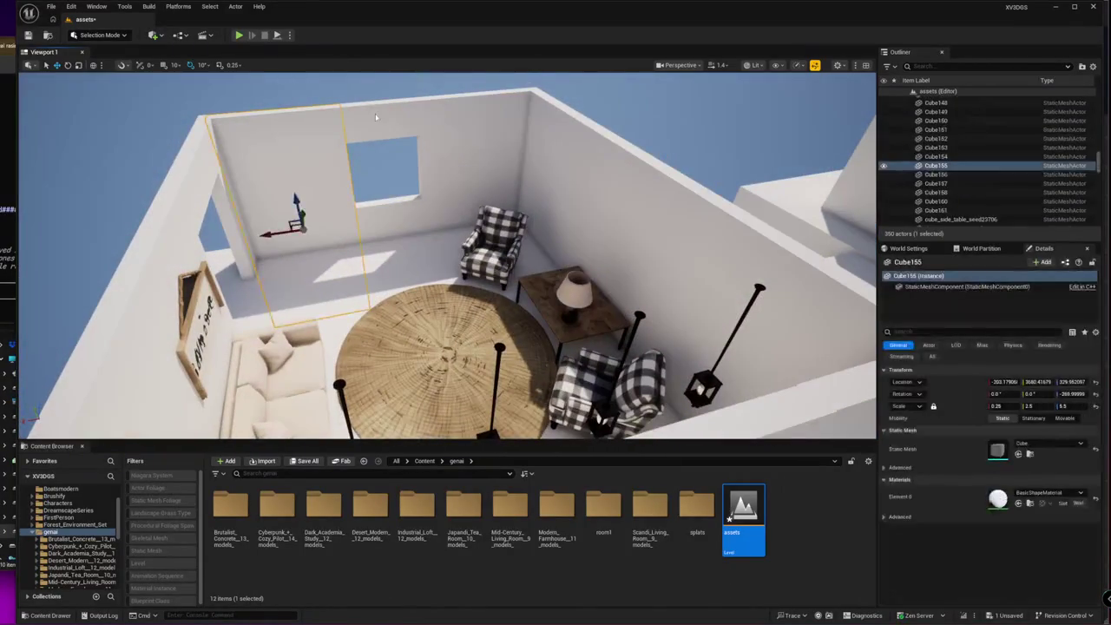
left_click(373, 104, "ctrl")
left_click(411, 177, "ctrl")
left_click(489, 185, "ctrl")
right_click_drag(447, 256, 520, 260)
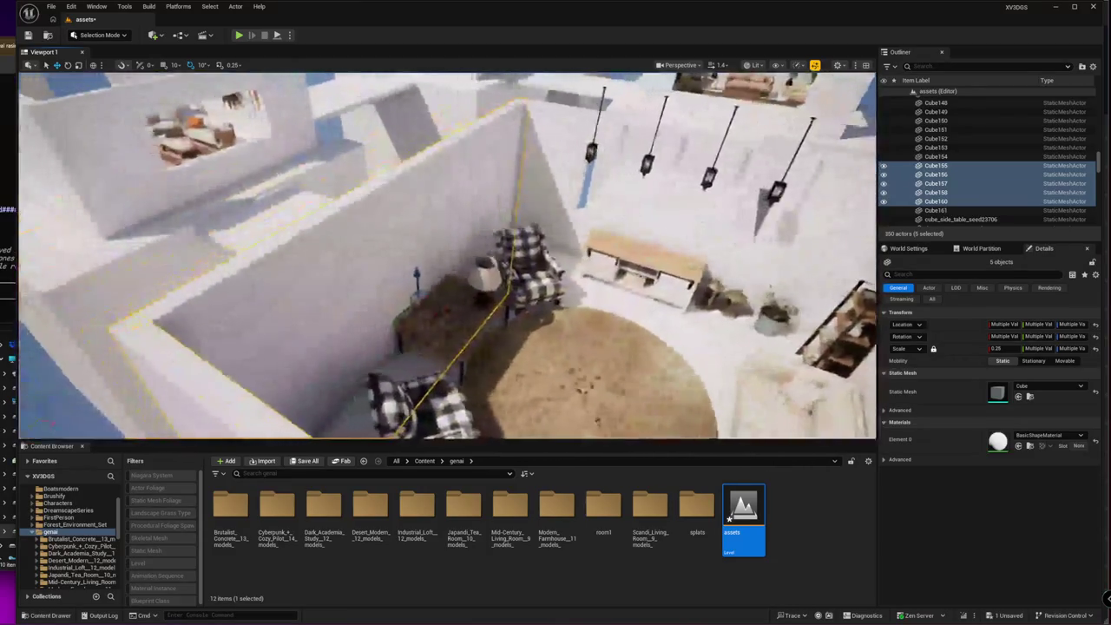
left_click(529, 251, "ctrl")
left_click(555, 208, "ctrl")
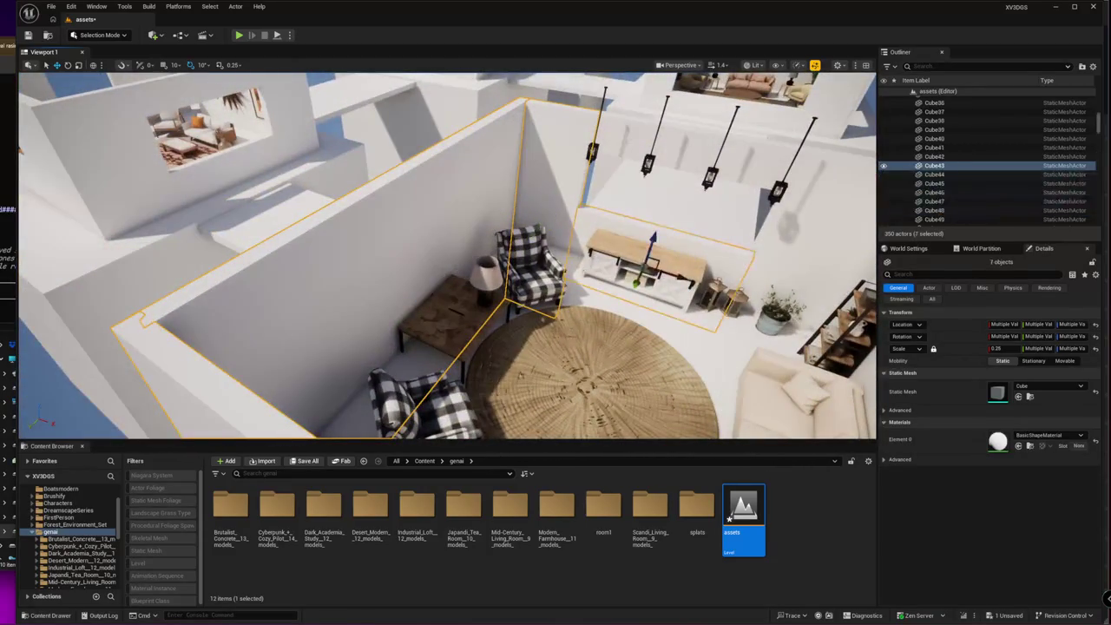
left_click(685, 130, "ctrl")
- Add the remaining walls and the room's floor to the selection
right_click_drag(447, 256, 521, 260)
mouse_move(447, 256)
right_mouse_down()
mouse_move(538, 252)
mouse_move(405, 289)
mouse_move(361, 87)
right_mouse_up()
left_click(356, 191, "ctrl")
left_click(458, 257, "ctrl")
left_click(406, 288, "ctrl")
left_click(108, 290, "ctrl")
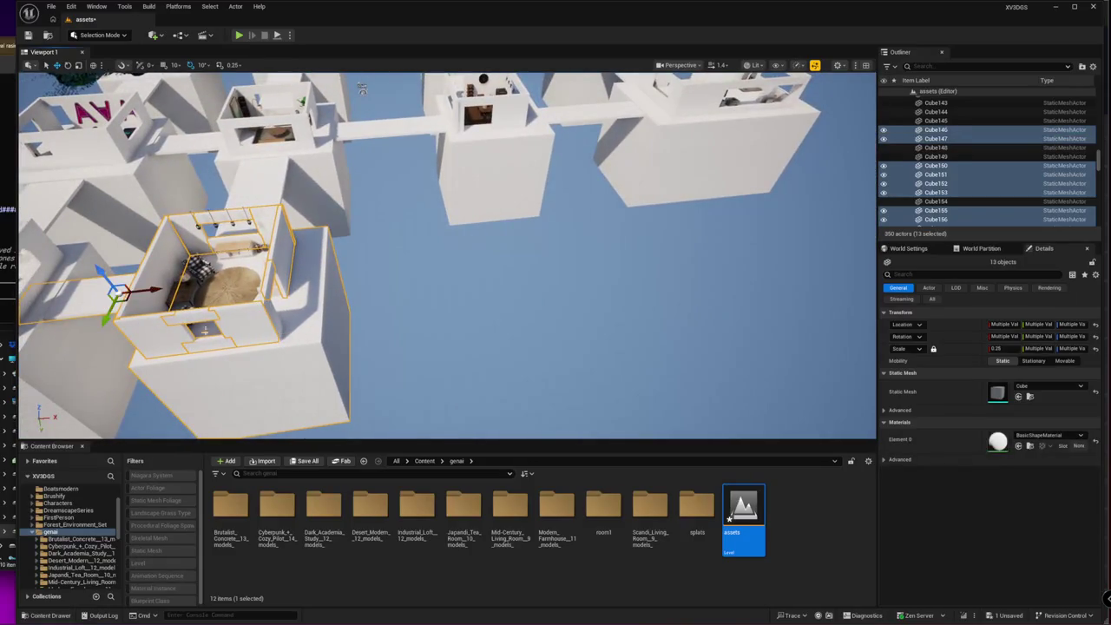
- Alt-drag the room shell to the right to duplicate it and frame the copy
left_click_drag(111, 298, 438, 295, "alt")
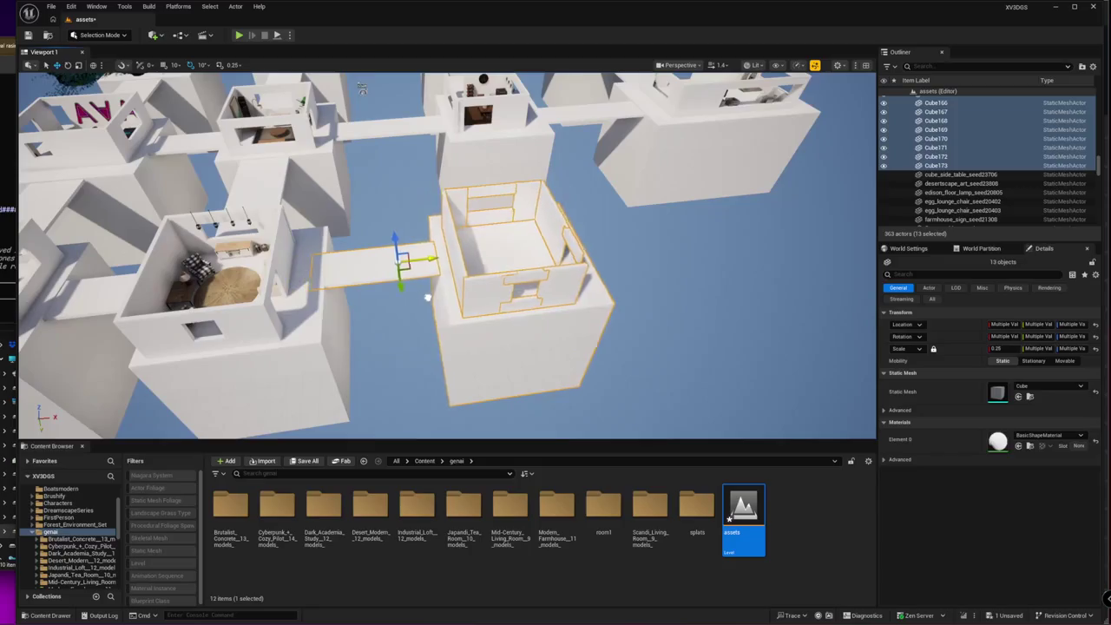
key("f")
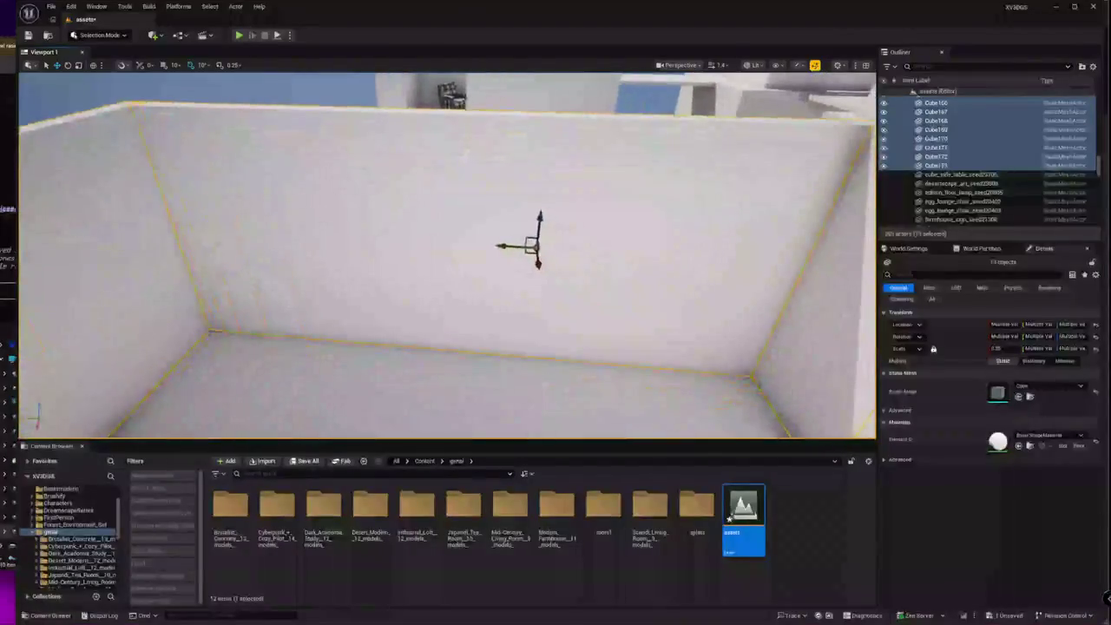
left_click(512, 590)
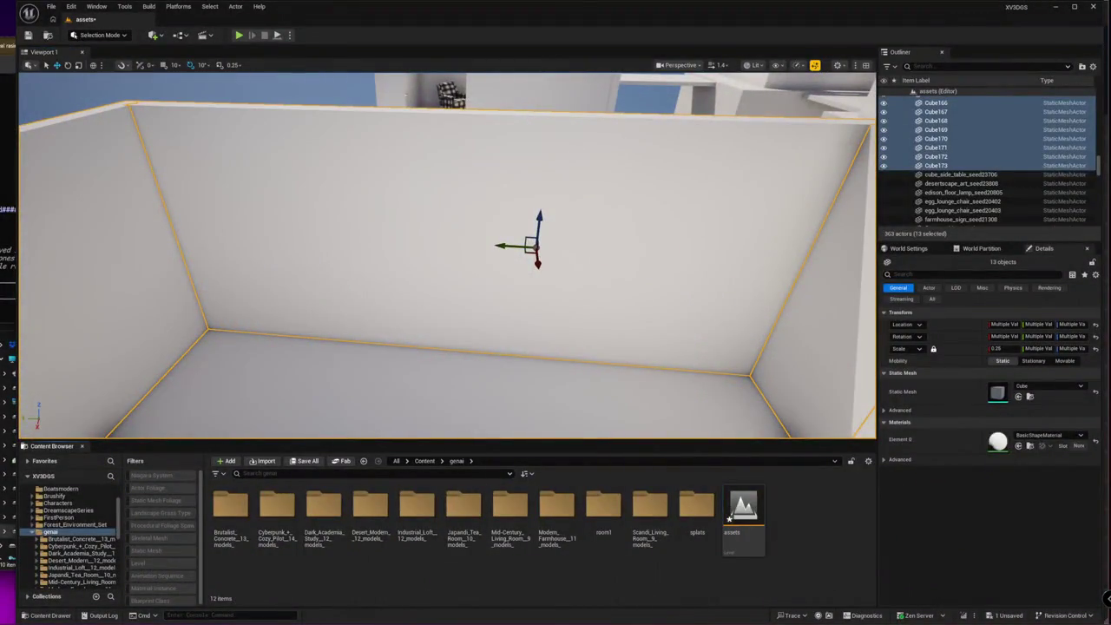
- Bring Chrome back to the ThemeKits Drive folder and refresh it to show Nautical Cabin
left_click(325, 595)
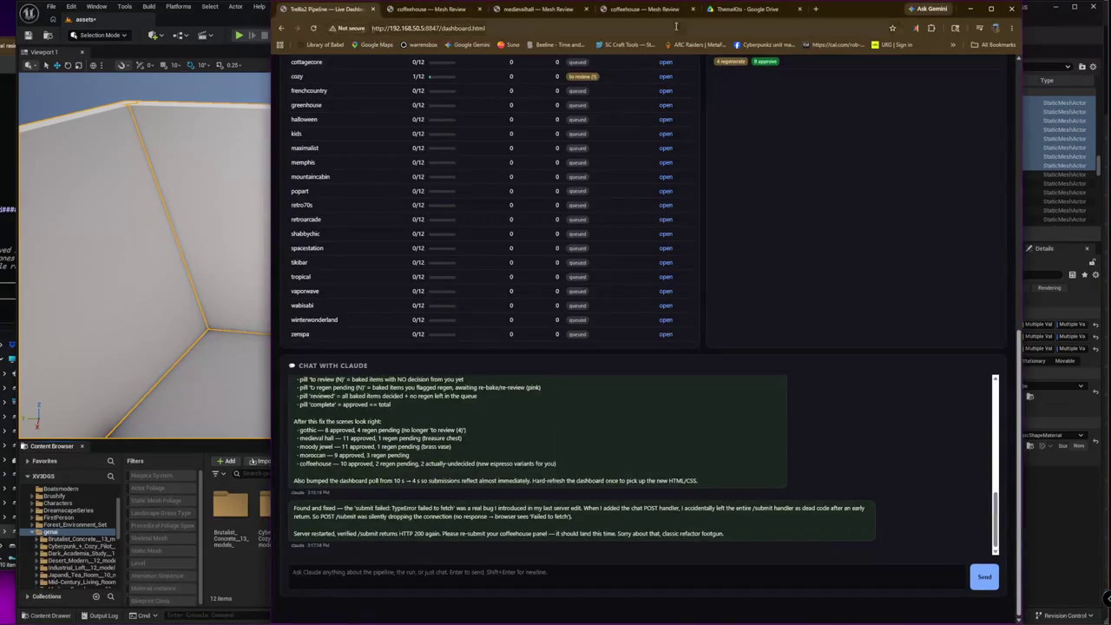
left_click(746, 9)
left_click(314, 29)
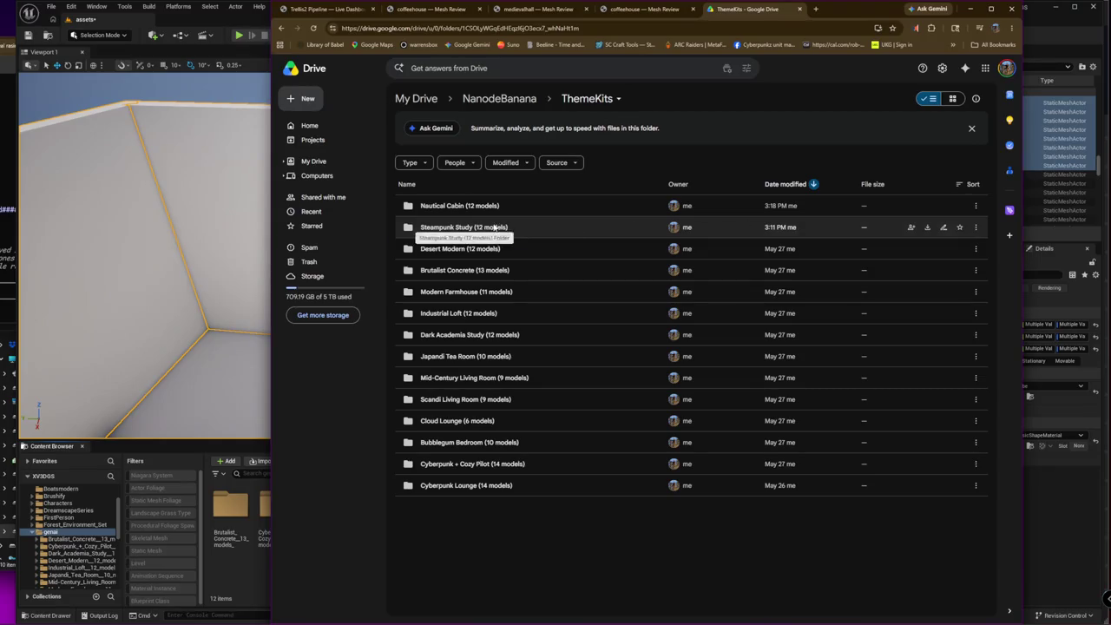
- Select the Steampunk Study and Nautical Cabin folders and download both as one zip
left_click(525, 230)
left_click(570, 205, "shift")
right_click(570, 203)
left_click(636, 213)
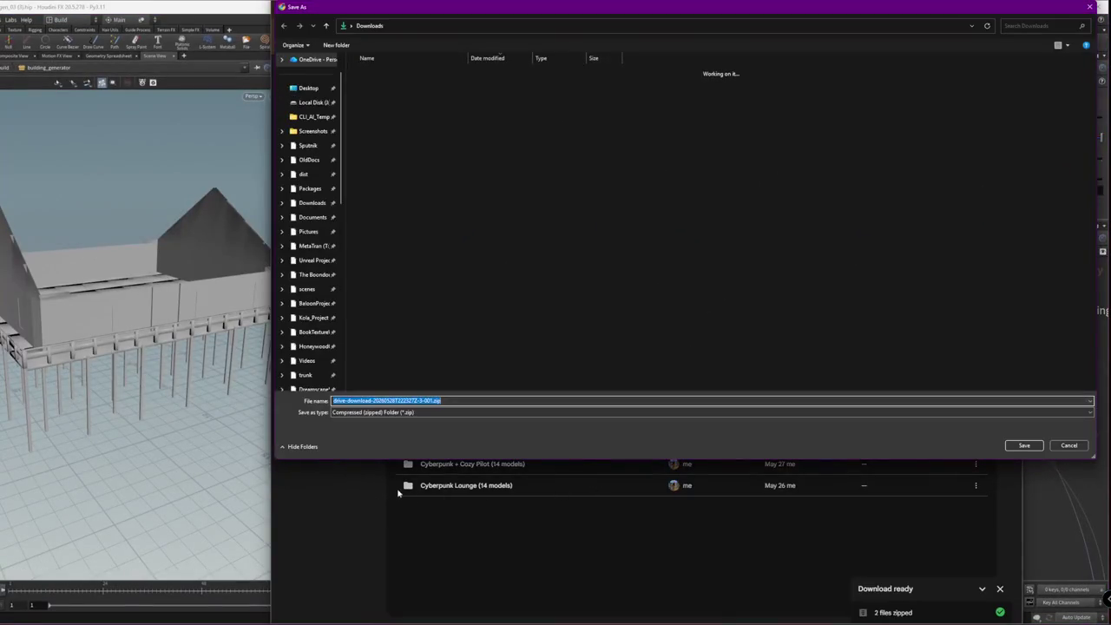
- Save the zipped download into Downloads and go inside Foundation_Generator1's network
left_click(1024, 445)
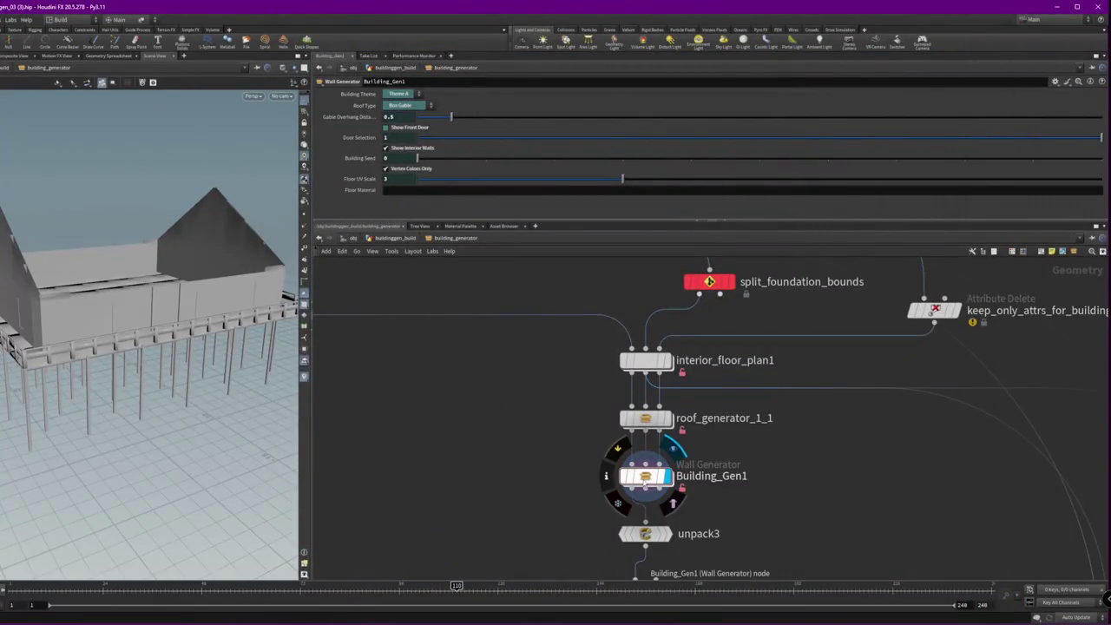
middle_click_drag(521, 416, 736, 521)
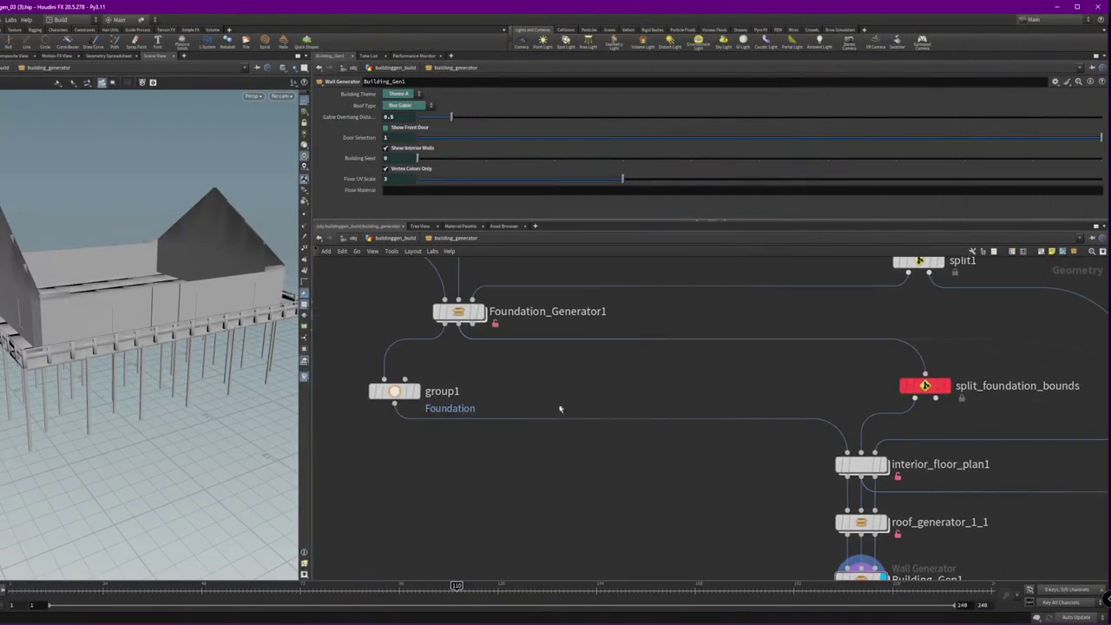
left_click(459, 314)
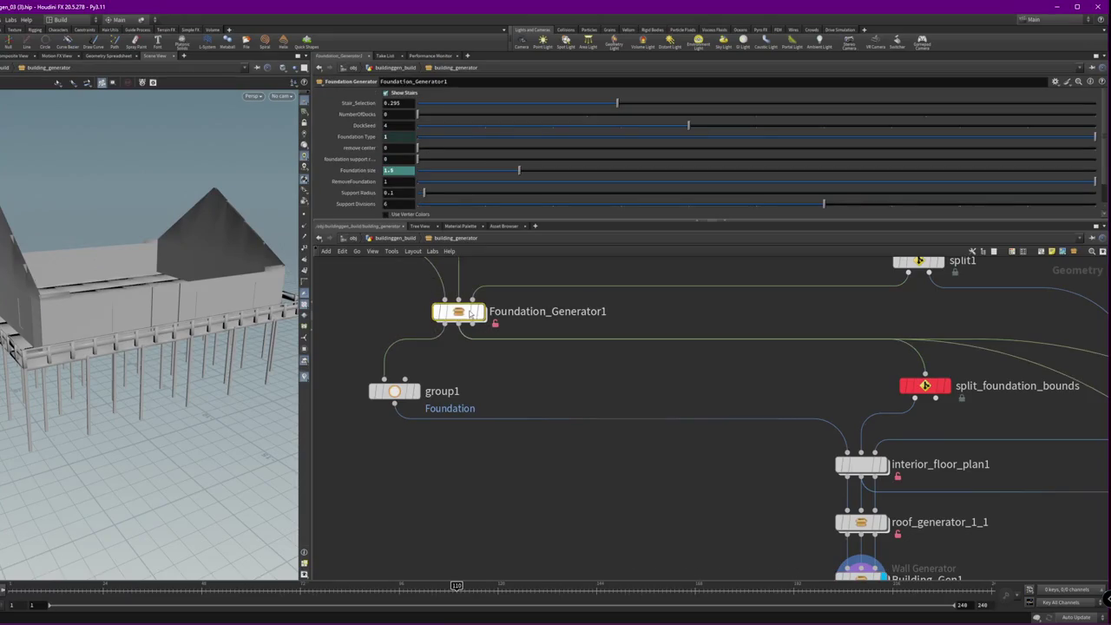
key("h")
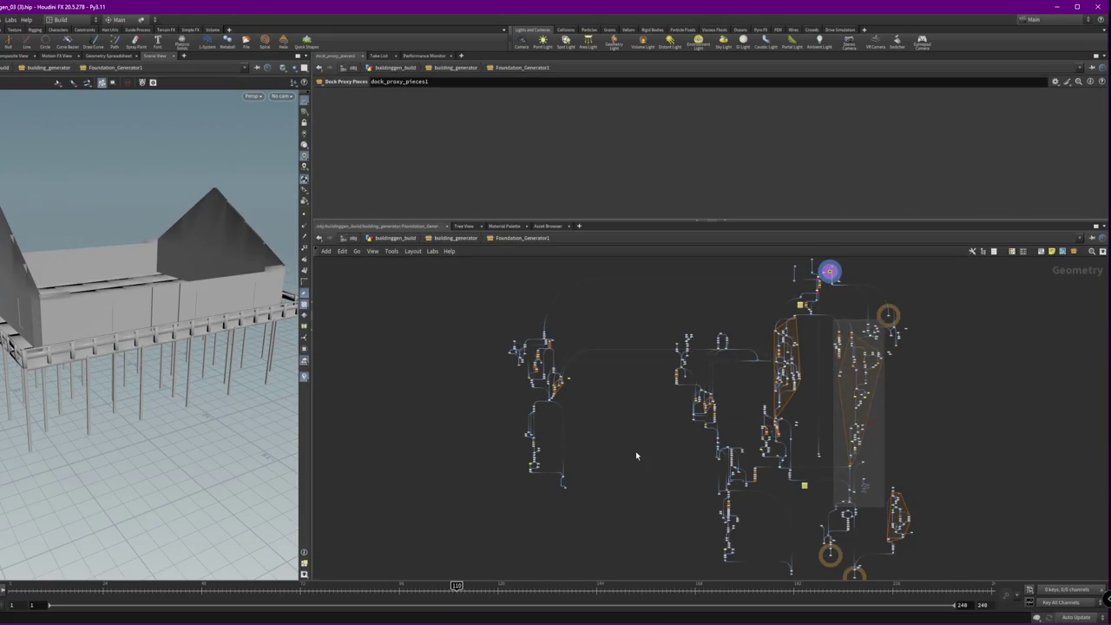
- Follow the main node chain of Foundation_Generator1 and select null5 to see its parameters
middle_click_drag(642, 456, 541, 474)
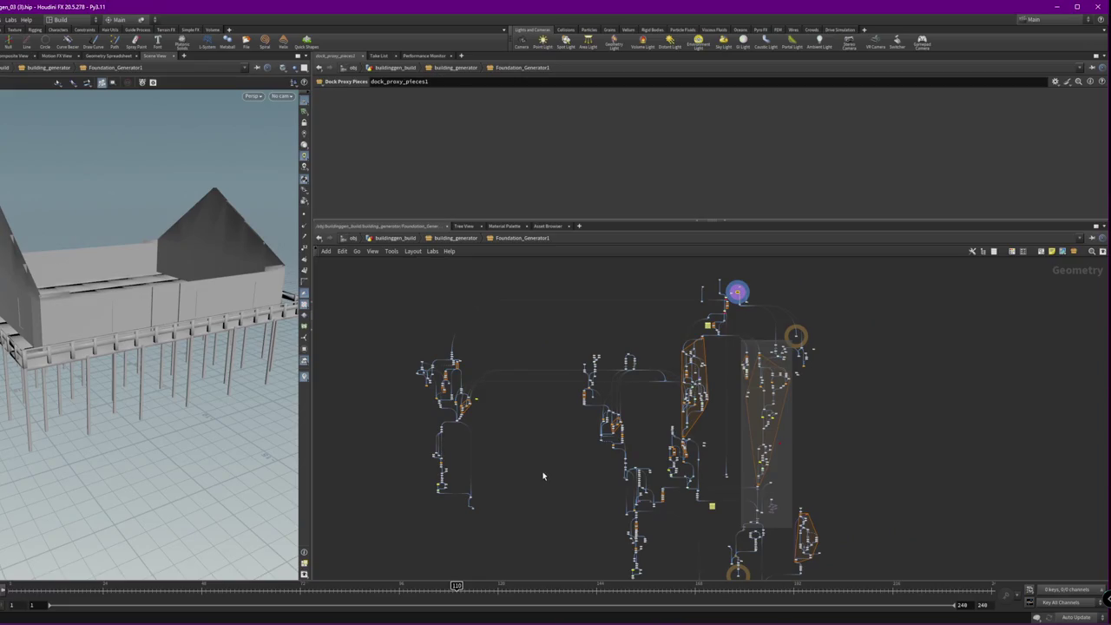
scroll(542, 476, "up", 5)
scroll(540, 472, "up", 3)
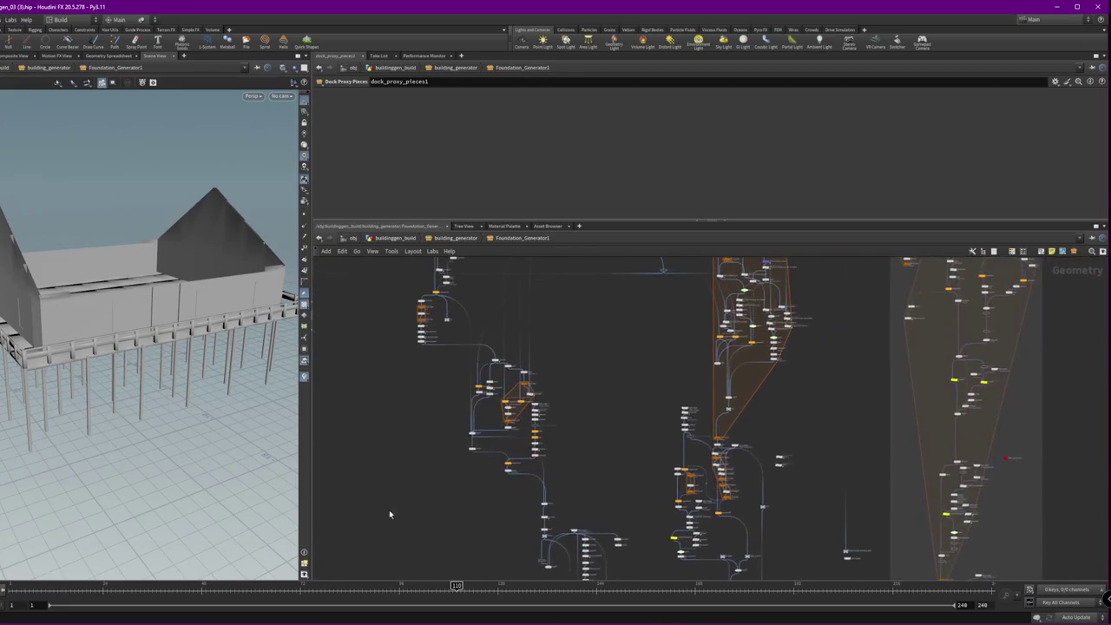
scroll(701, 322, "up", 3)
scroll(738, 486, "up", 3)
scroll(669, 395, "up", 2)
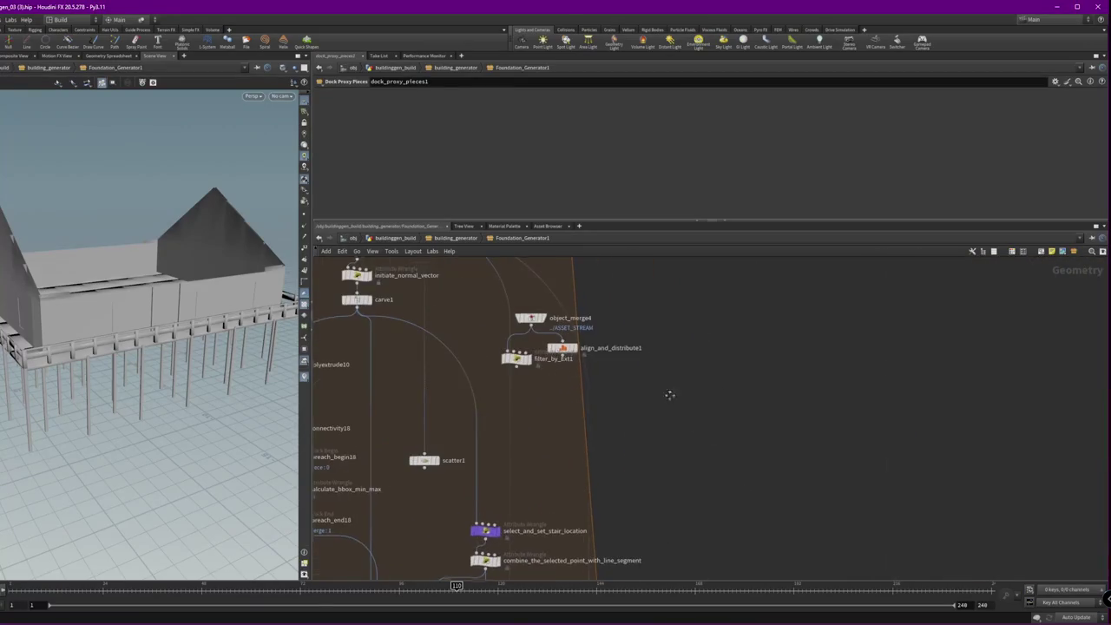
scroll(669, 395, "down", 3)
left_click_drag(642, 397, 828, 440)
scroll(831, 398, "up", 3)
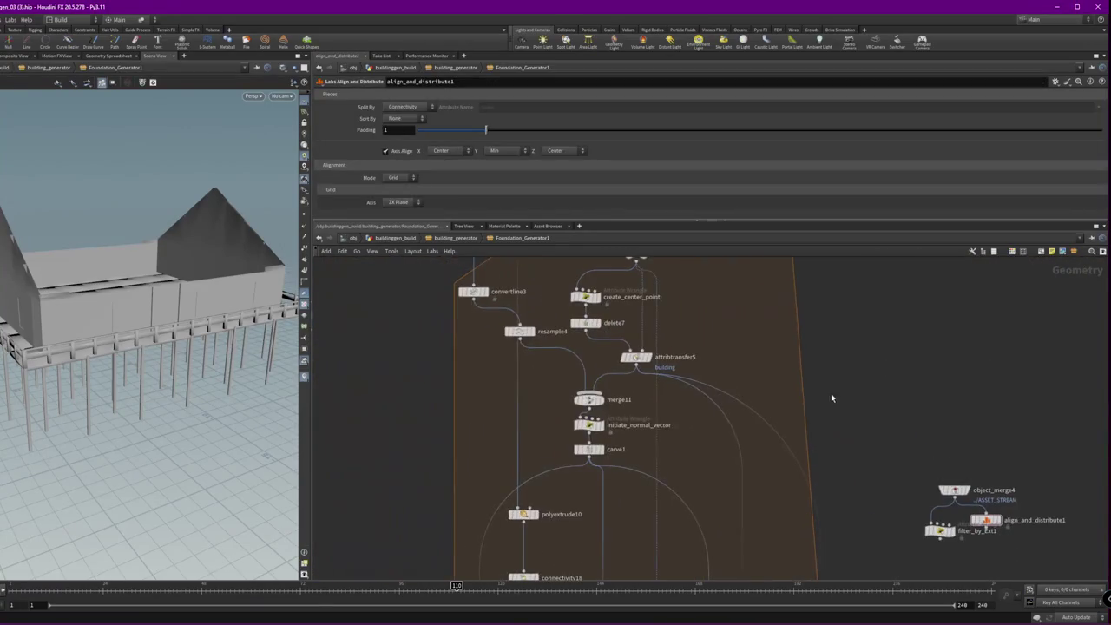
middle_click_drag(850, 279, 867, 346)
scroll(868, 346, "up", 2)
middle_click_drag(726, 447, 838, 529)
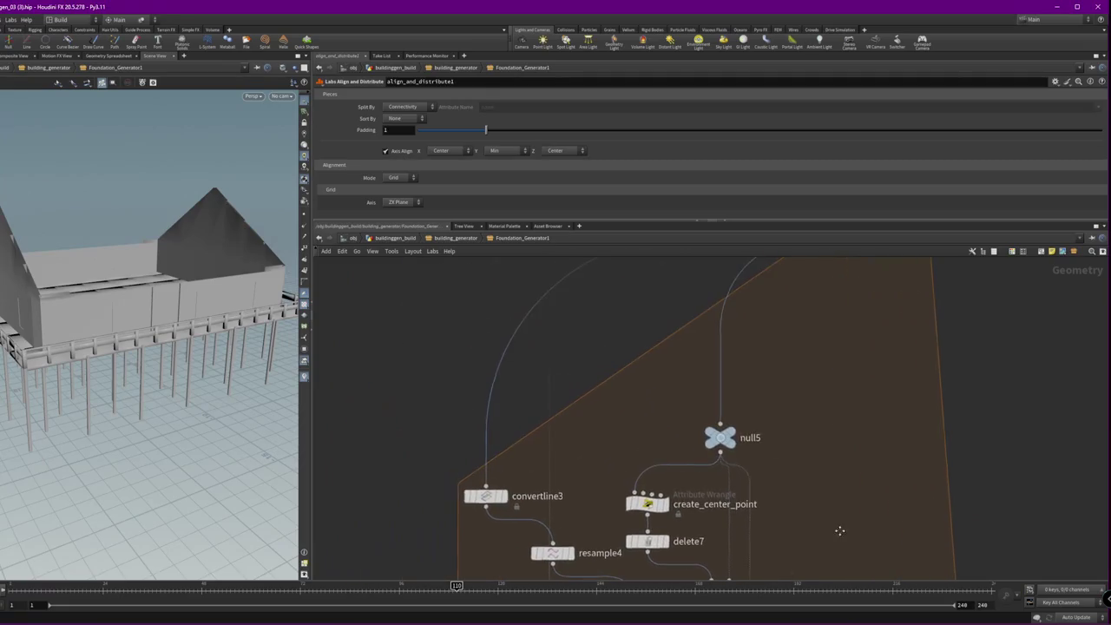
left_click(720, 437)
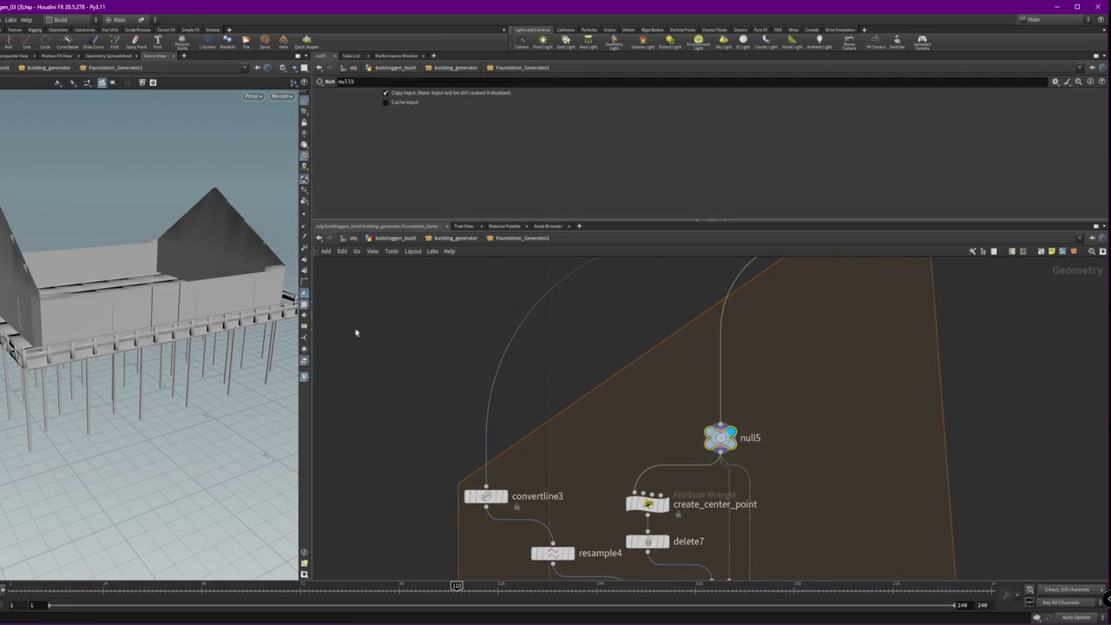
- Hide all objects but the current one, then frame and look down on the site plane
left_click(295, 68)
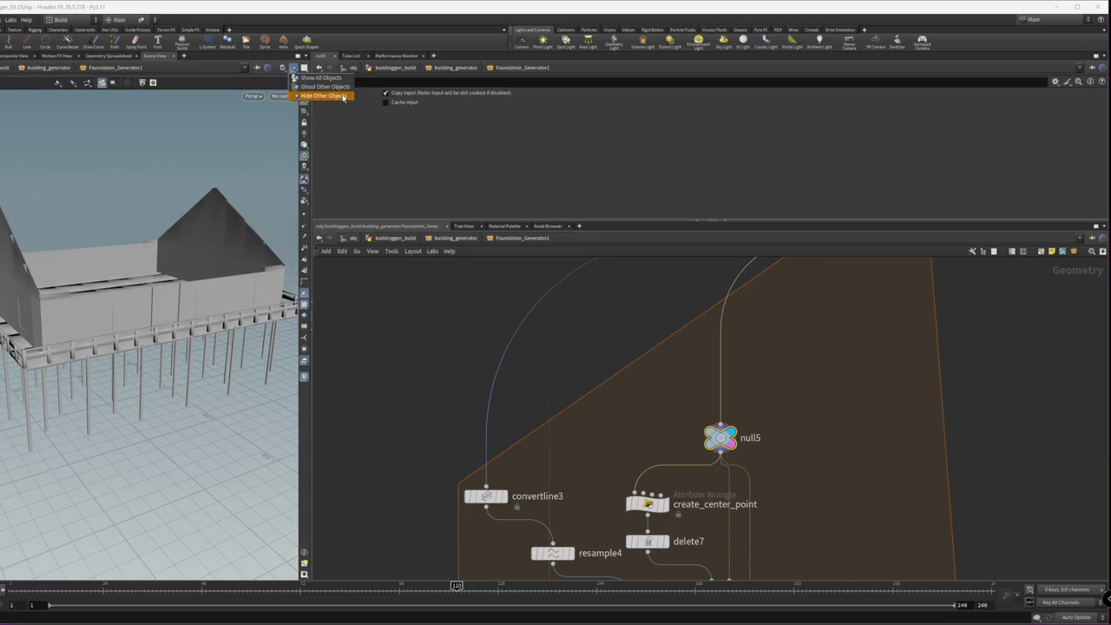
left_click(343, 98)
left_click(9, 19)
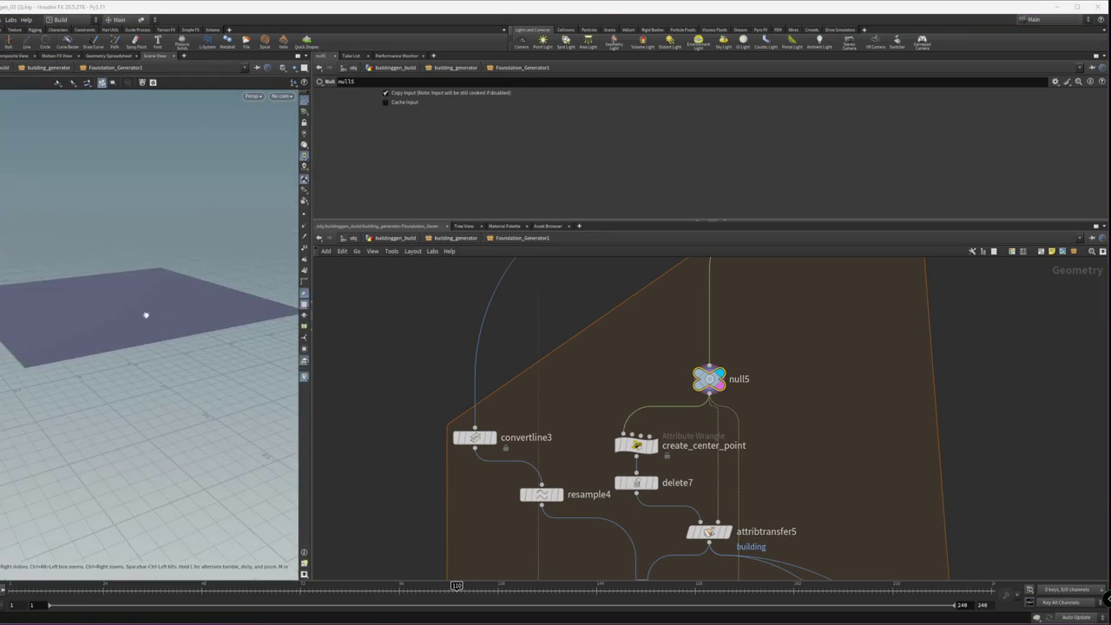
left_click(139, 313)
key("f")
left_click_drag(148, 324, 119, 372)
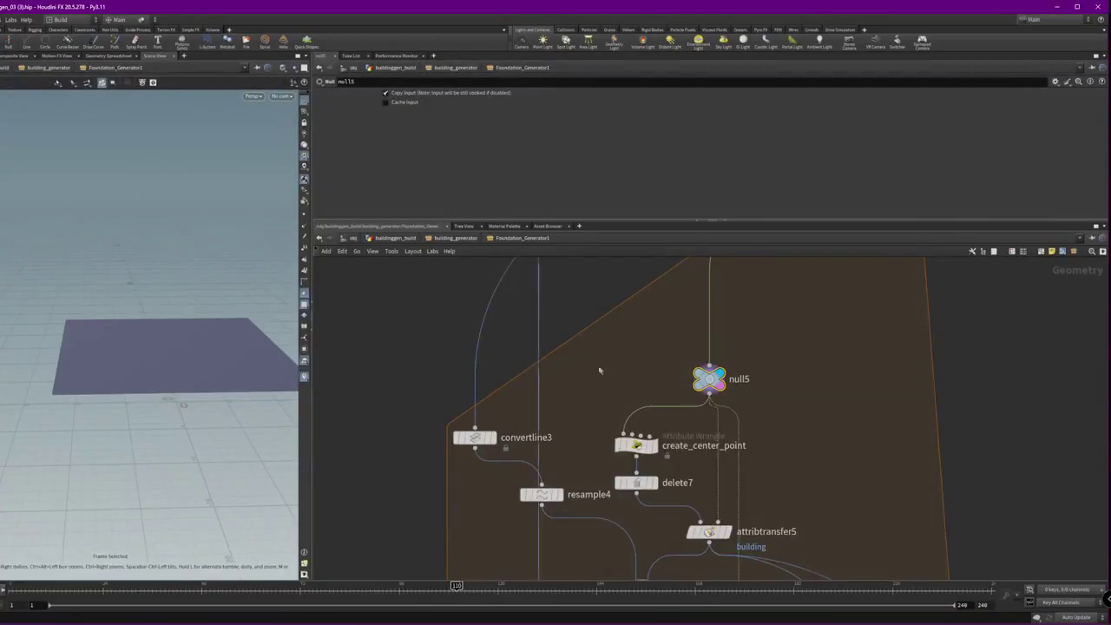
middle_click_drag(600, 367, 793, 359)
- Inspect foreach_begin2, attribtransfer4 and SITE_PLANES, then frame the whole node network
left_click(769, 382)
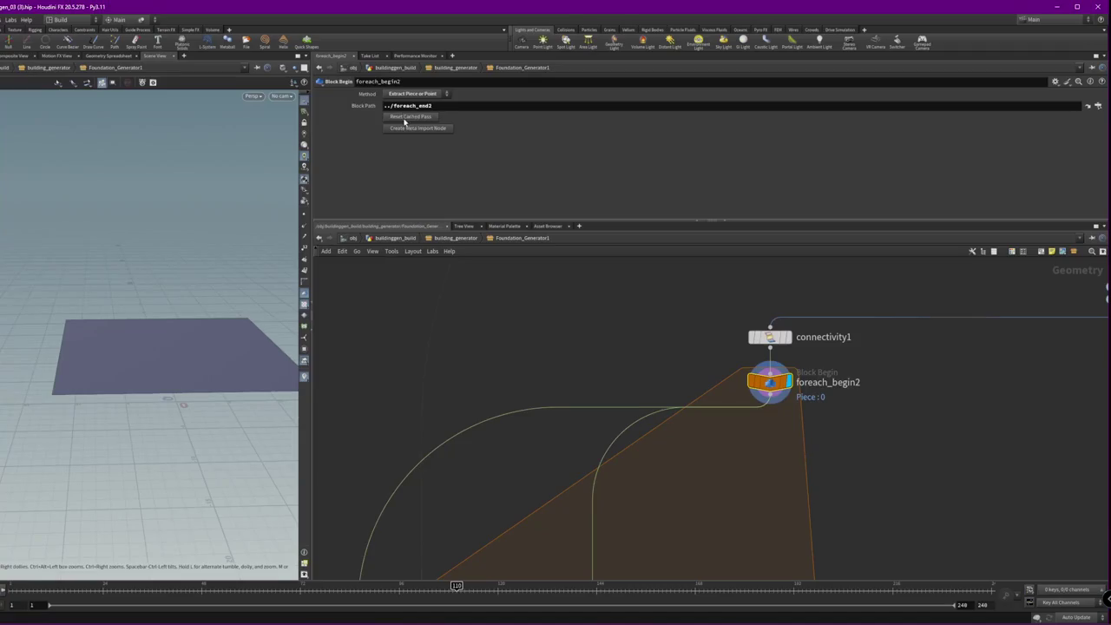
middle_click_drag(1041, 295, 557, 317)
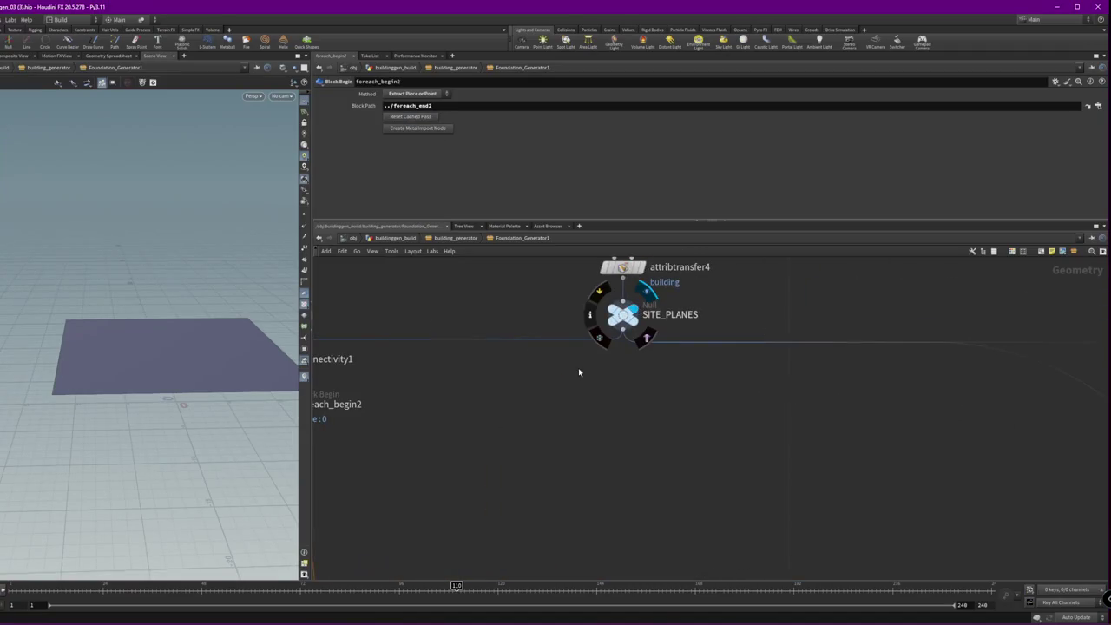
left_click_drag(701, 402, 607, 329)
left_click_drag(684, 385, 632, 330, "shift")
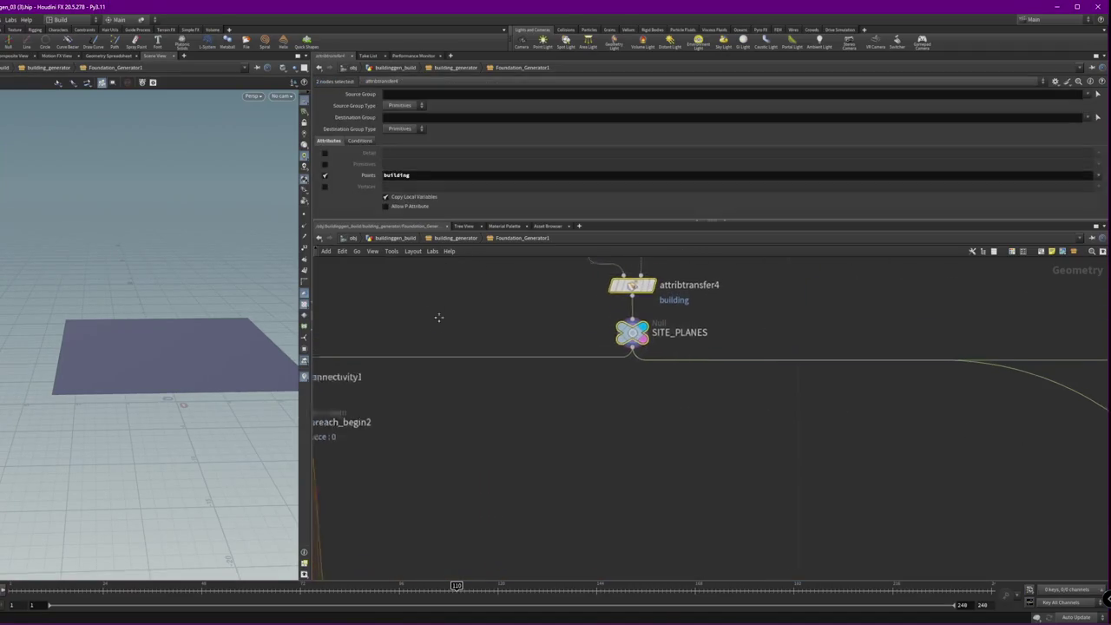
scroll(438, 318, "down", 2)
middle_click_drag(567, 405, 701, 348)
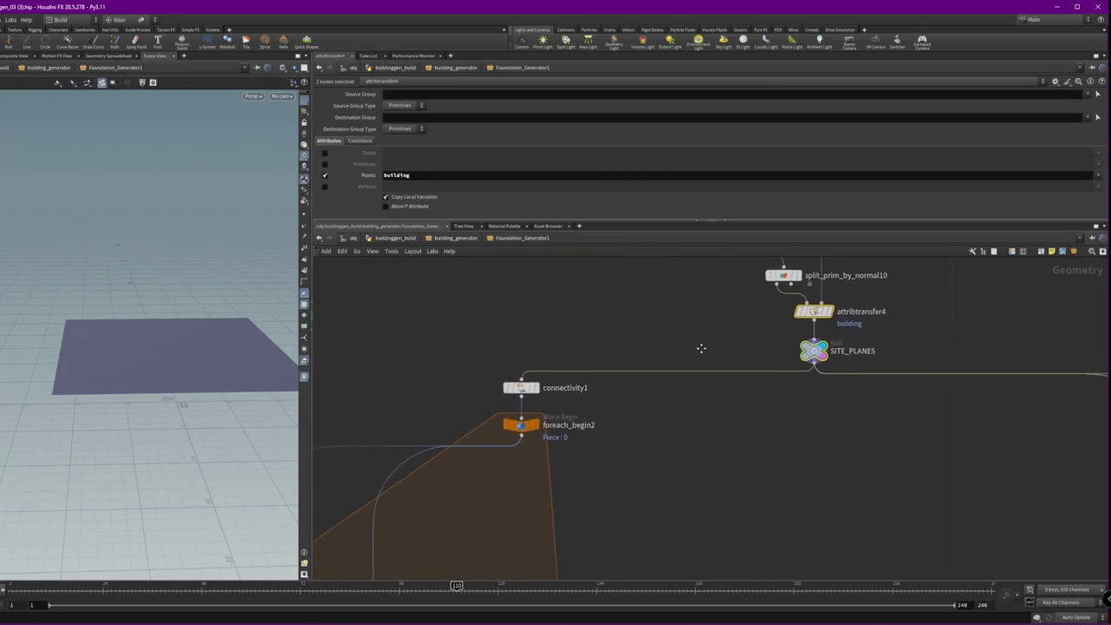
key("h")
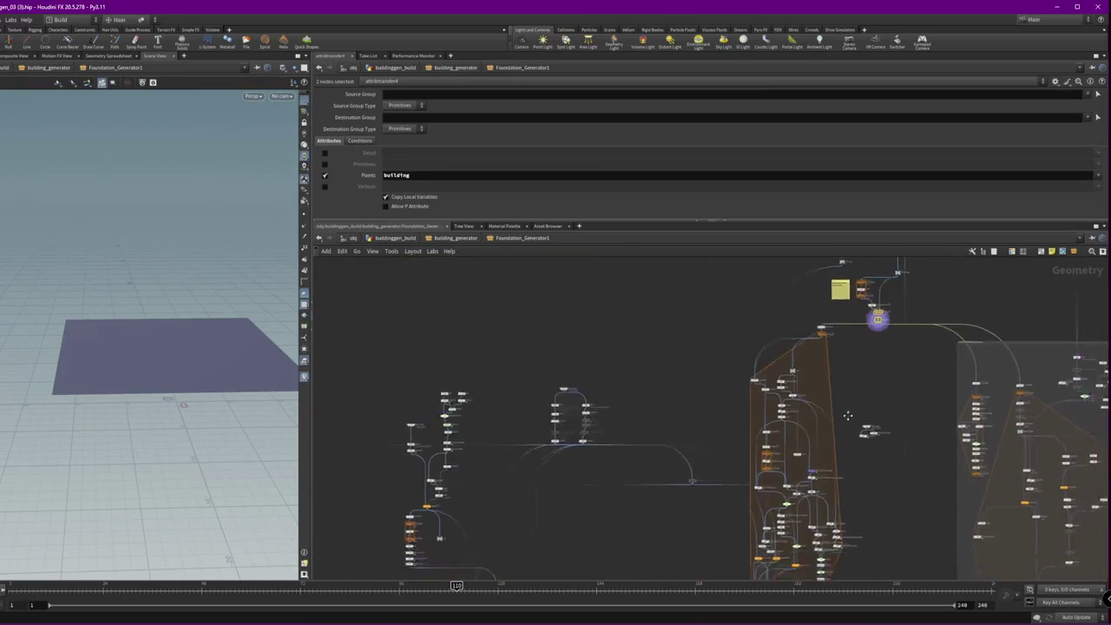
scroll(608, 373, "up", 3)
- Check transform8's scale and the top-centre node group, then display merge10's output
left_click(602, 365)
middle_click_drag(608, 416, 675, 428)
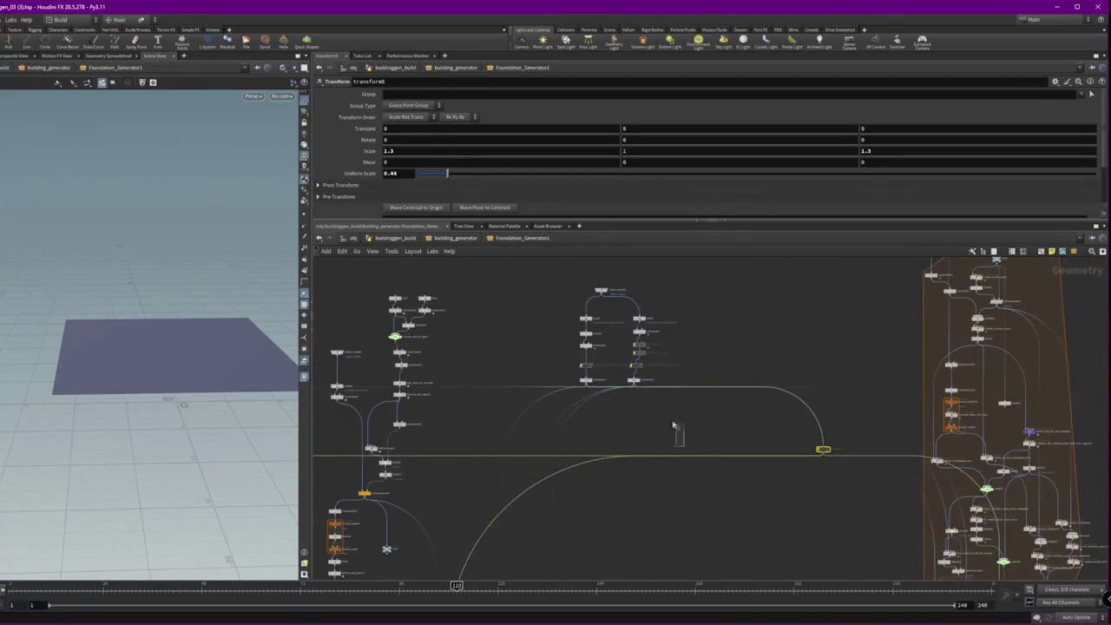
left_click_drag(673, 425, 531, 258)
middle_click_drag(775, 471, 769, 458)
scroll(748, 441, "up", 3)
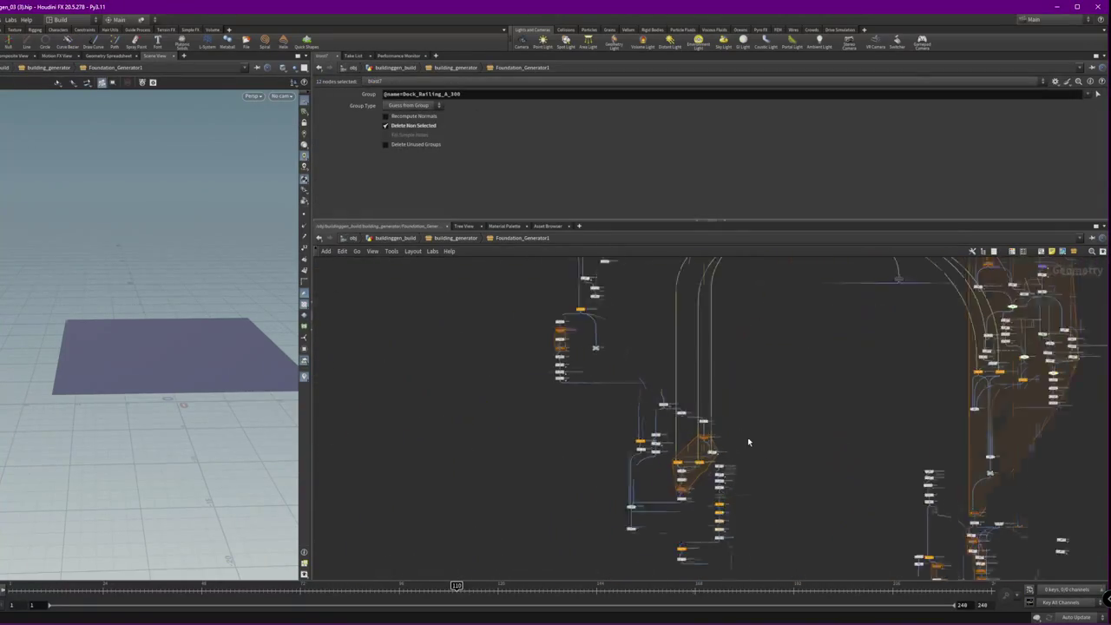
scroll(747, 441, "up", 3)
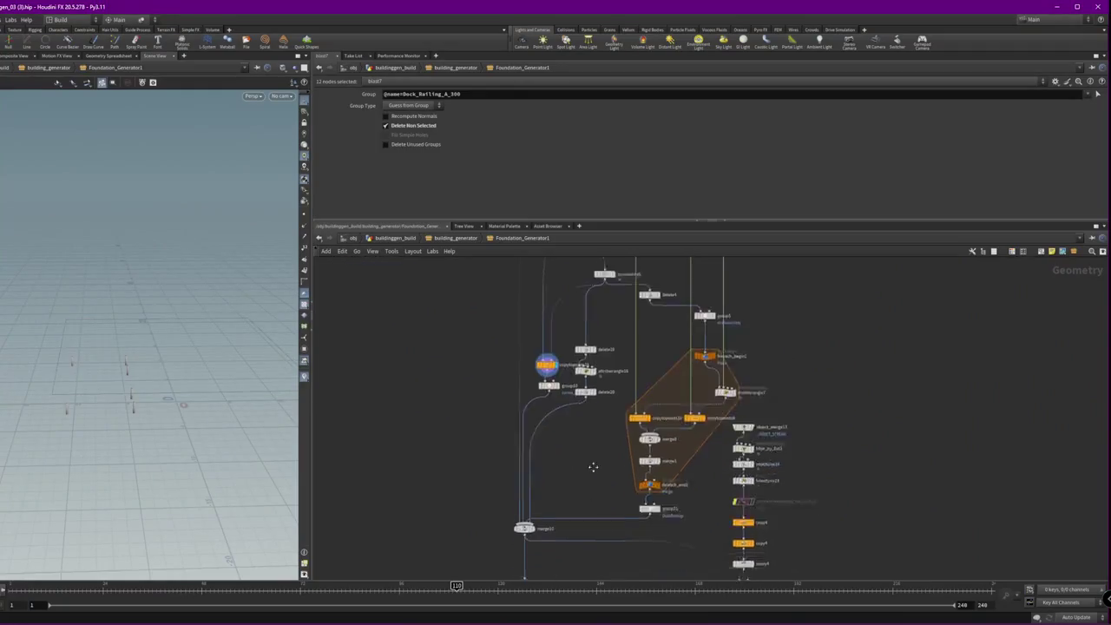
scroll(596, 463, "up", 2)
left_click(517, 399)
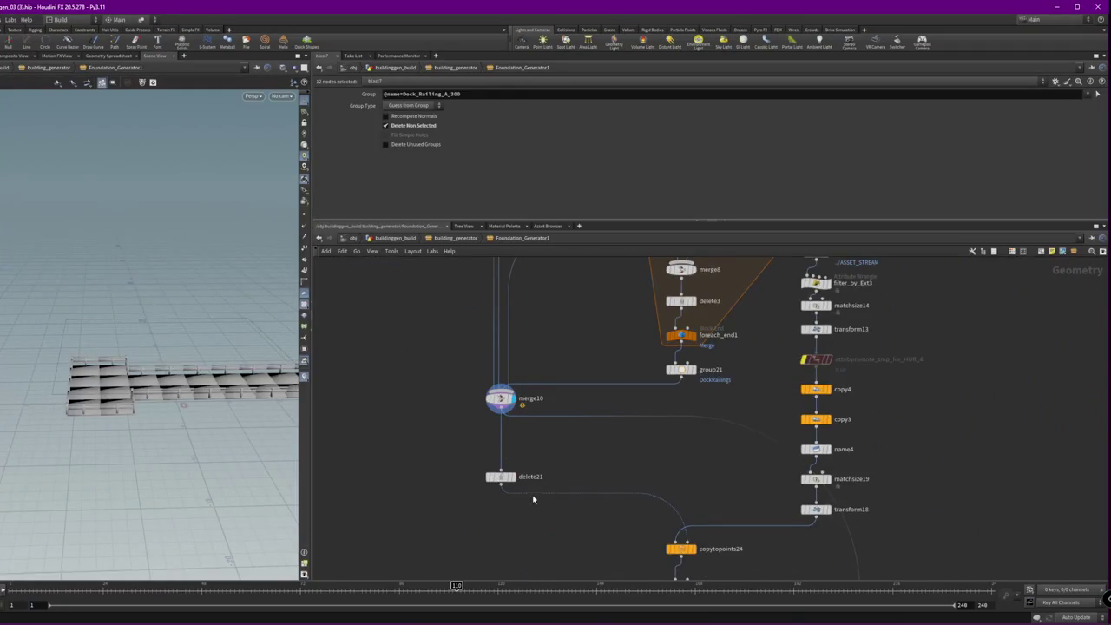
- Step the display flag through delete21, group22 and merge13, orbiting to see the dock stairs
left_click(512, 476)
middle_click_drag(431, 520, 348, 305)
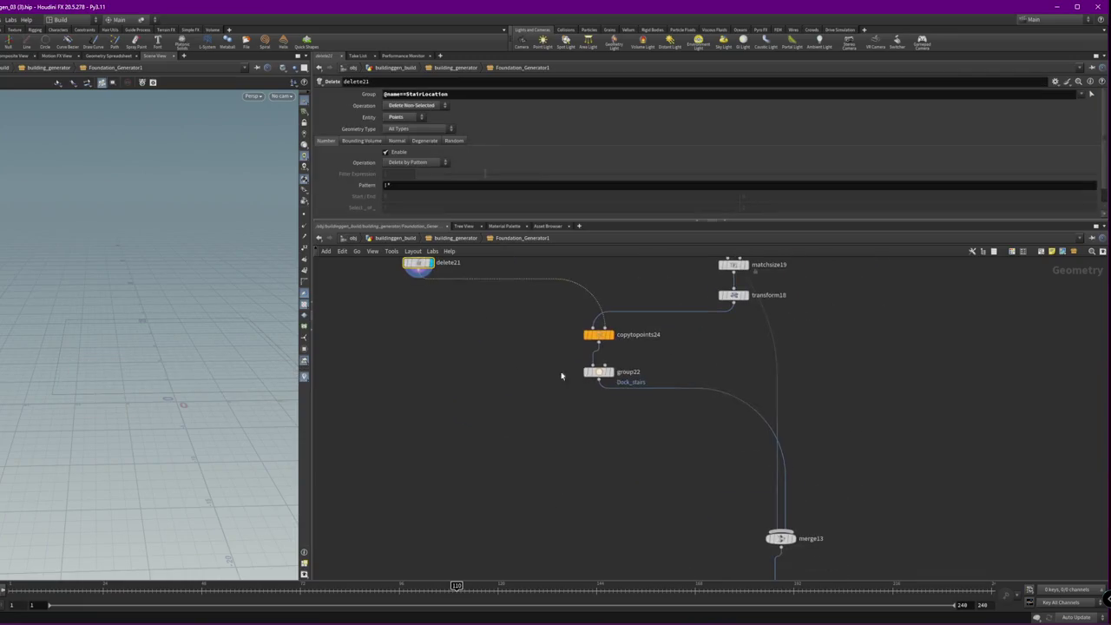
left_click(614, 373)
middle_click_drag(699, 468, 563, 332)
left_click(659, 404)
left_click(646, 404)
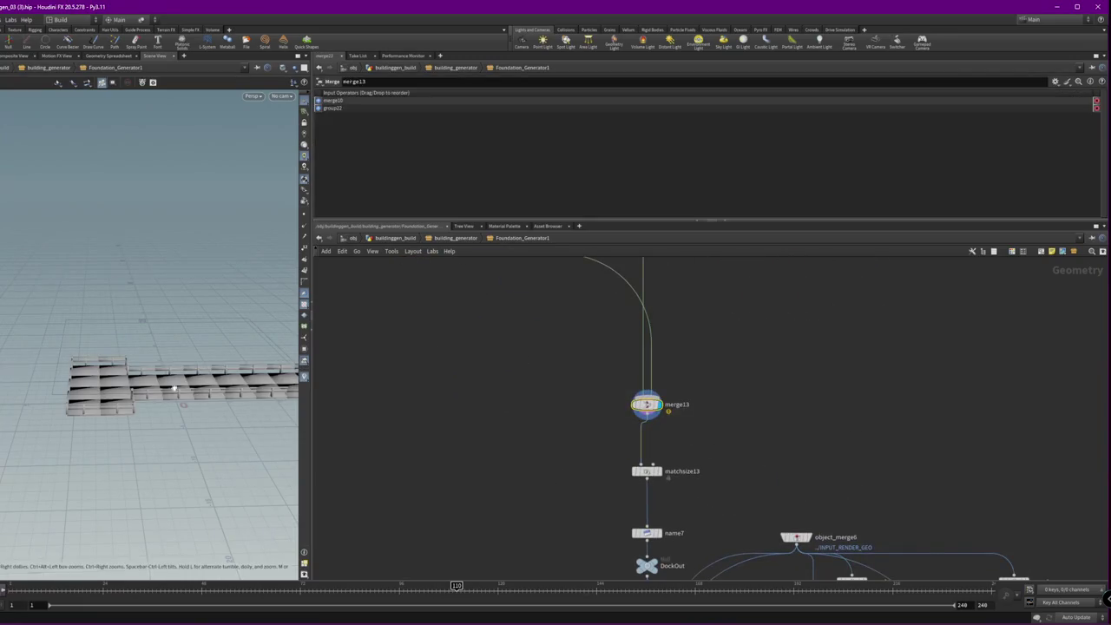
left_click_drag(174, 388, 223, 443)
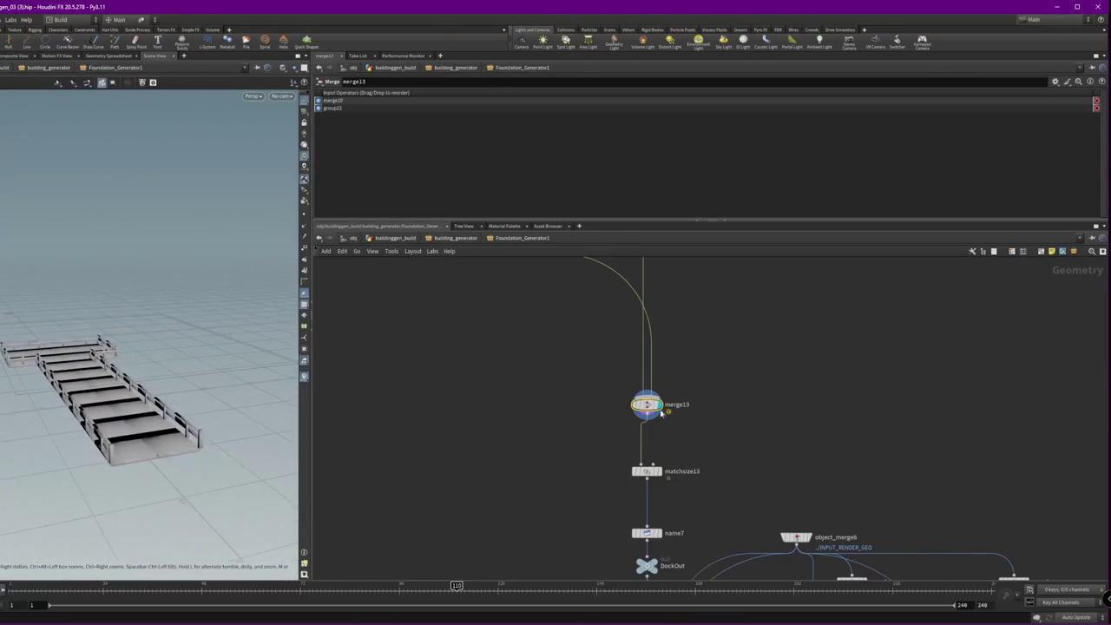
scroll(661, 413, "down", 3)
- Inspect merge18's inputs near the DockOut null
middle_click_drag(685, 521, 557, 321)
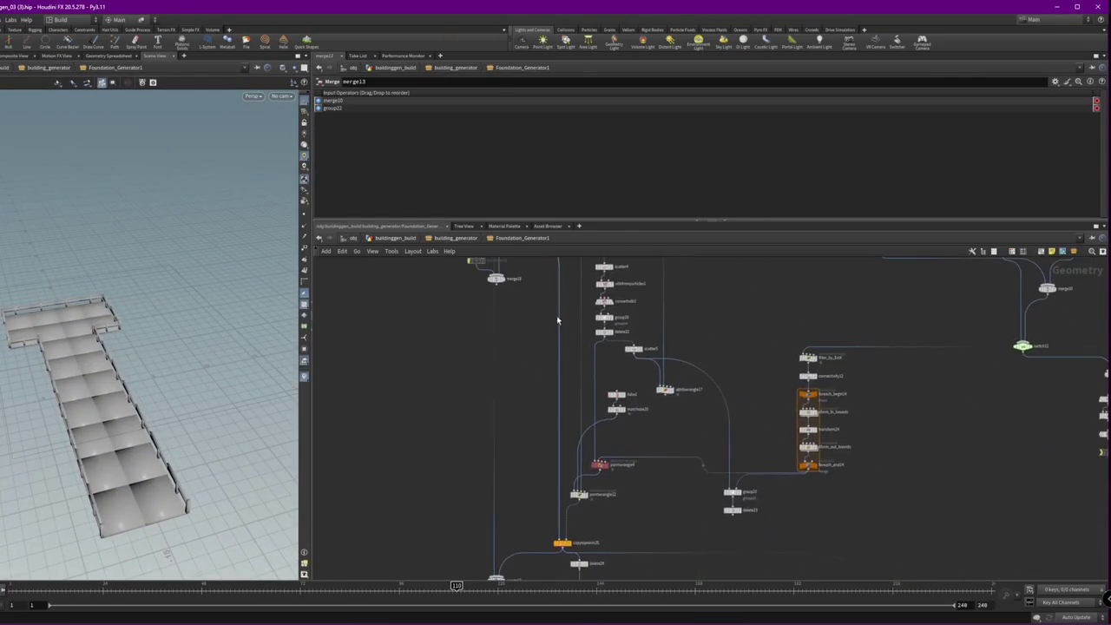
middle_click_drag(646, 536, 558, 450)
scroll(558, 449, "up", 2)
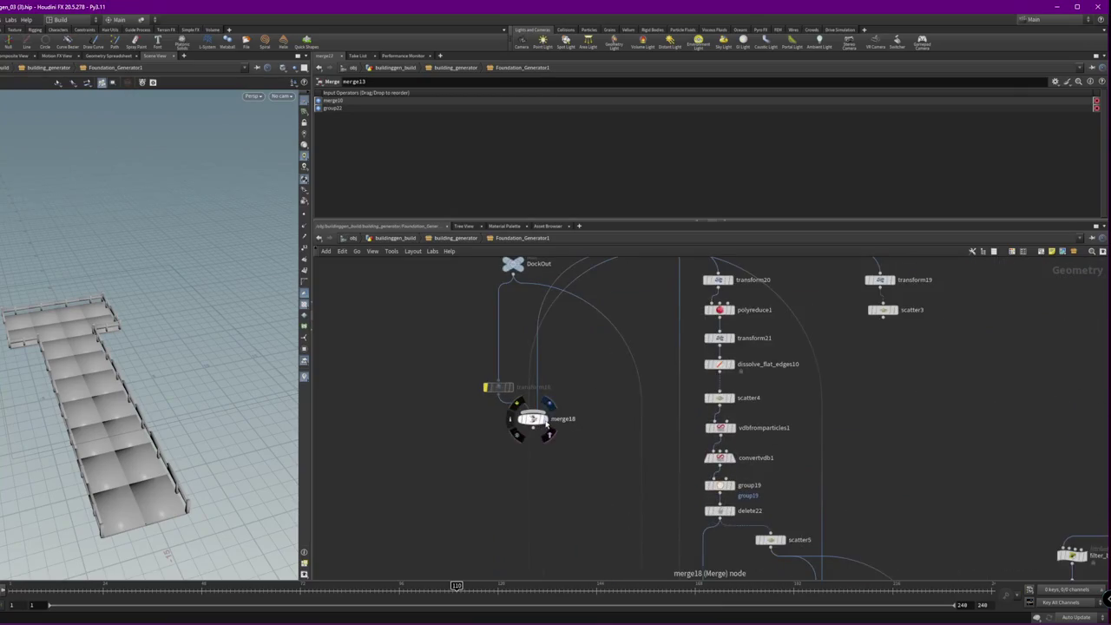
left_click(532, 423)
left_click(532, 425)
scroll(624, 472, "down", 4)
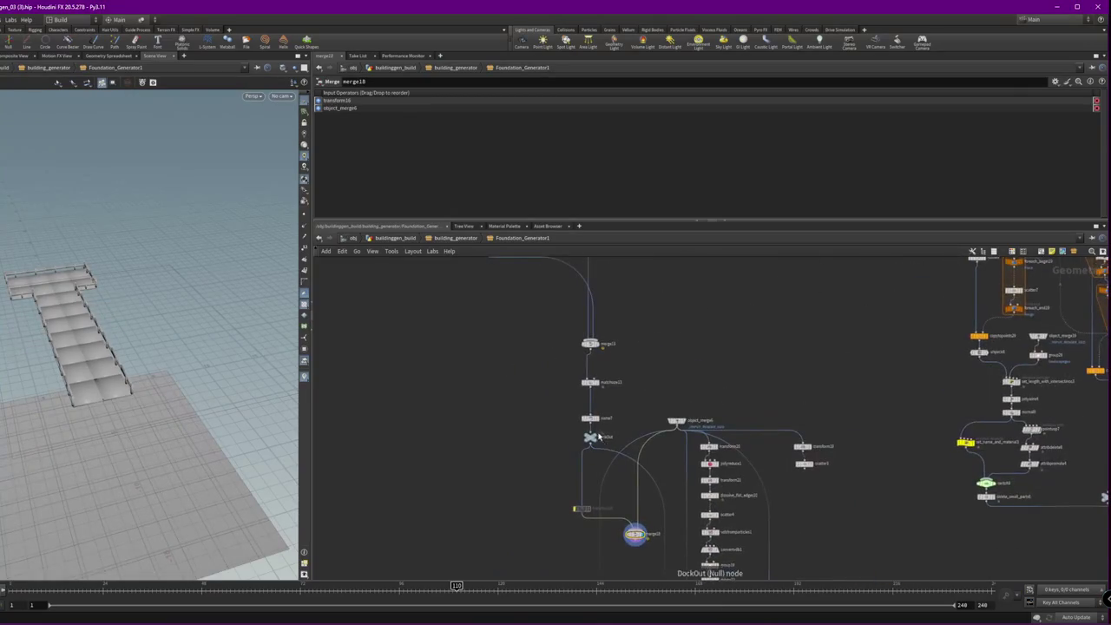
scroll(603, 423, "up", 3)
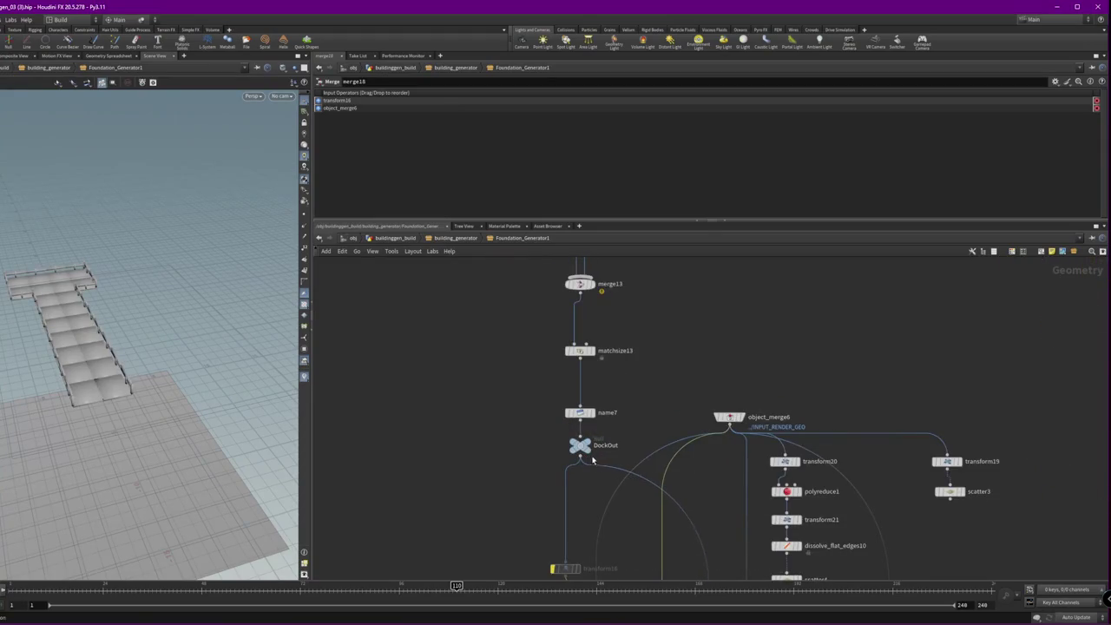
scroll(522, 399, "down", 3)
- Box-select the entire dock node chain ending at DockOut
left_click_drag(515, 290, 569, 448)
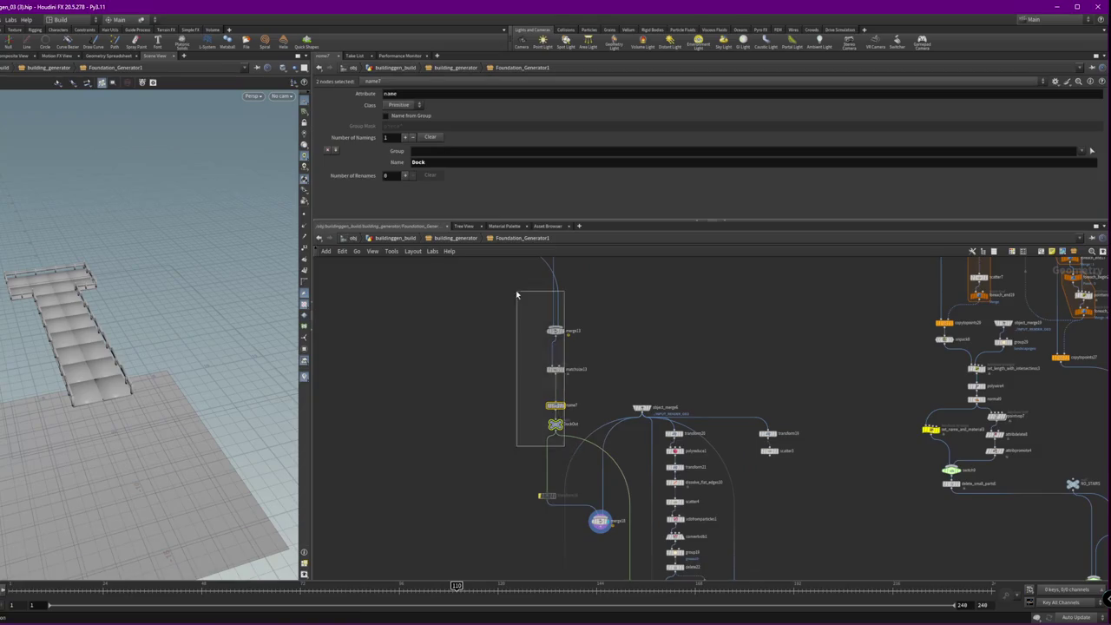
scroll(502, 371, "down", 3)
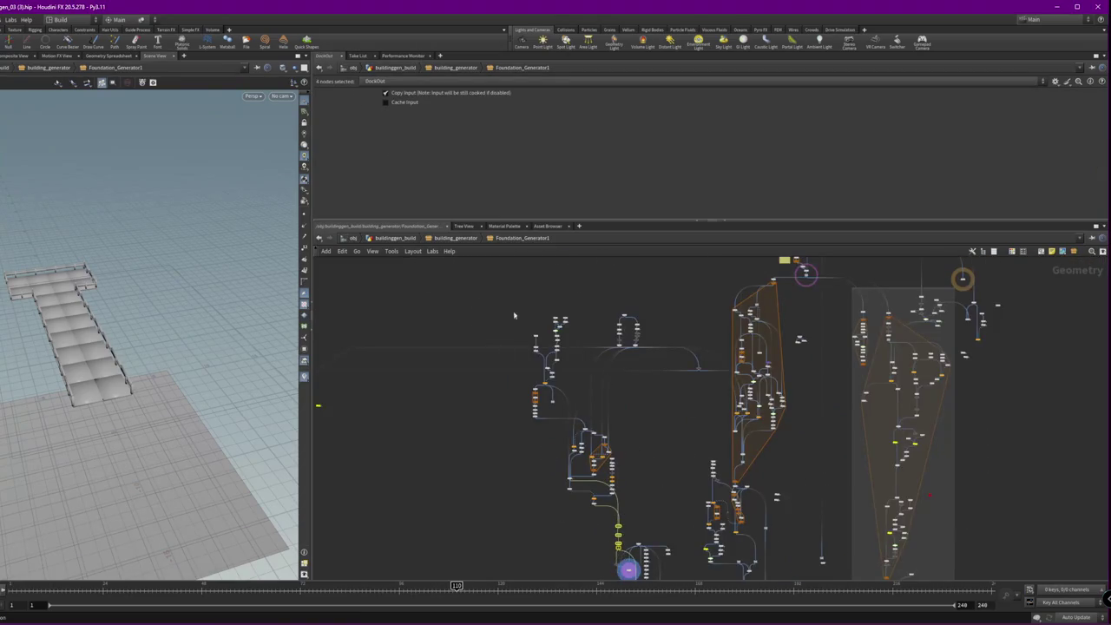
left_click_drag(549, 422, 635, 562)
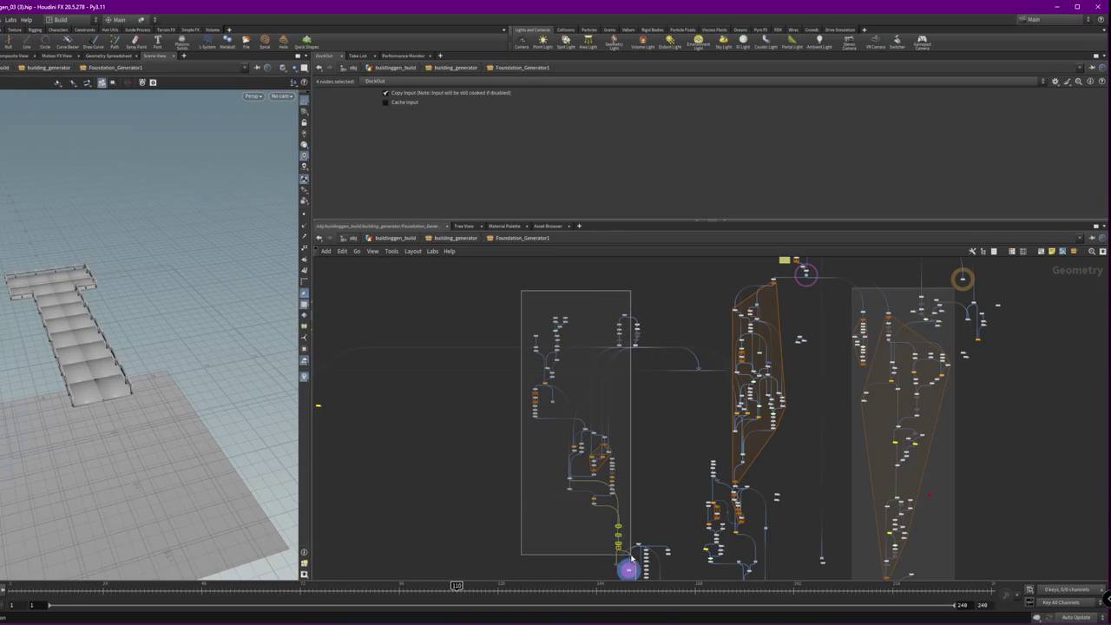
left_click_drag(636, 562, 630, 557)
left_click_drag(626, 292, 623, 286, "shift")
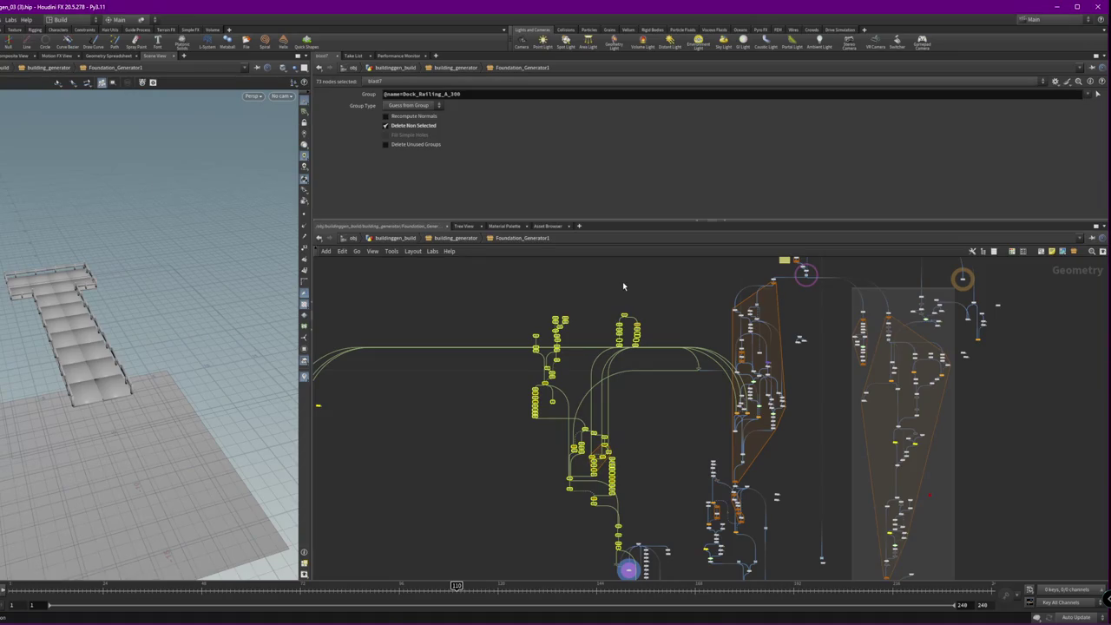
- Paste a copy of the dock nodes into empty network space
scroll(542, 329, "left", 5)
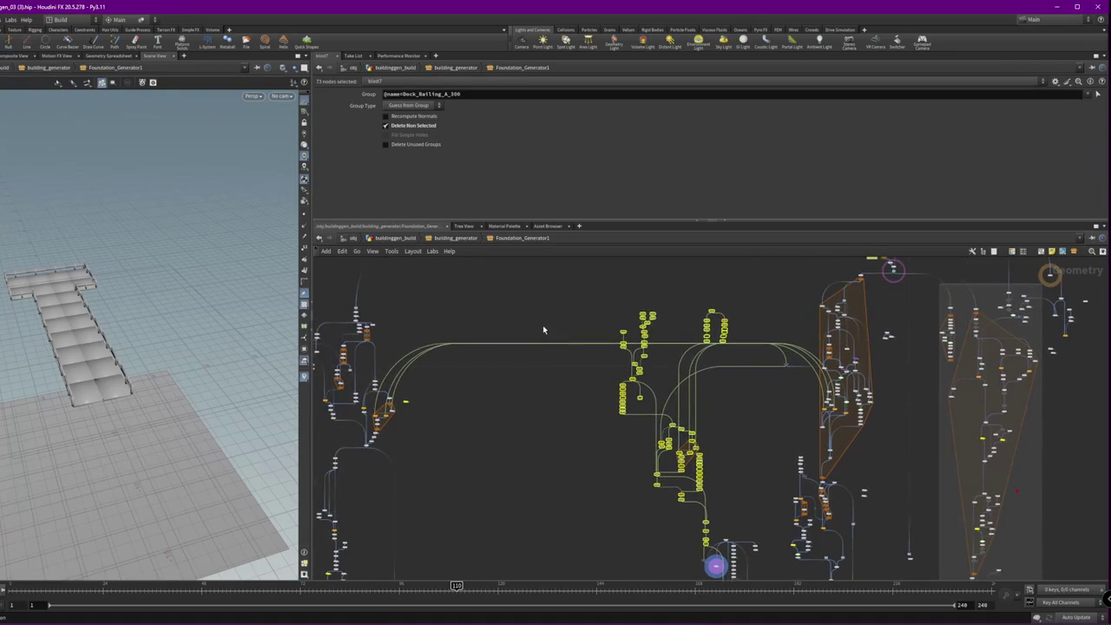
scroll(521, 425, "left", 5)
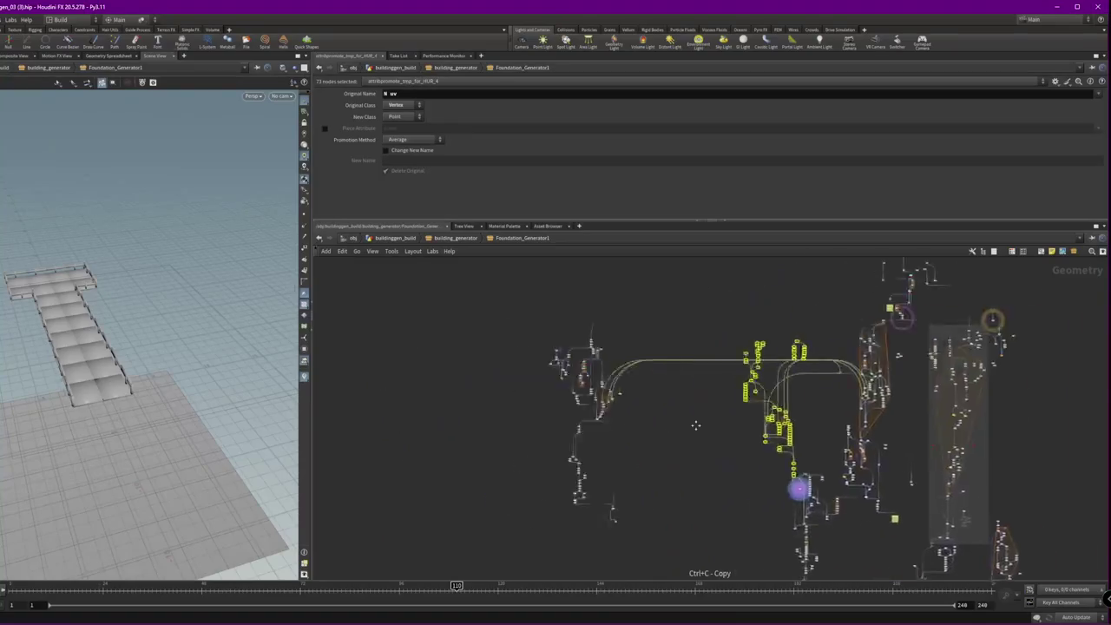
scroll(504, 416, "left", 5)
scroll(500, 442, "left", 5)
key("ctrl+v")
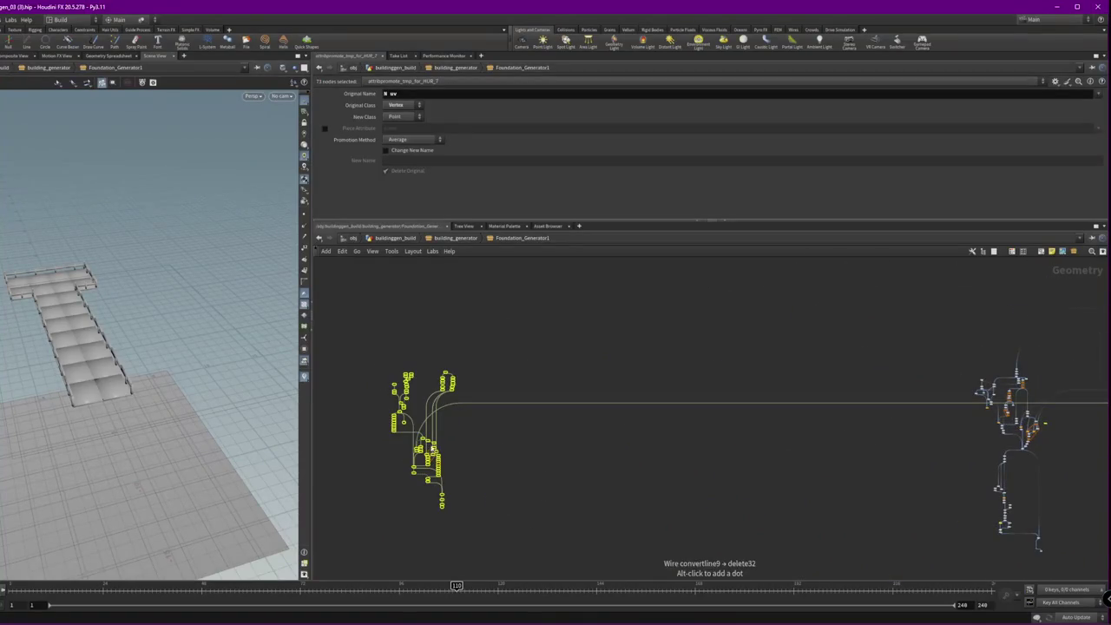
left_click(445, 436)
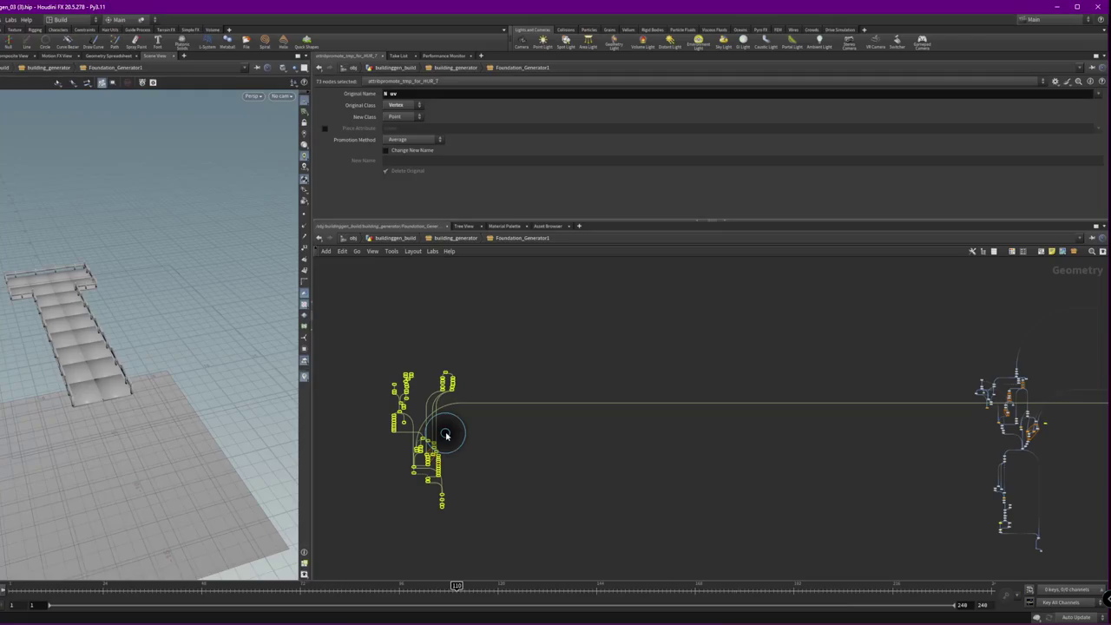
- Collapse the pasted dock nodes into subnet1 via Actions > Collapse to Subnet
key("Tab")
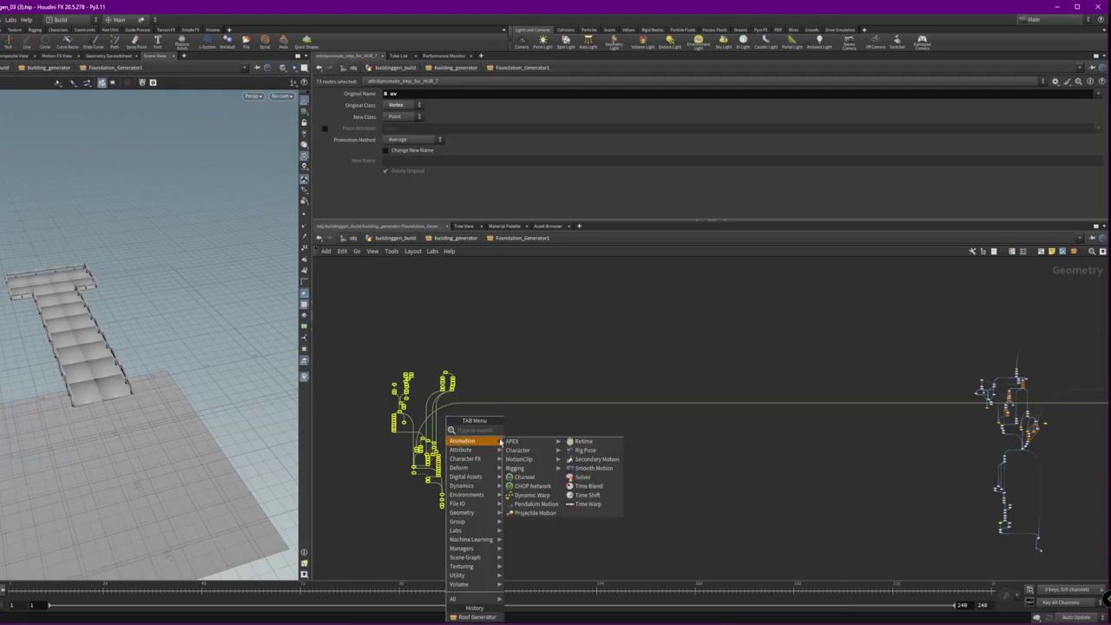
right_click(406, 426)
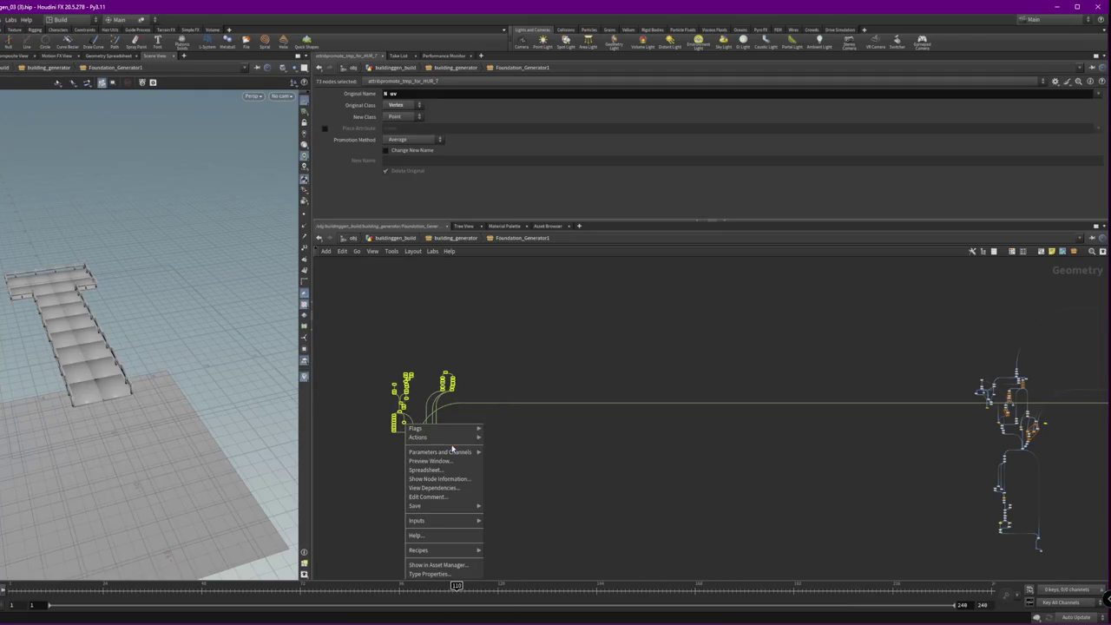
mouse_move(419, 437)
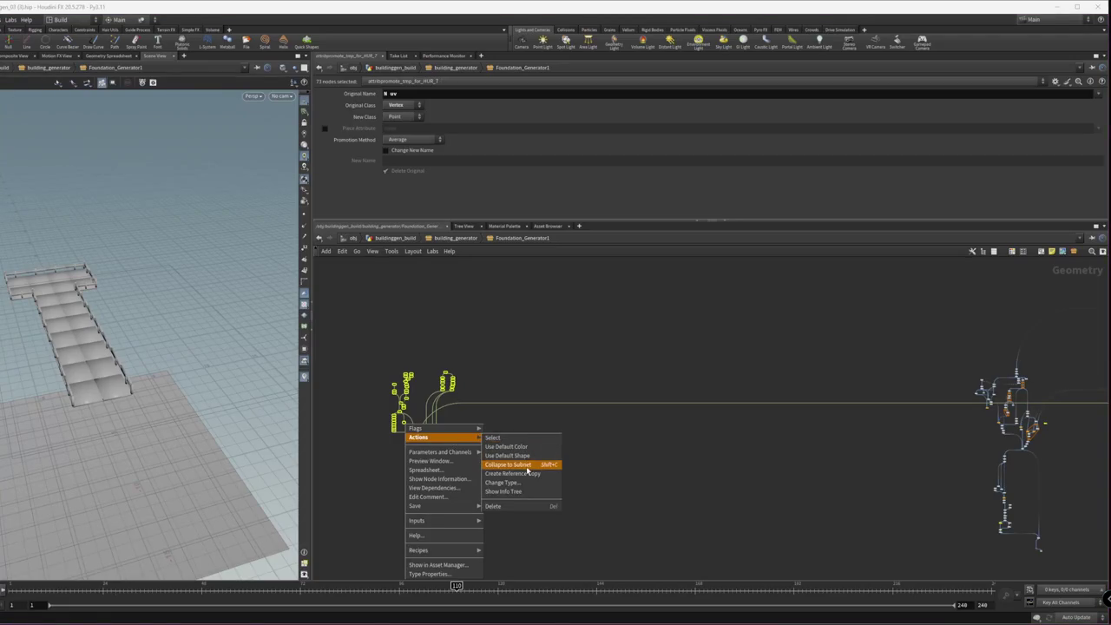
left_click(526, 464)
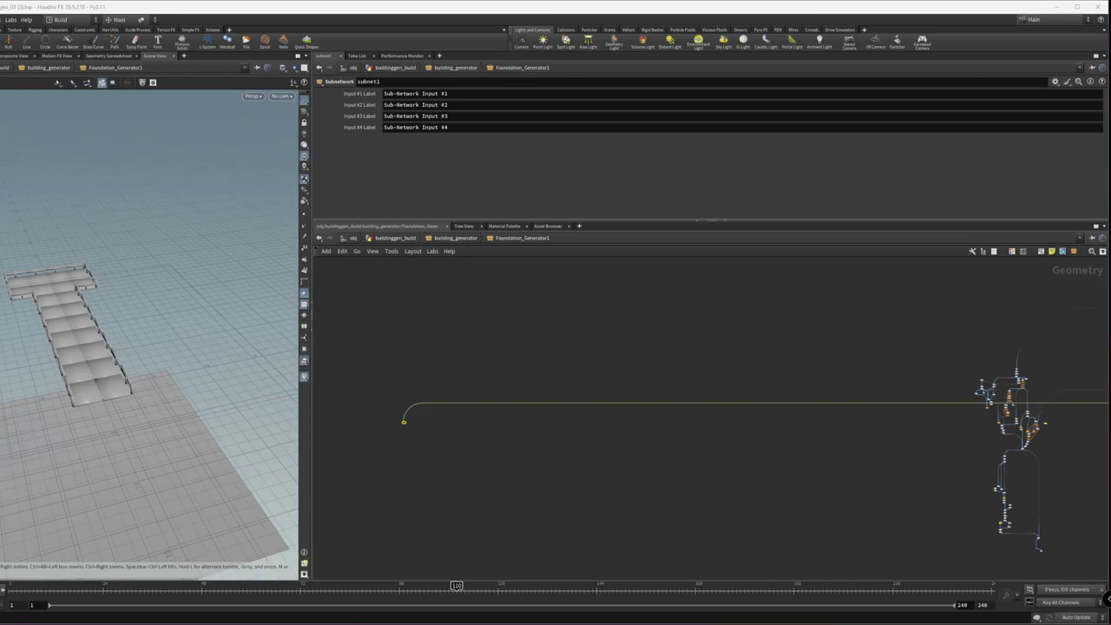
- Connect the dangling network wire into subnet1's input
scroll(395, 421, "up", 2)
scroll(390, 418, "up", 2)
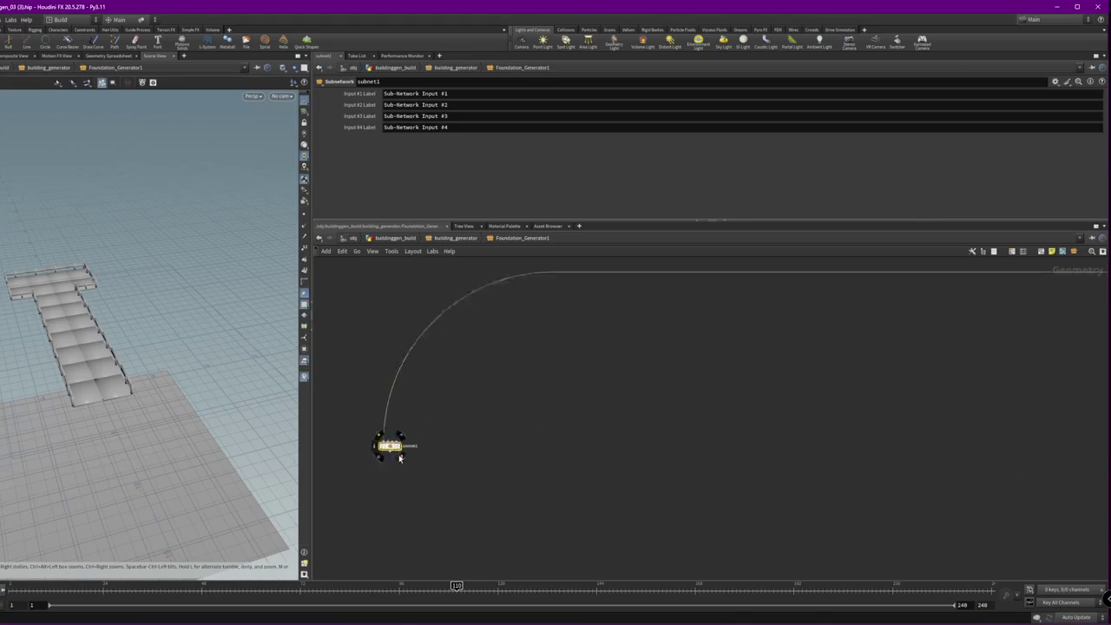
scroll(387, 415, "up", 2)
left_click_drag(379, 414, 417, 409)
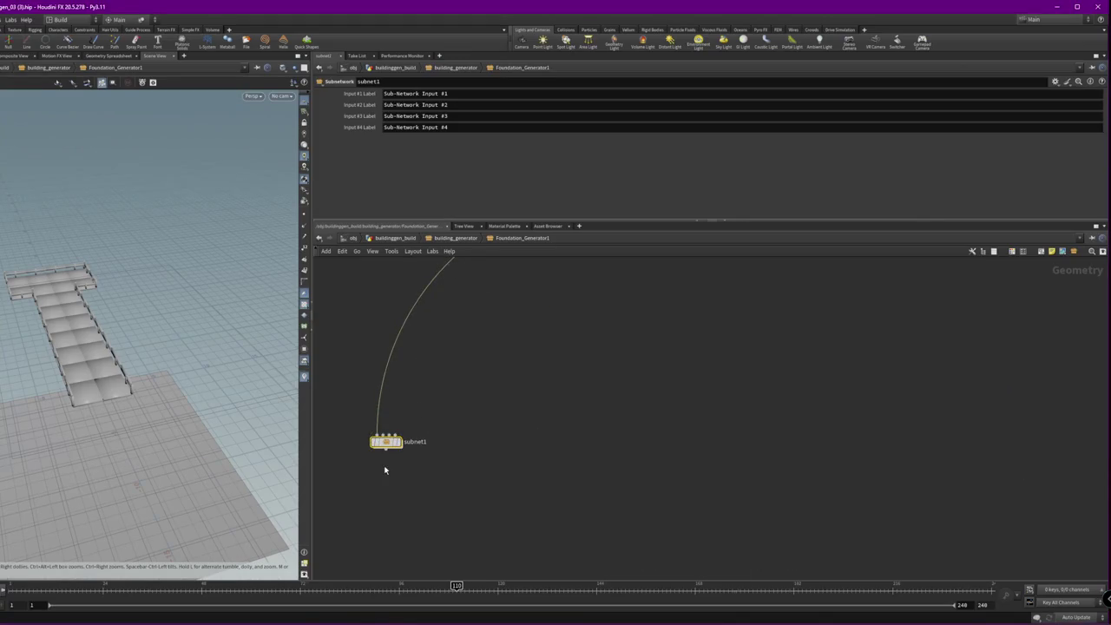
mouse_move(384, 469)
middle_mouse_down()
mouse_move(825, 509)
mouse_move(963, 498)
middle_mouse_up()
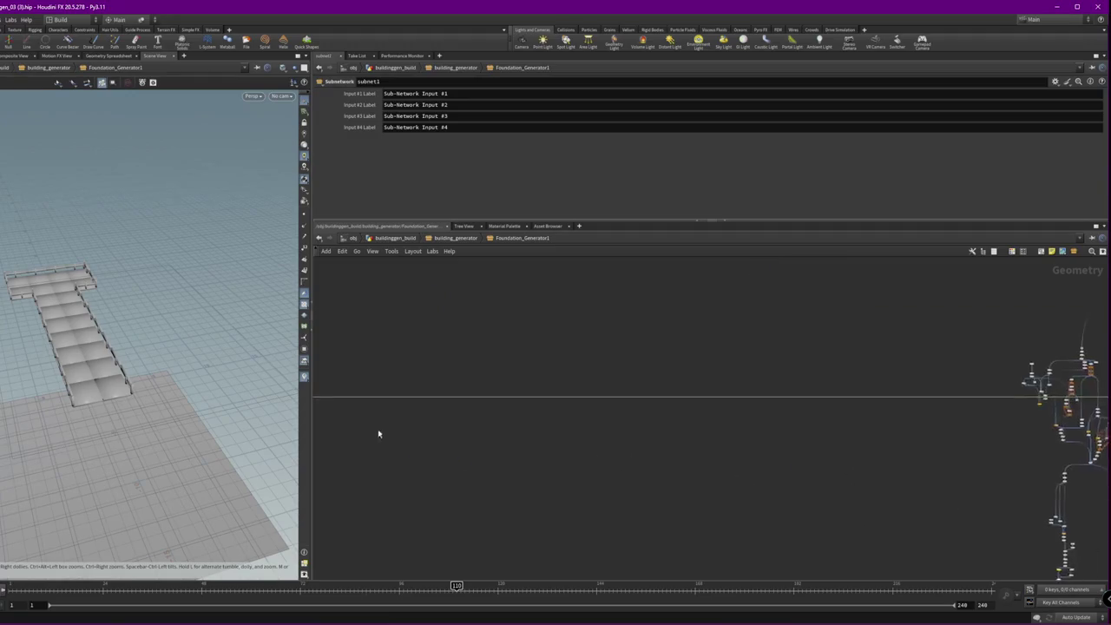
scroll(422, 465, "down", 3)
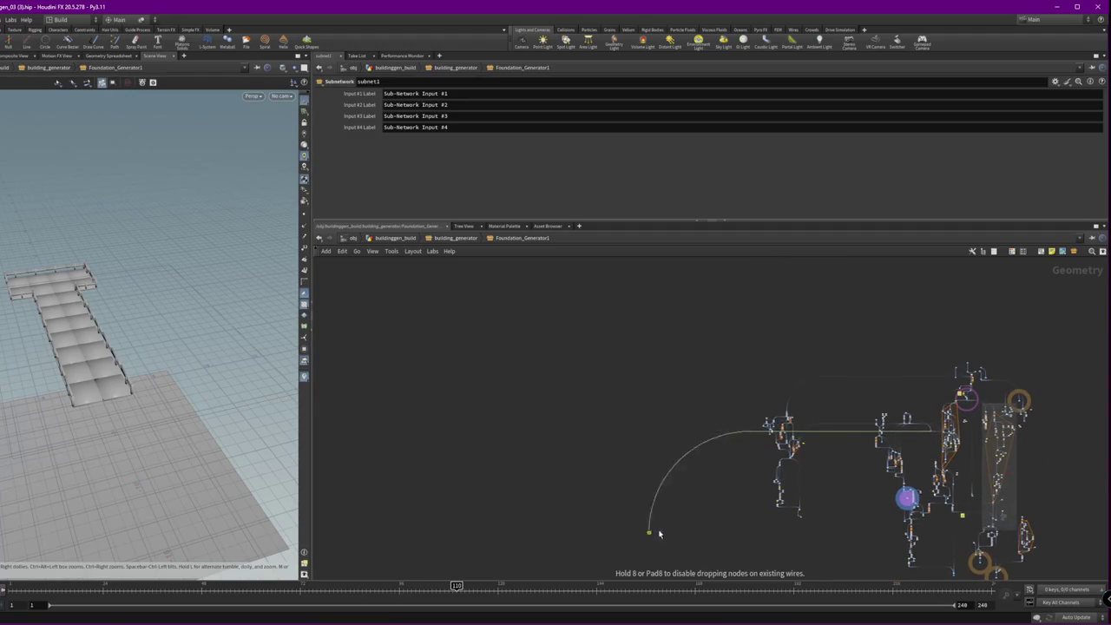
left_click(798, 490)
- Dive inside subnet1 and check copytopoints31's settings
scroll(922, 460, "up", 3)
scroll(922, 459, "up", 3)
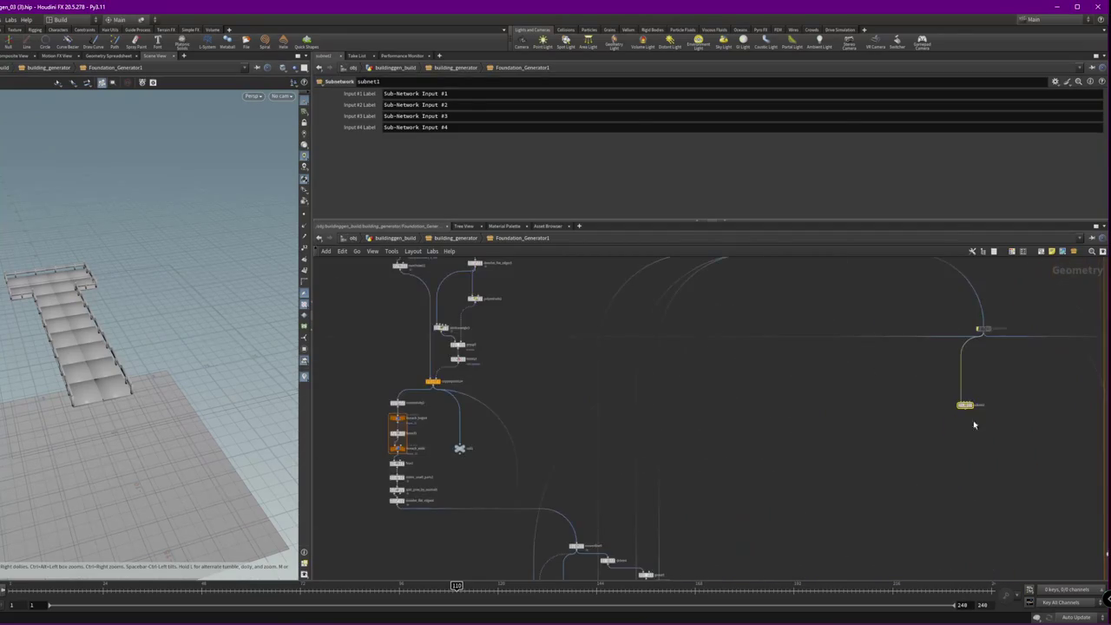
middle_click_drag(972, 420, 851, 540)
middle_click_drag(793, 434, 637, 416)
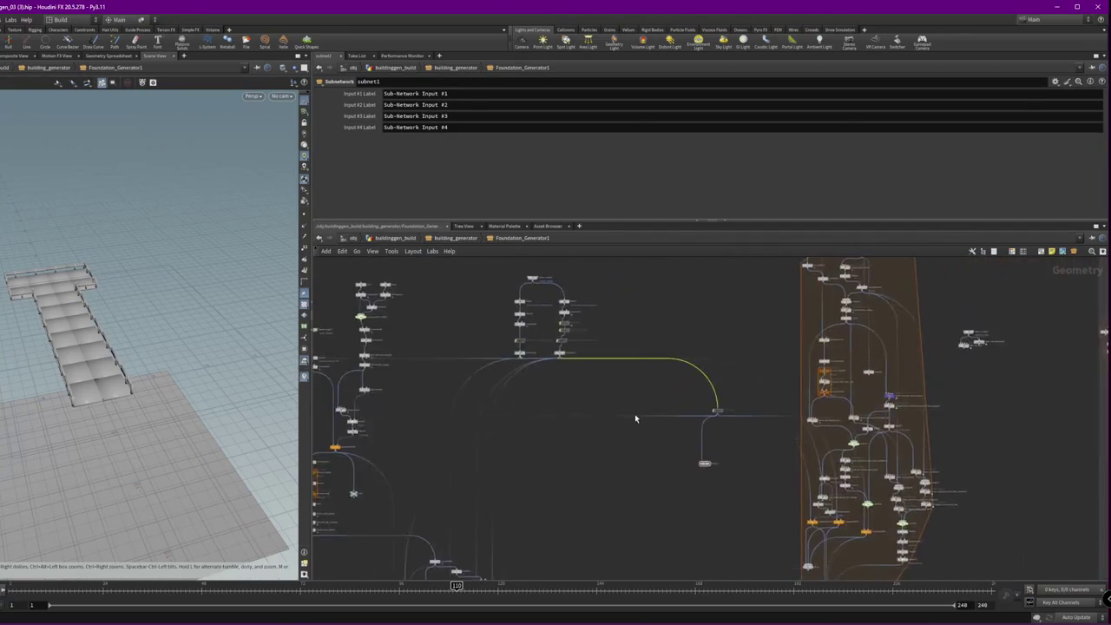
scroll(668, 451, "up", 3)
double_click(681, 467)
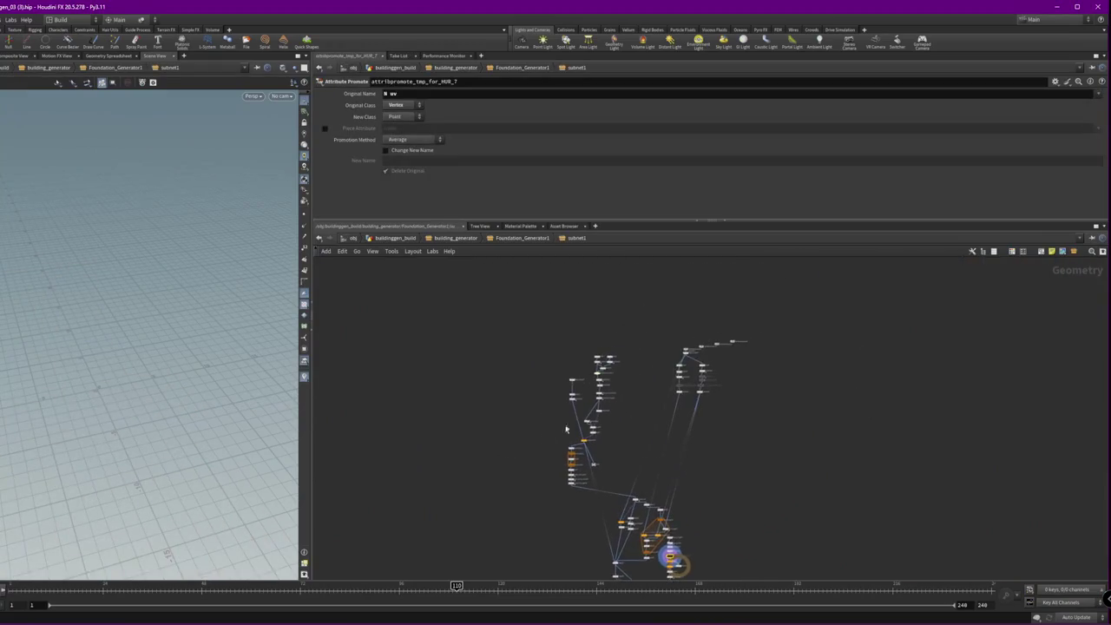
scroll(521, 522, "down", 5)
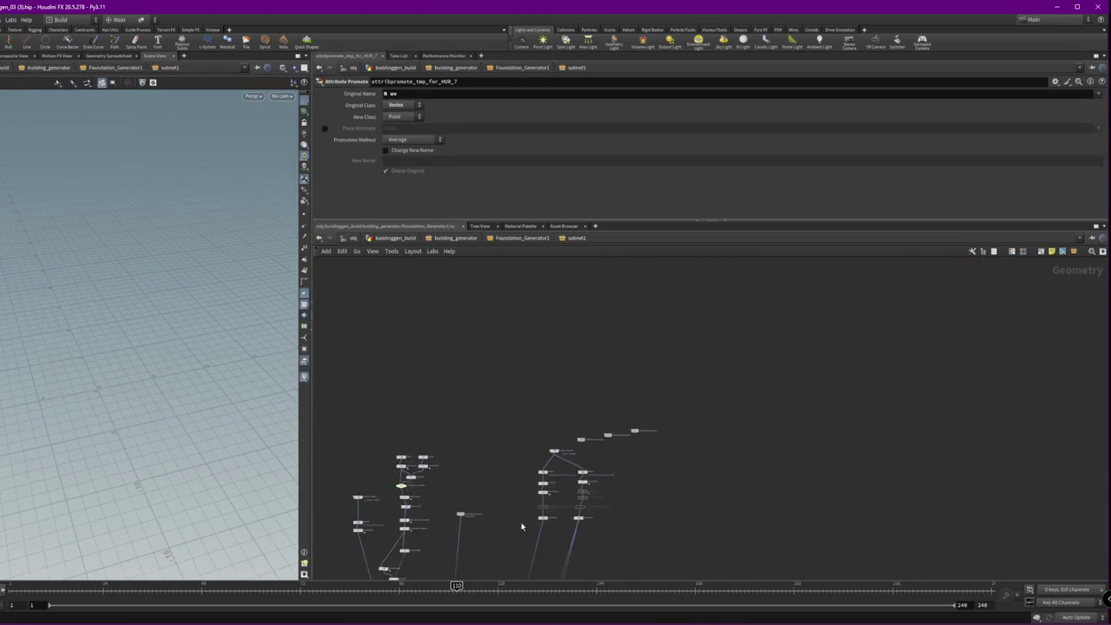
middle_click_drag(521, 521, 607, 415)
scroll(607, 415, "up", 3)
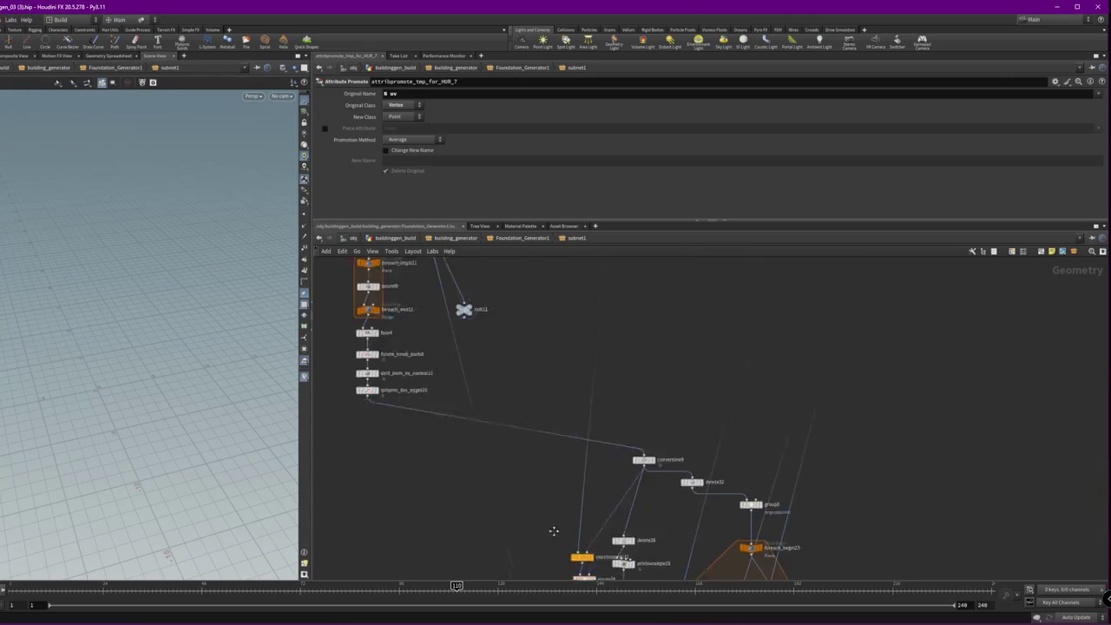
left_click(576, 504)
- Back in Foundation_Generator1, review the attribpromote nodes, transform3's rotation and transform4's 1.3 scale
left_click(520, 240)
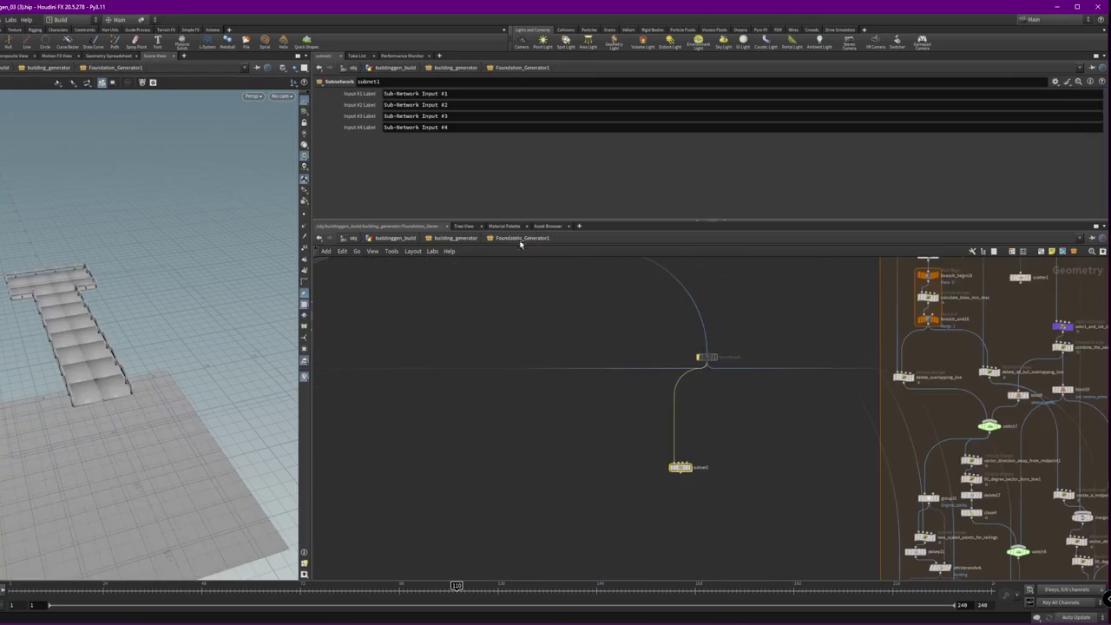
scroll(608, 390, "down", 3)
left_click_drag(460, 369, 547, 421)
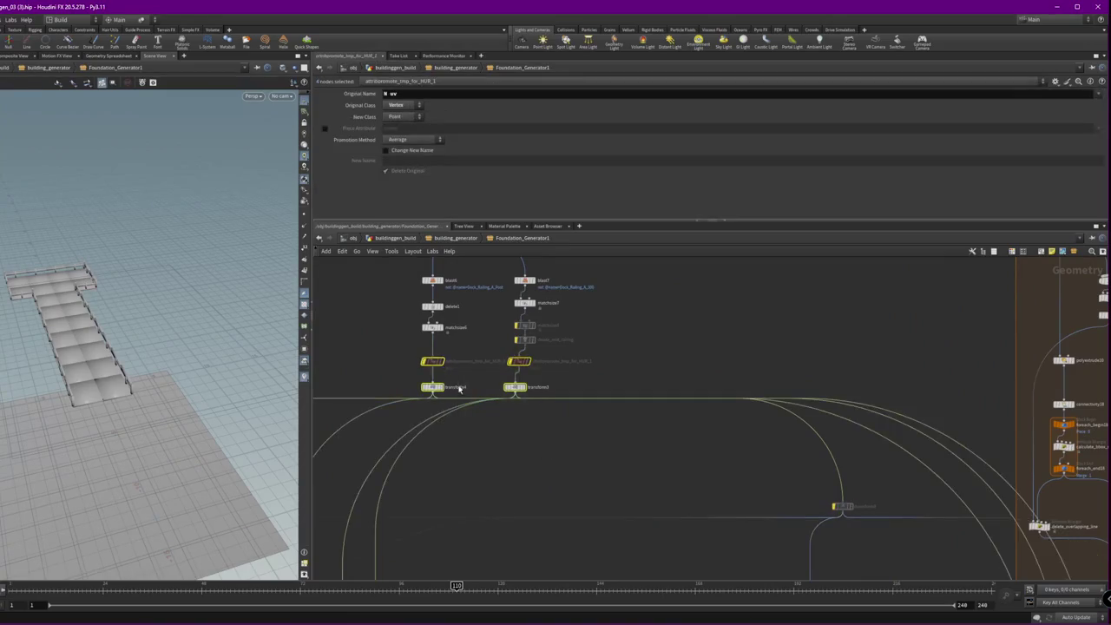
scroll(539, 406, "up", 5)
left_click(508, 397)
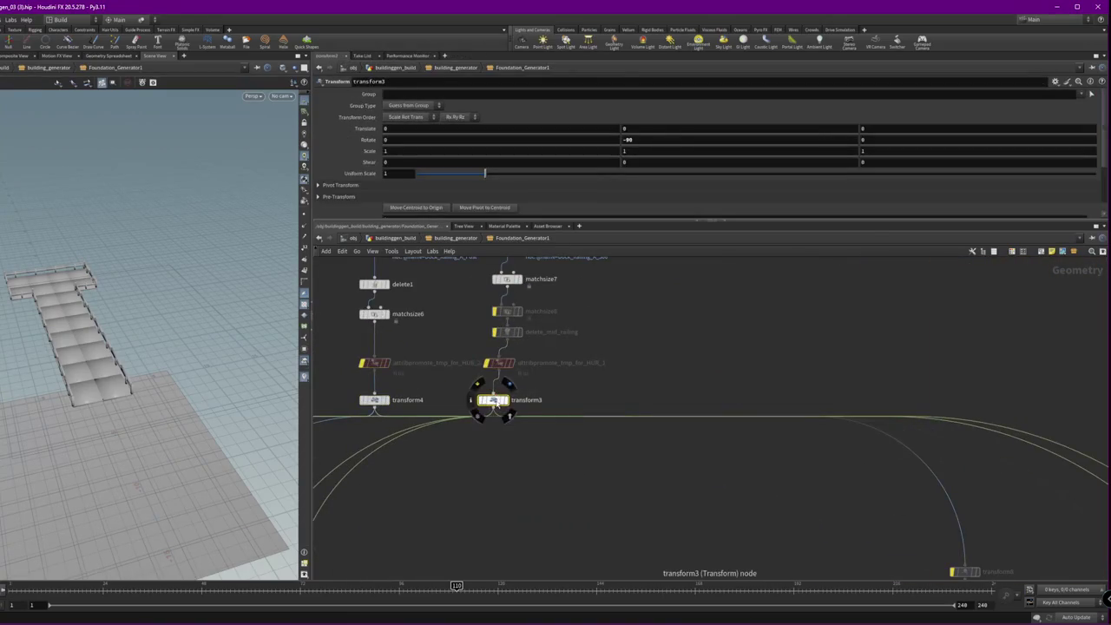
scroll(730, 499, "down", 3)
middle_click_drag(731, 499, 722, 454)
left_click(516, 393)
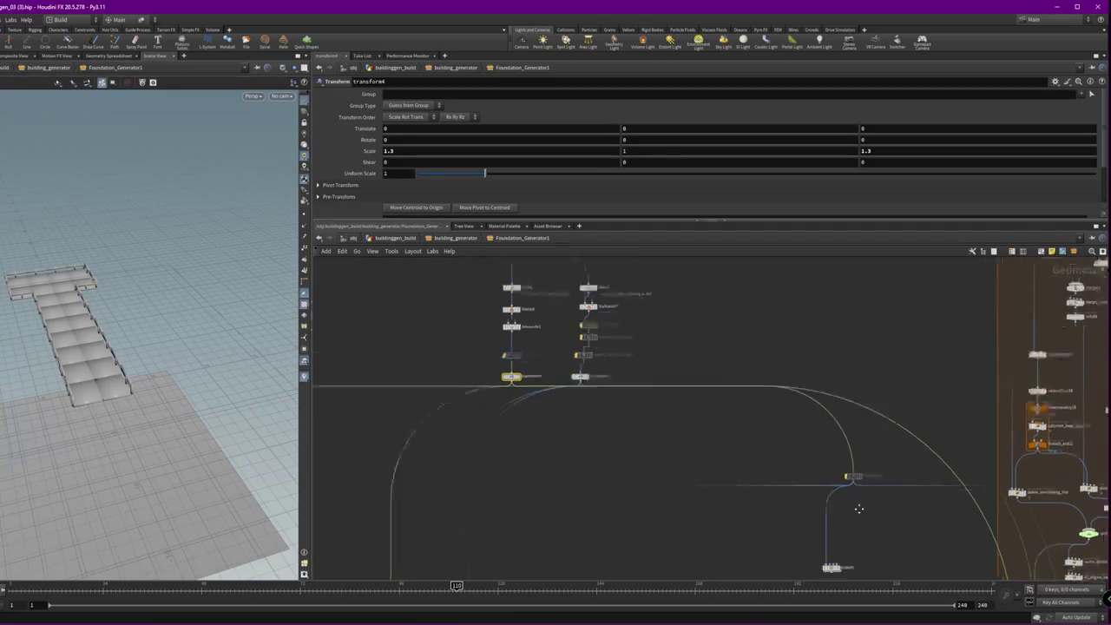
- Return inside subnet1 and survey its upper-right and upper-left nodes
double_click(762, 448)
middle_click_drag(598, 441, 651, 462)
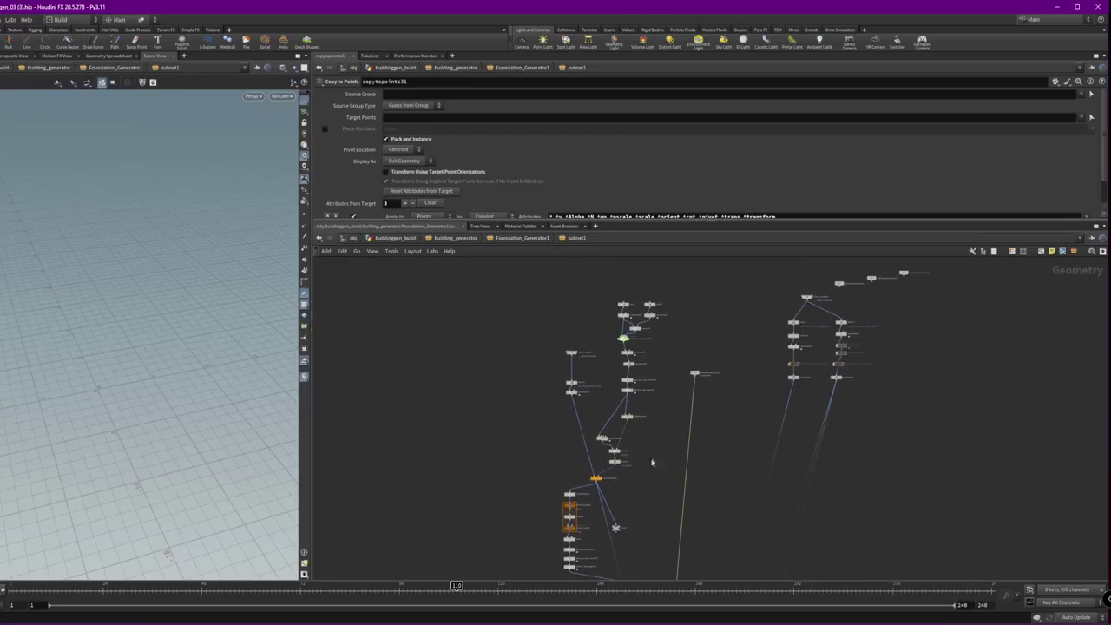
scroll(697, 326, "up", 3)
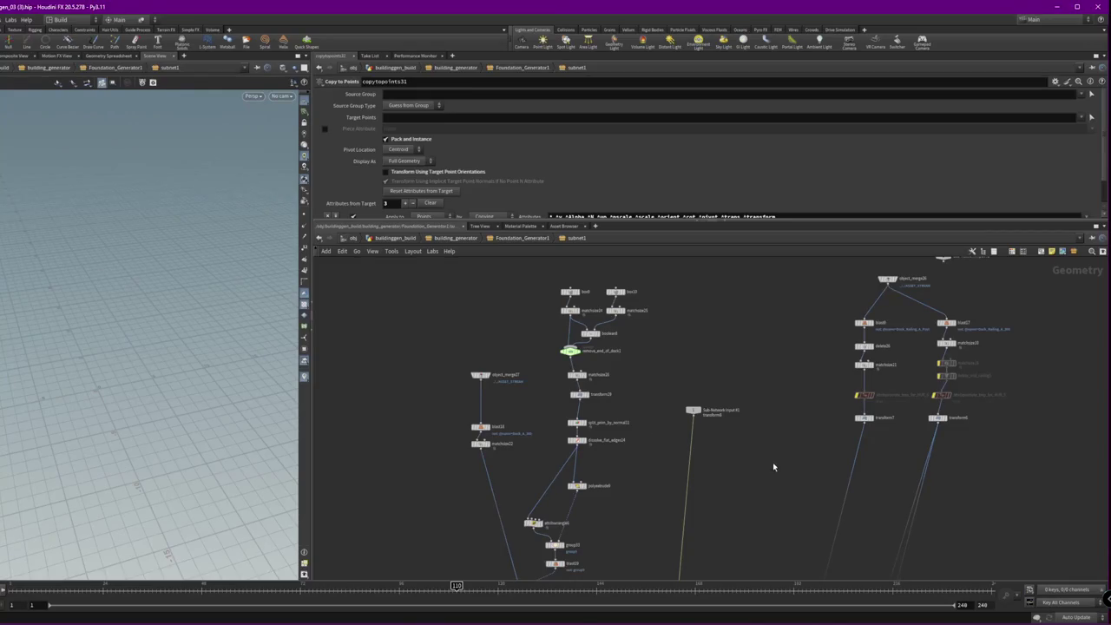
middle_click_drag(772, 462, 727, 404)
key("shift+c")
- Cancel the Save As dialog without saving and switch network wires to rounded curves
key("ctrl+shift+s")
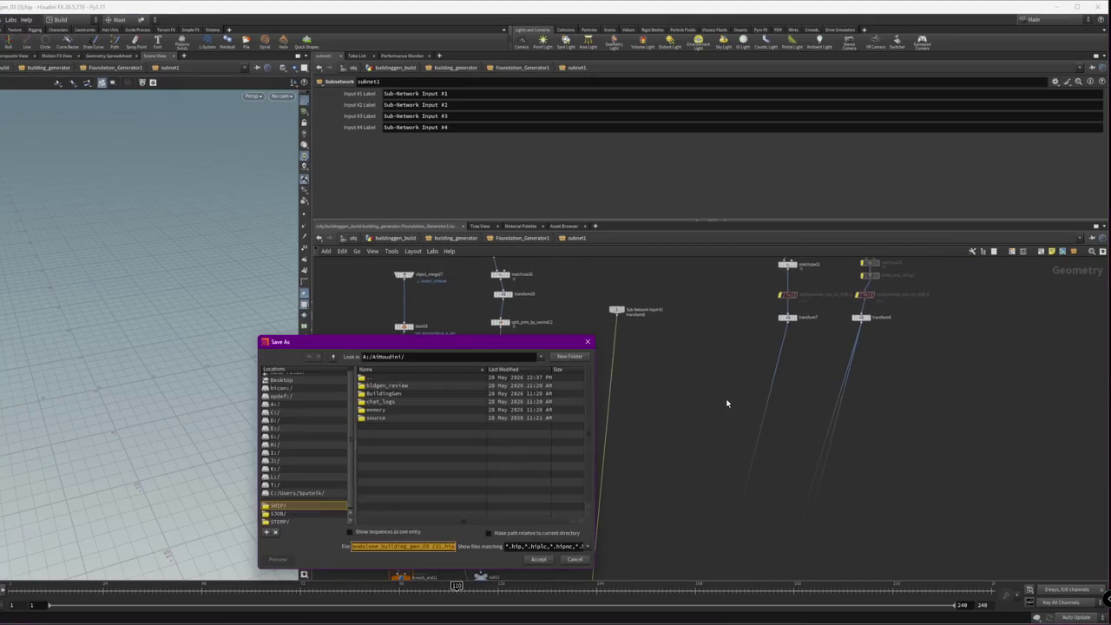
left_click(573, 559)
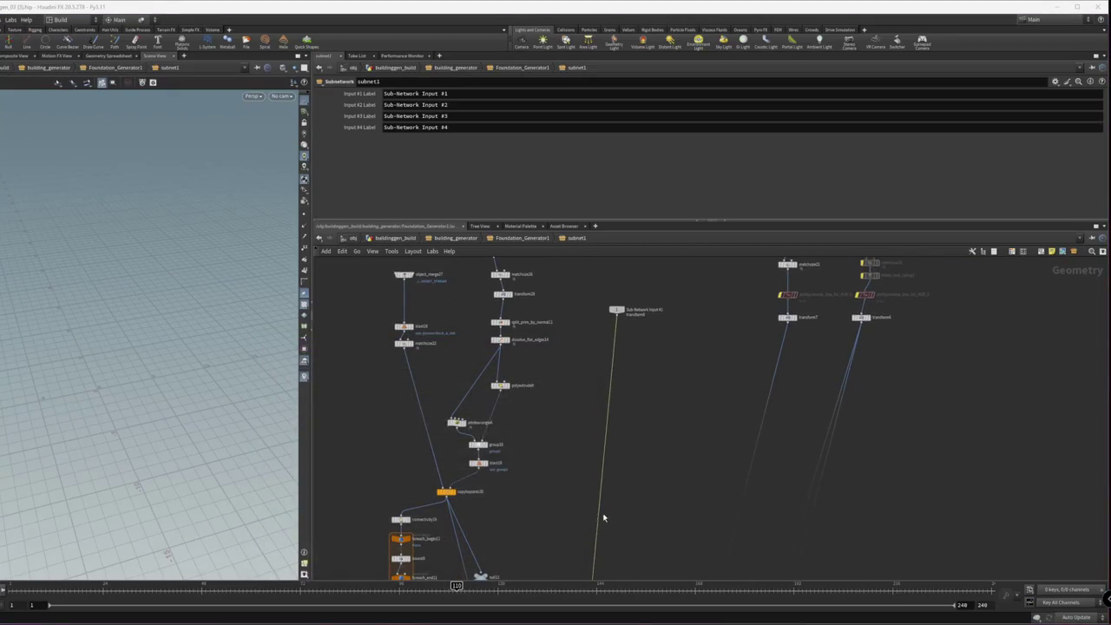
key("shift+s")
middle_click_drag(660, 497, 614, 440)
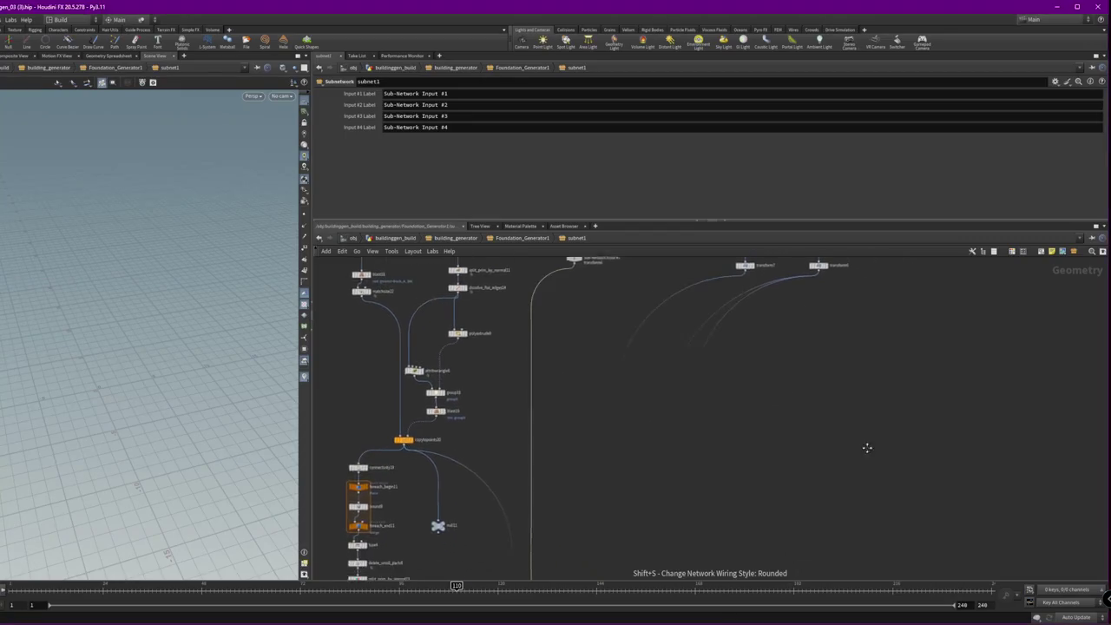
scroll(817, 356, "down", 3)
scroll(799, 421, "down", 2)
- Check transform7 and Sub-Network Input #1, then move the twelve railing nodes left
left_click(784, 389)
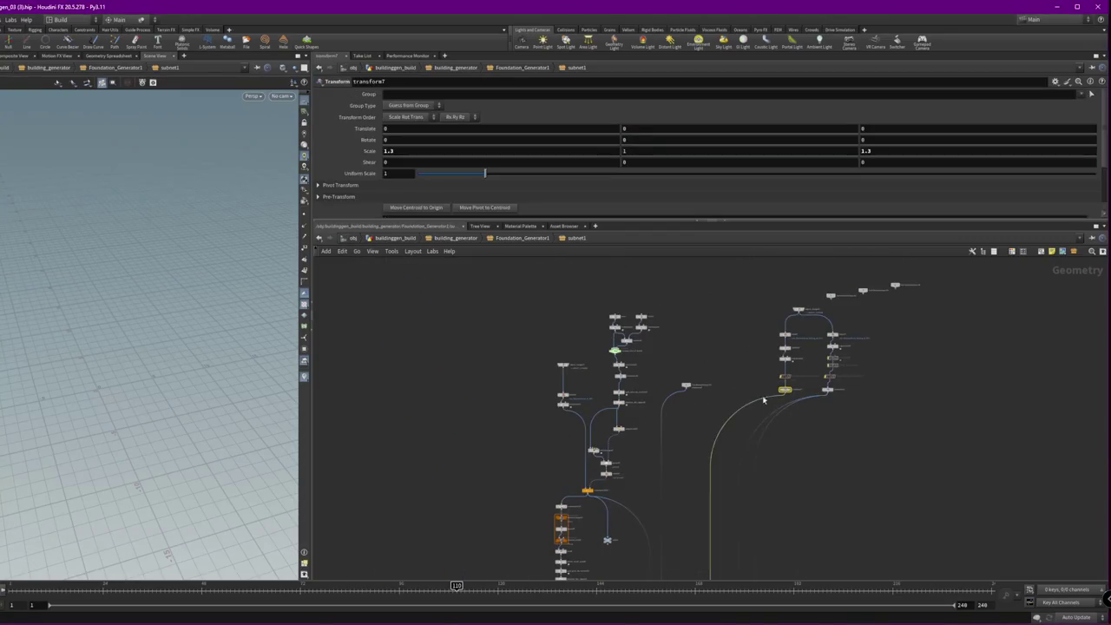
scroll(685, 393, "up", 3)
left_click_drag(689, 387, 871, 405)
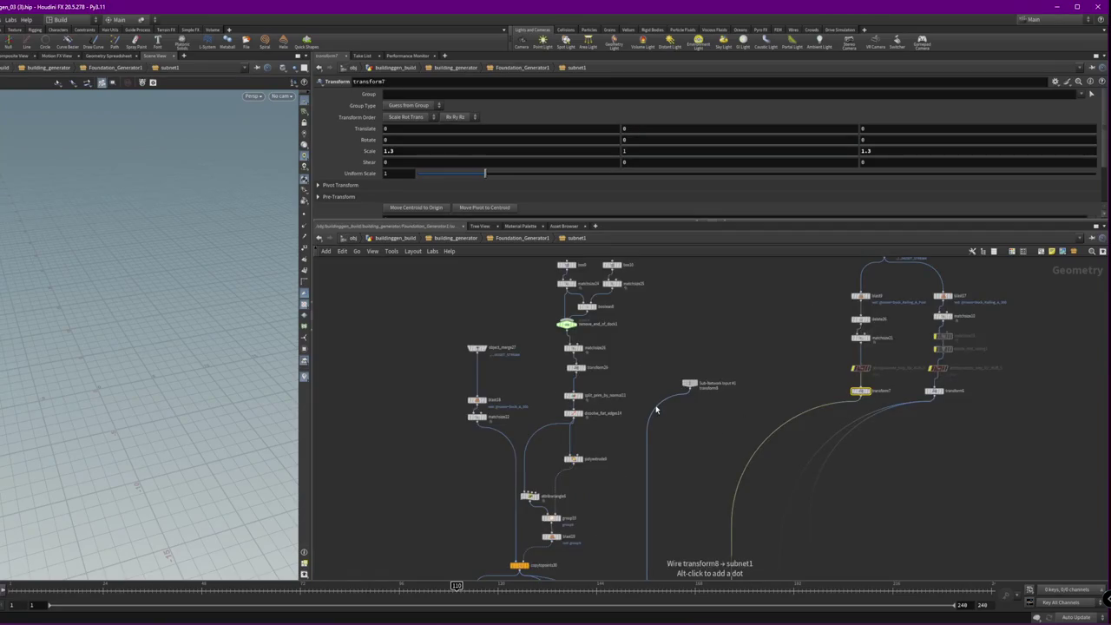
left_click(687, 383)
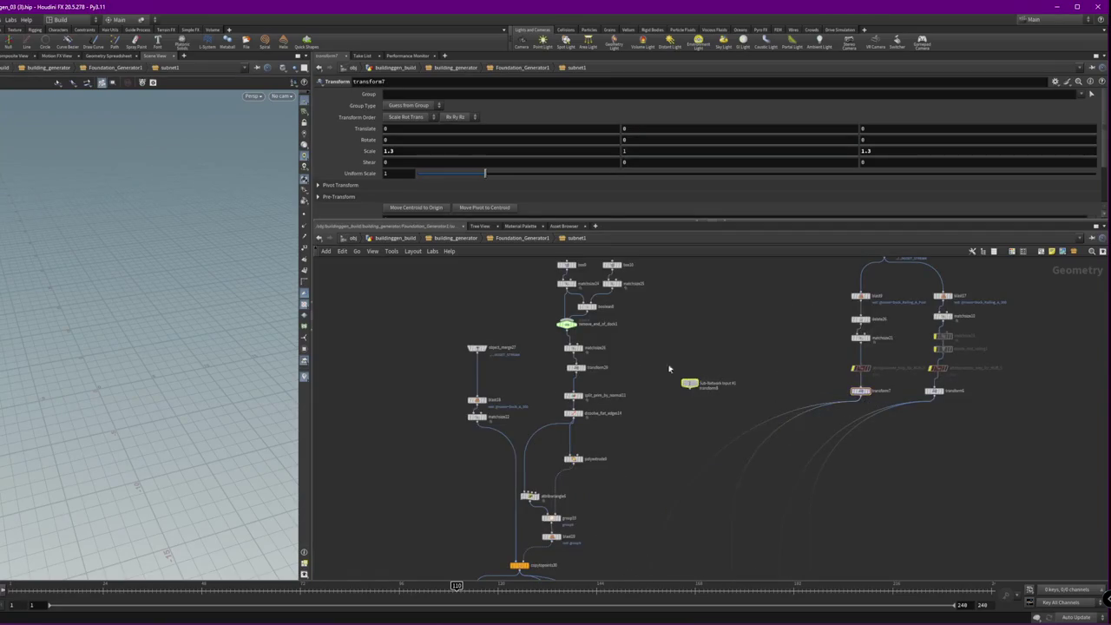
scroll(687, 385, "down", 3)
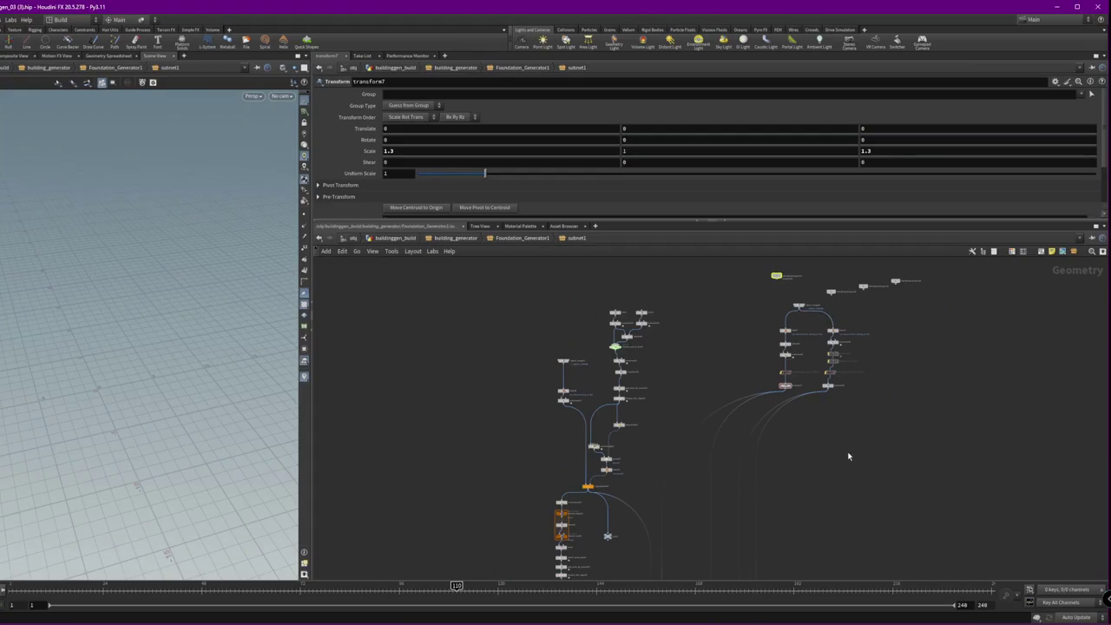
mouse_move(848, 455)
left_mouse_down()
mouse_move(744, 299)
mouse_move(698, 311)
left_mouse_up()
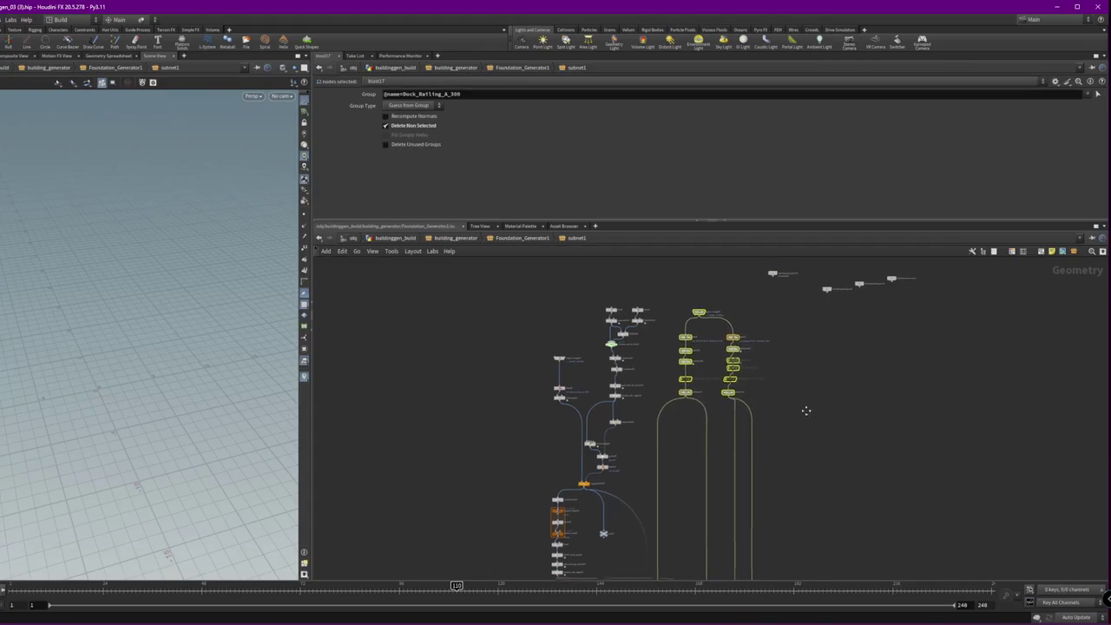
- Select the DockOut1 output node inside subnet1, then return to Foundation_Generator1
middle_click_drag(805, 410, 694, 408)
scroll(694, 364, "up", 10)
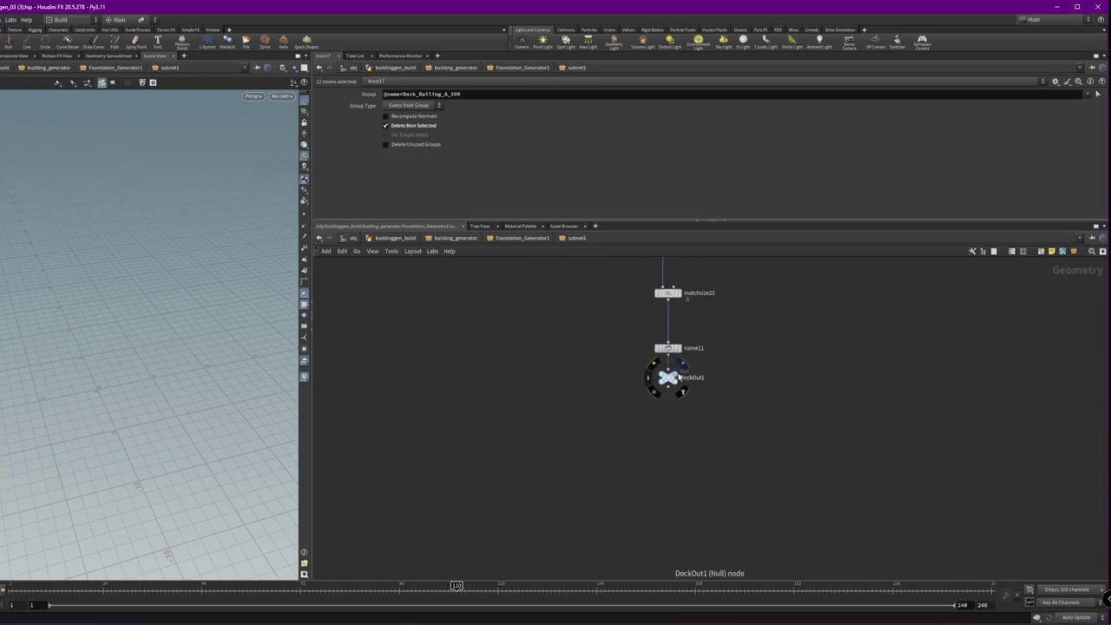
left_click_drag(705, 360, 601, 416)
scroll(527, 345, "down", 8)
scroll(607, 516, "up", 5)
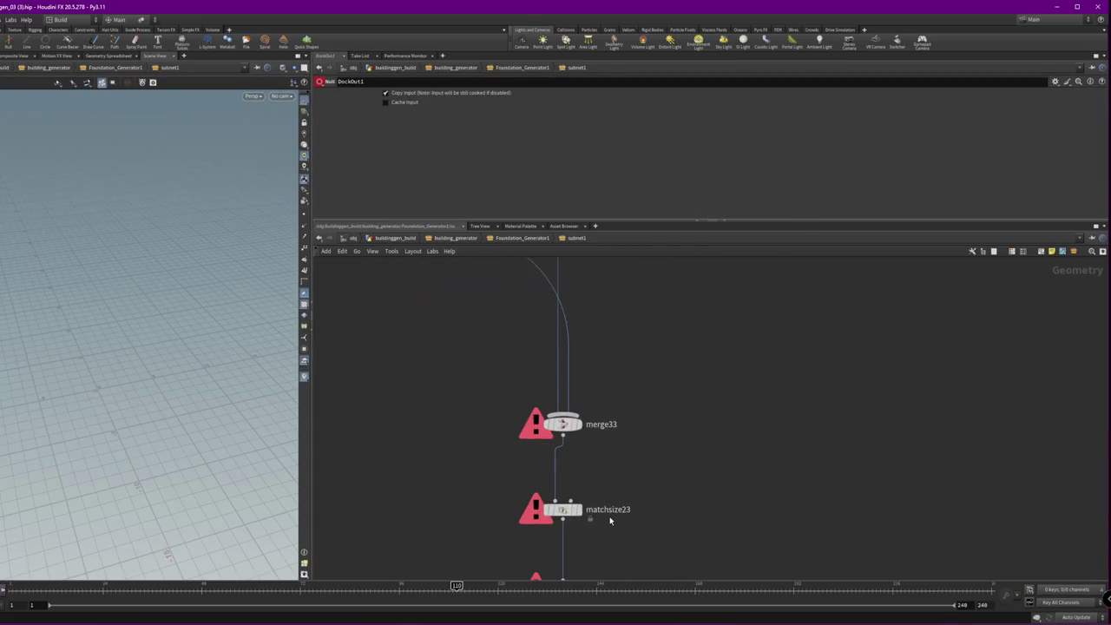
left_click(484, 239)
scroll(627, 416, "down", 8)
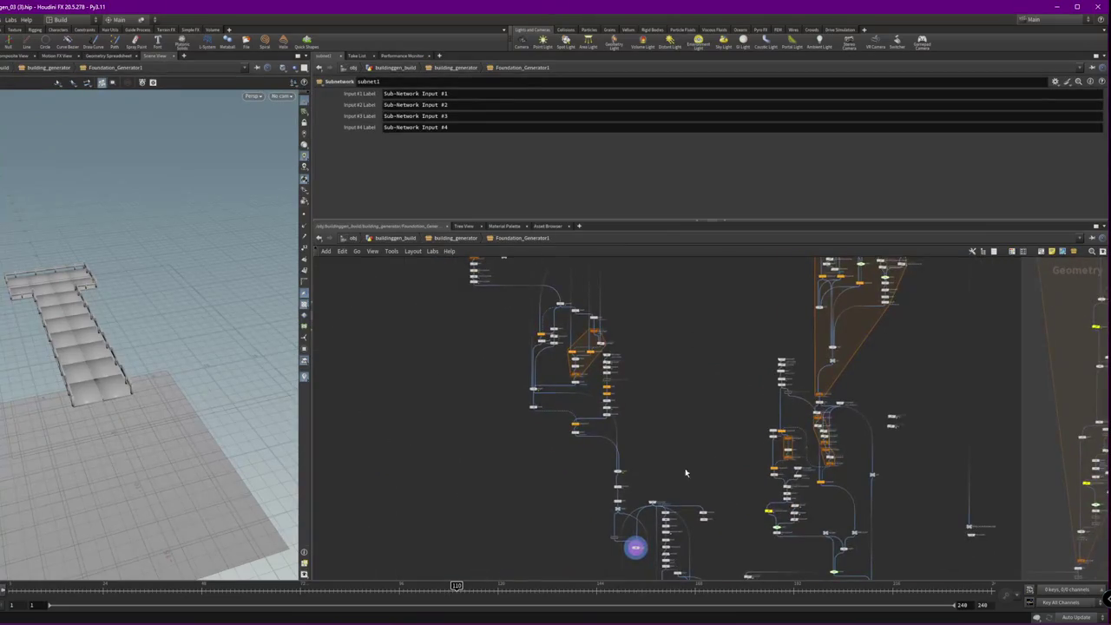
scroll(652, 427, "up", 5)
- Duplicate object_merge1 as object_merge26 and wire it into subnet1's first input
mouse_move(628, 451)
middle_mouse_down()
mouse_move(625, 548)
mouse_move(711, 436)
mouse_move(719, 476)
mouse_move(688, 446)
mouse_move(685, 471)
middle_mouse_up()
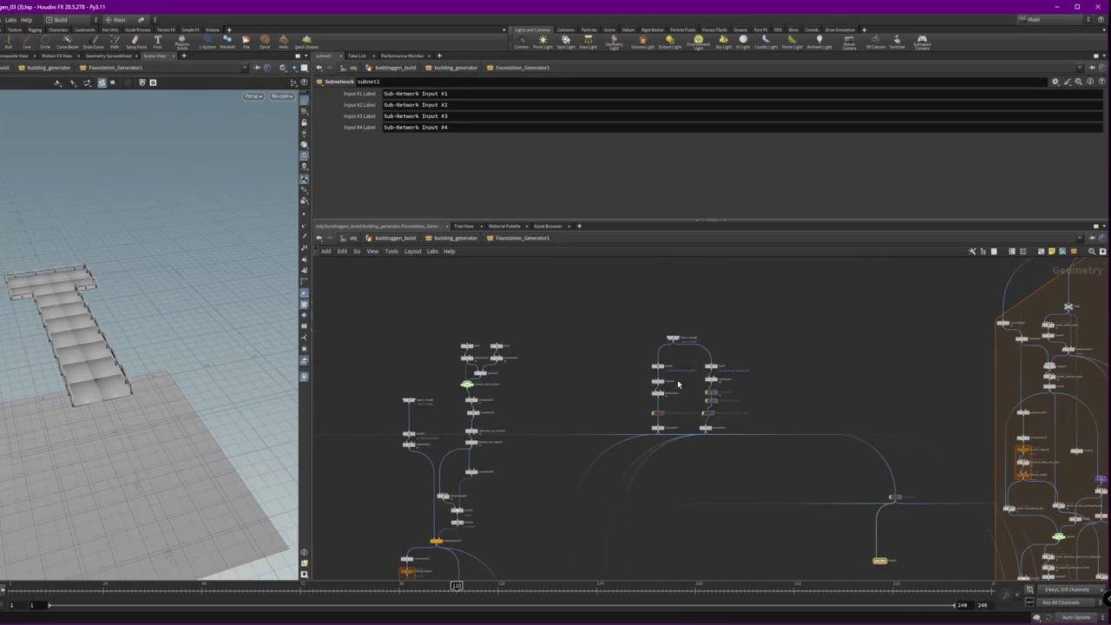
left_click(676, 339)
scroll(674, 328, "up", 4)
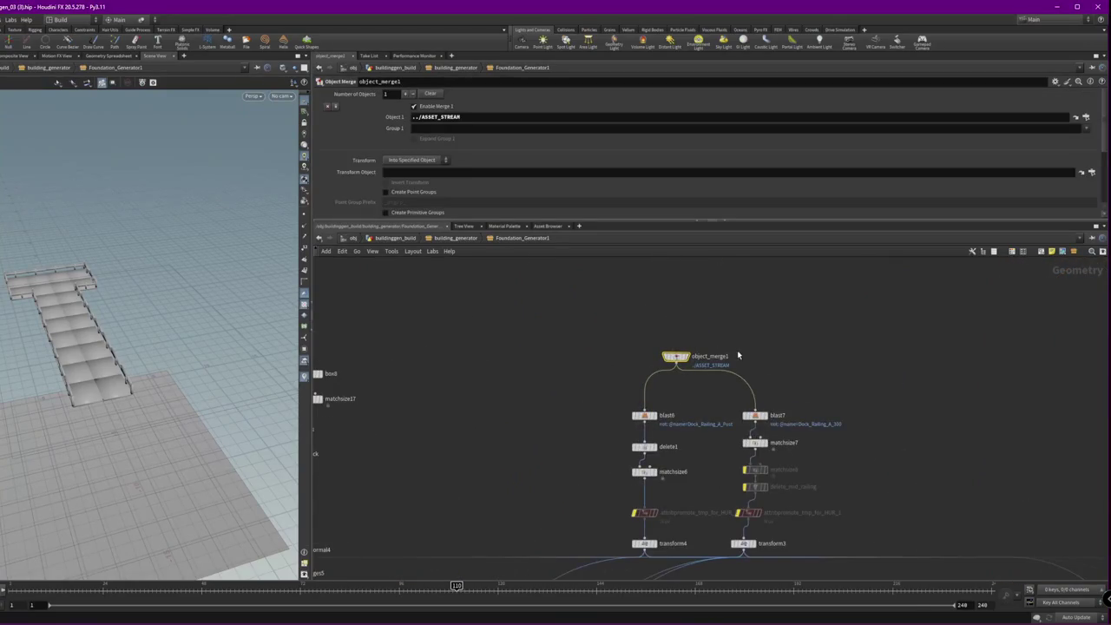
mouse_move(888, 443)
middle_mouse_down()
mouse_move(709, 380)
mouse_move(786, 442)
middle_mouse_up()
key("ctrl+v")
mouse_move(819, 432)
left_mouse_down()
mouse_move(884, 458)
mouse_move(710, 459)
left_mouse_up()
left_click(884, 461)
- Inside subnet1, rewire blast9 and blast17 to read from Sub-Network Input #1
double_click(710, 456)
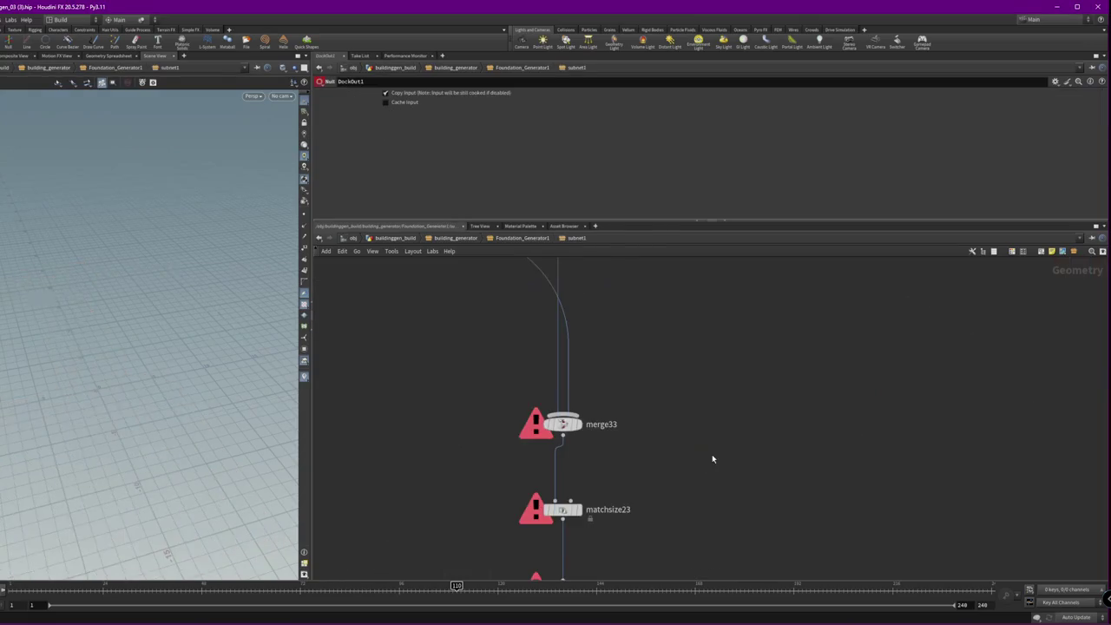
scroll(746, 490, "down", 3)
scroll(794, 486, "down", 3)
scroll(764, 356, "up", 2)
scroll(764, 355, "up", 2)
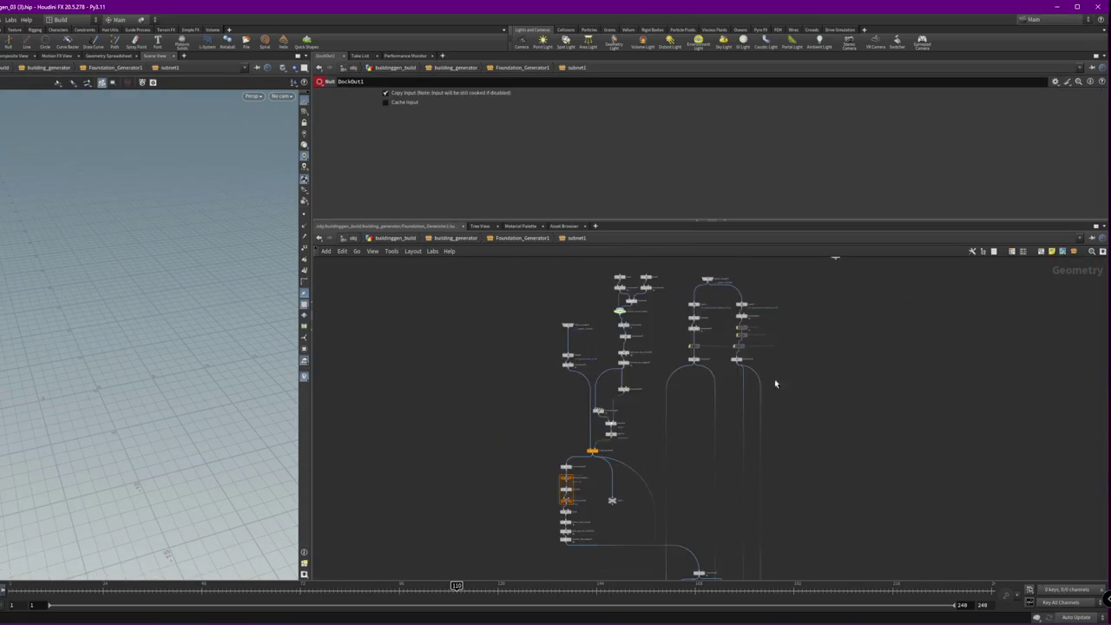
scroll(740, 404, "up", 2)
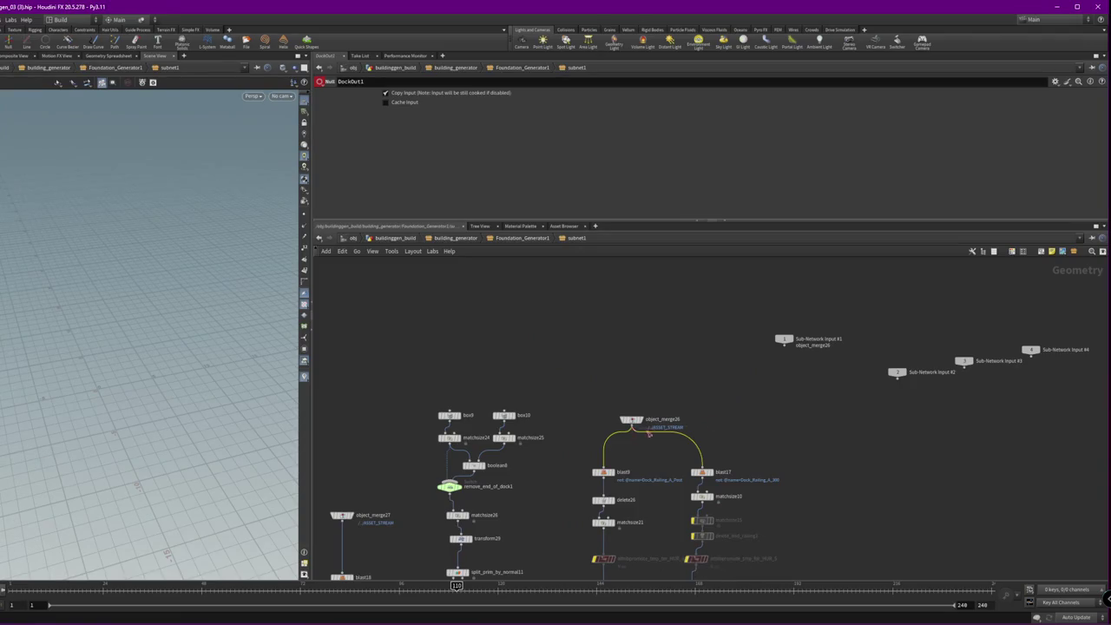
left_click_drag(632, 425, 785, 343)
left_click_drag(632, 425, 783, 344, "shift")
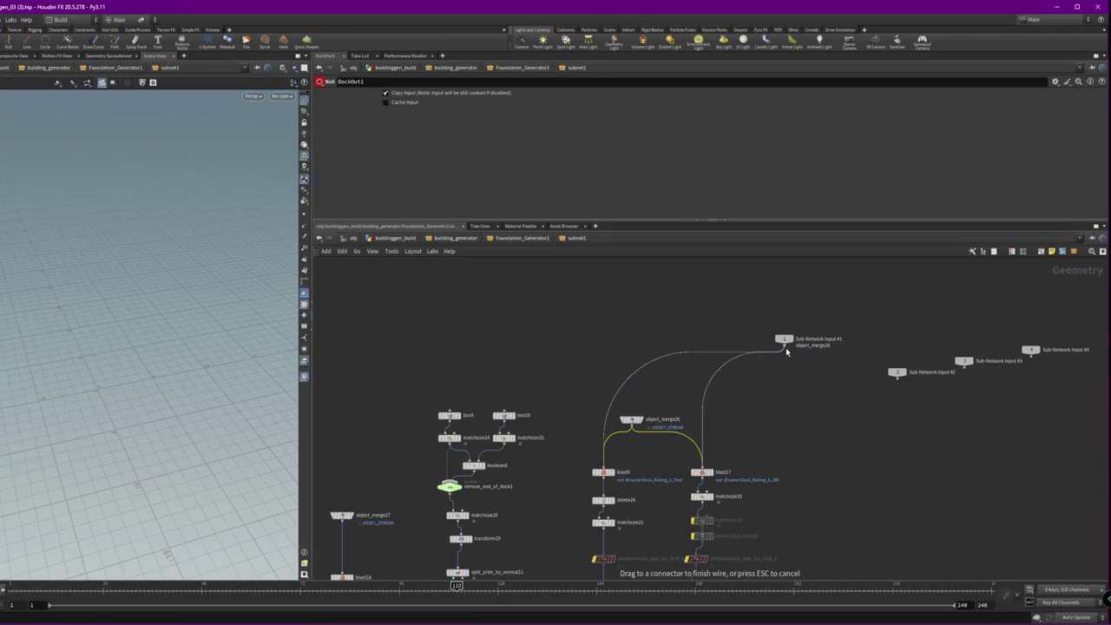
middle_click_drag(791, 507, 790, 336)
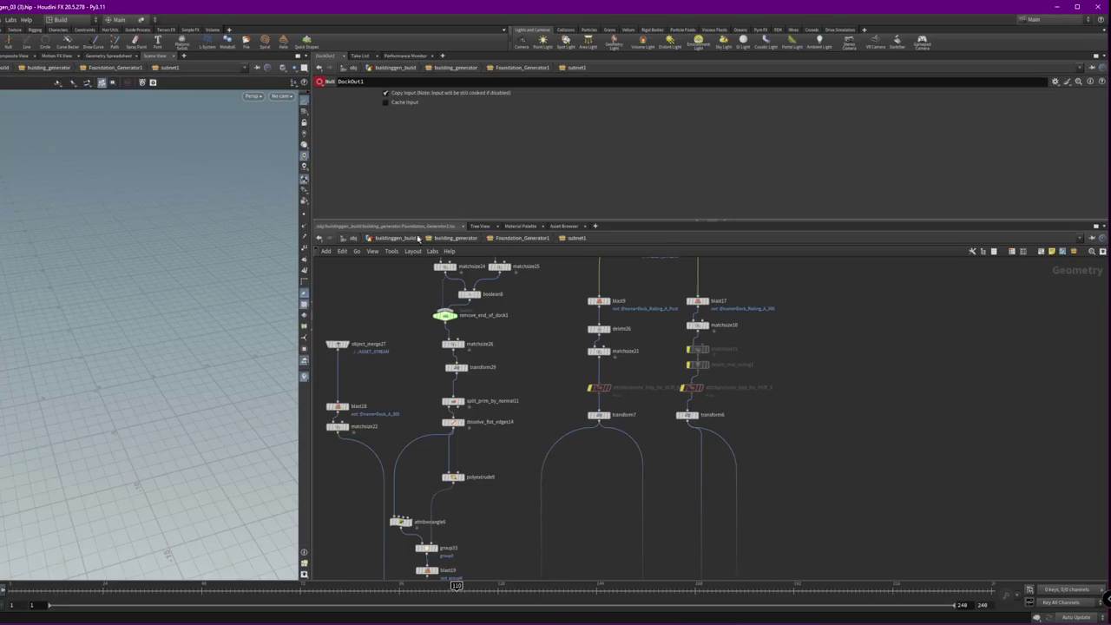
scroll(811, 432, "down", 3)
- Move object_merge26 left and rename subnet1 to 'Dock'
left_click(512, 237)
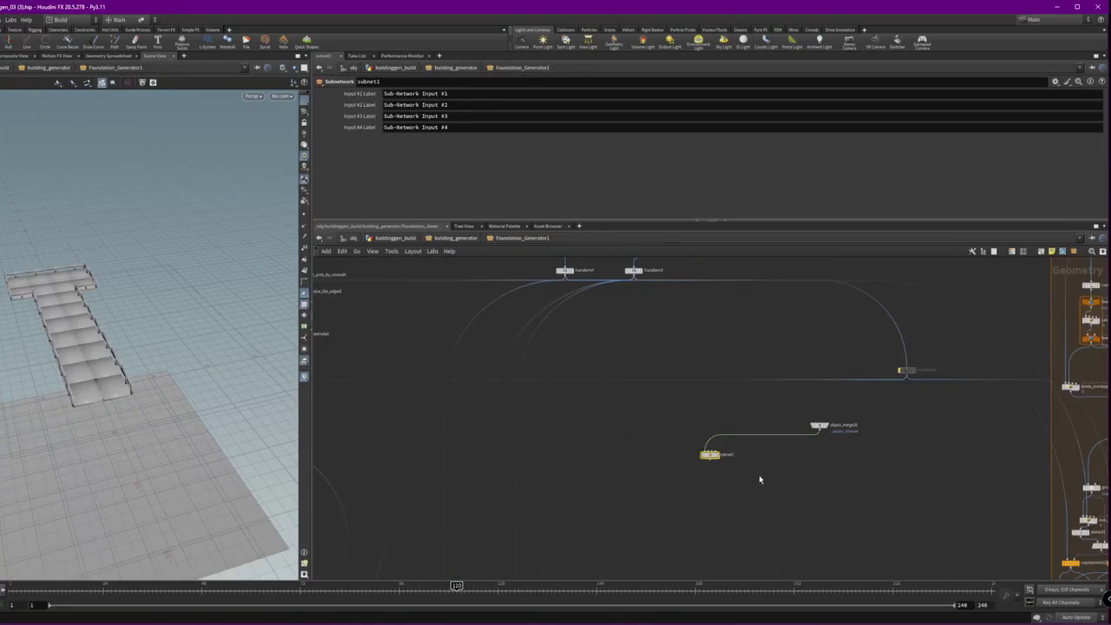
left_click_drag(908, 382, 564, 388)
double_click(711, 444)
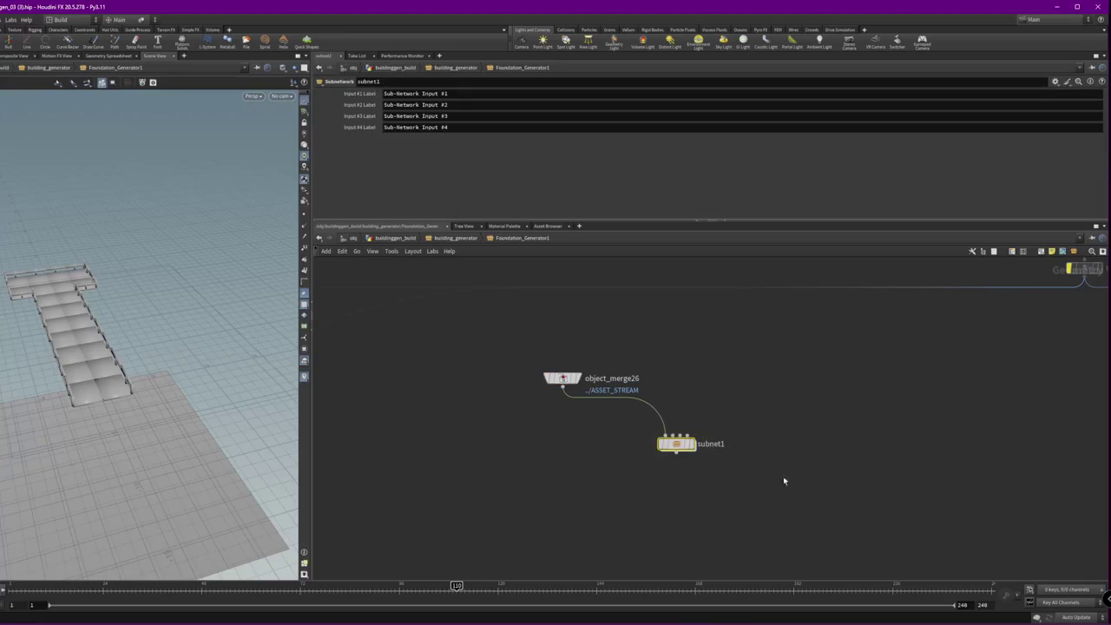
type("Dock")
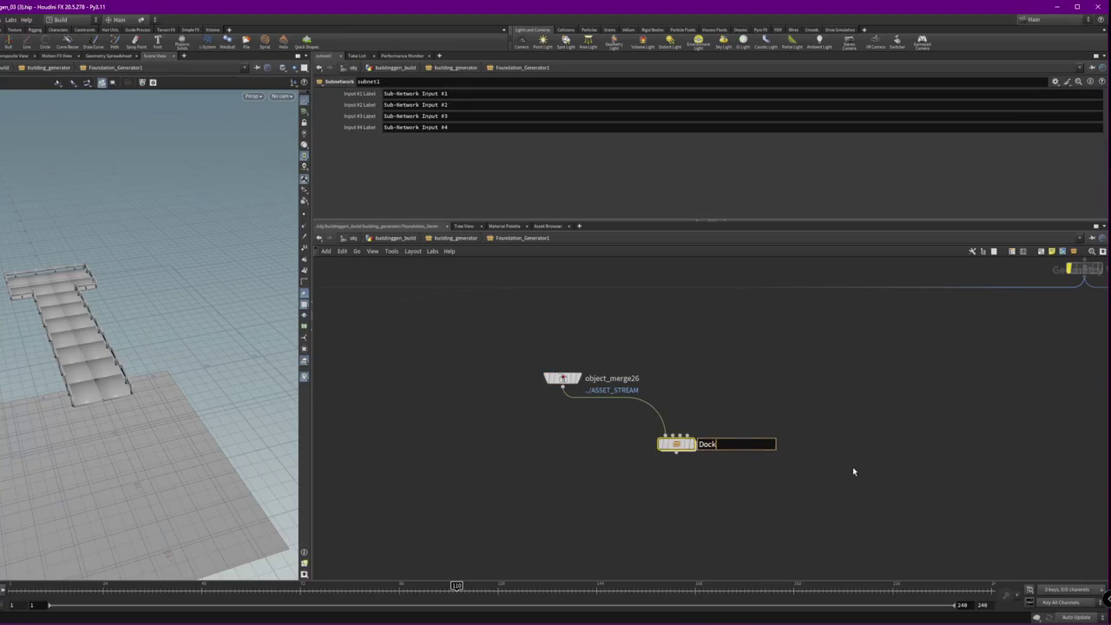
key("Return")
- Box-select object_merge26 with the Dock subnet and bring more of the network into view
left_click_drag(670, 491, 538, 367)
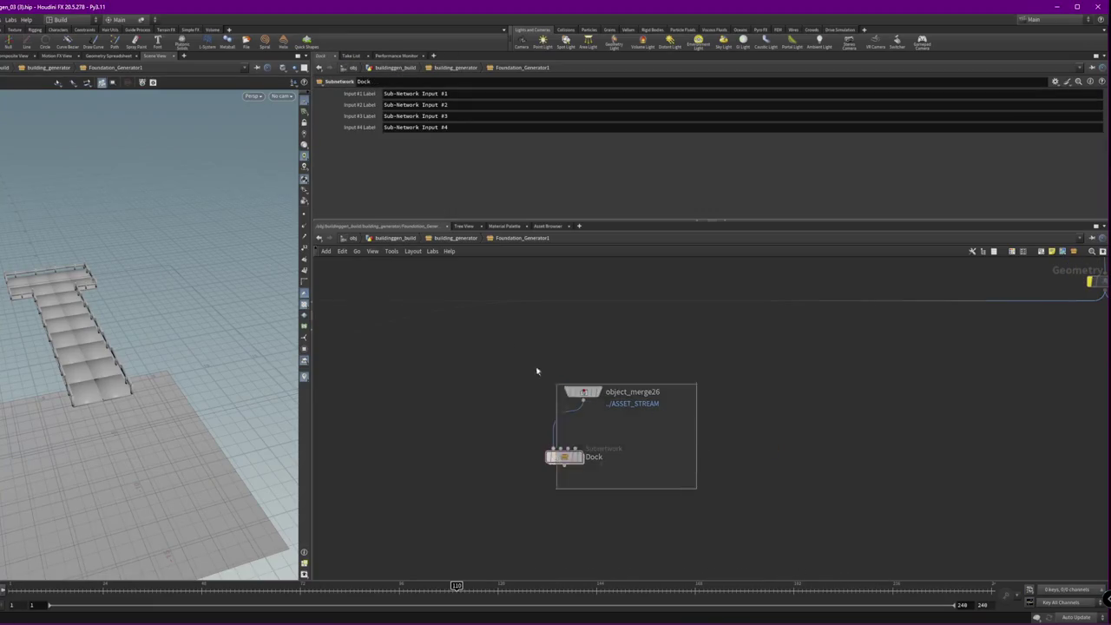
scroll(607, 451, "down", 3)
mouse_move(679, 541)
middle_mouse_down()
mouse_move(837, 429)
mouse_move(898, 353)
middle_mouse_up()
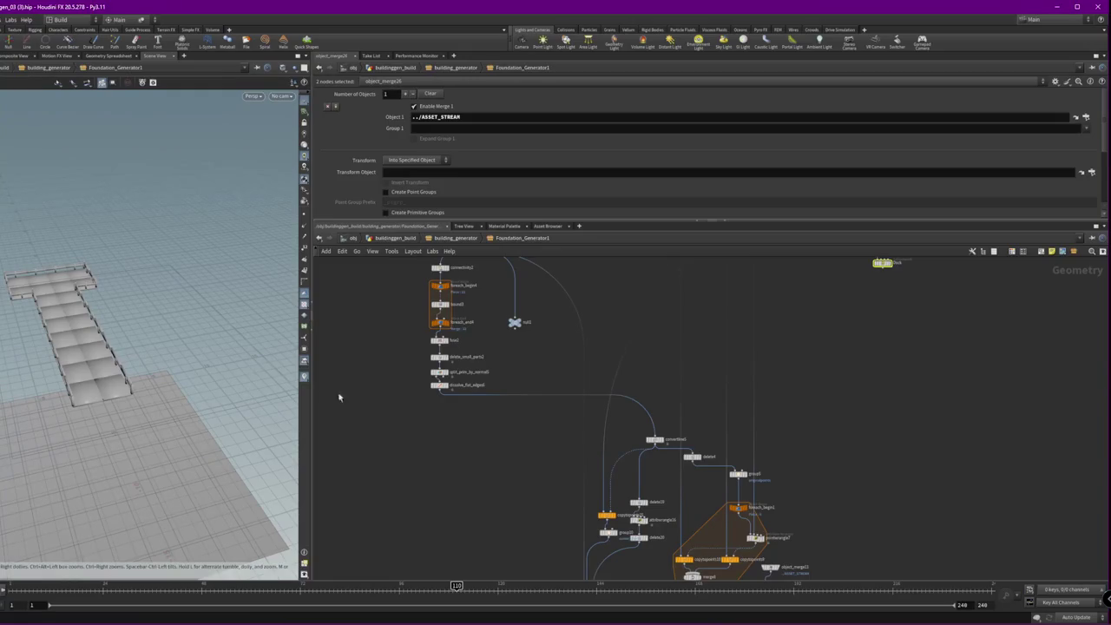
- Move object_merge18 closer to the loop nodes
mouse_move(465, 470)
middle_mouse_down()
mouse_move(495, 454)
mouse_move(362, 308)
middle_mouse_up()
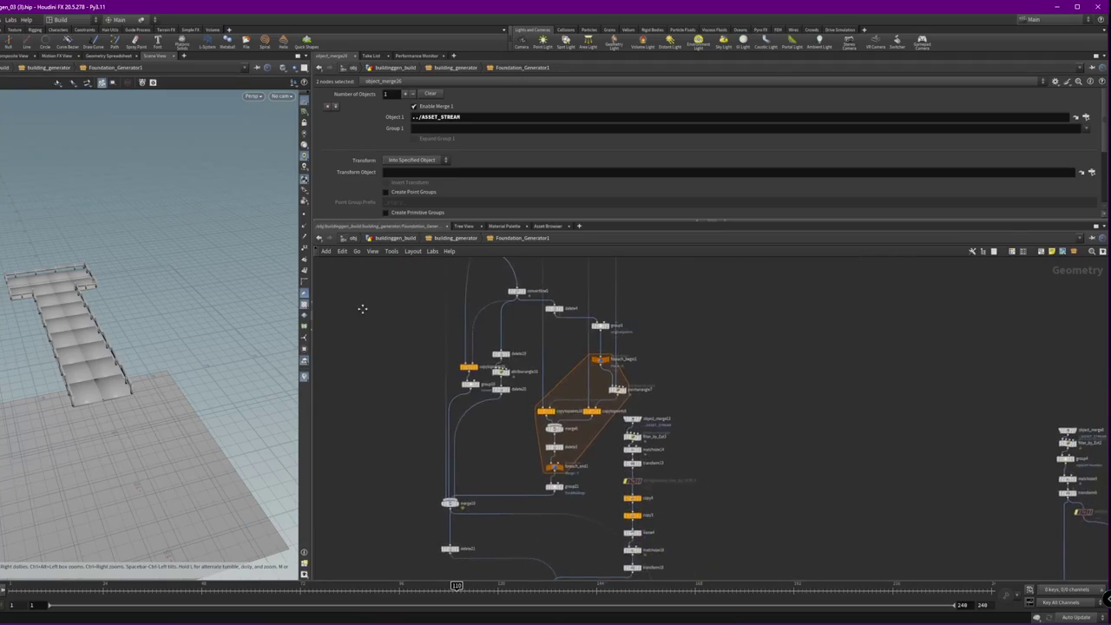
middle_click_drag(710, 495, 462, 301)
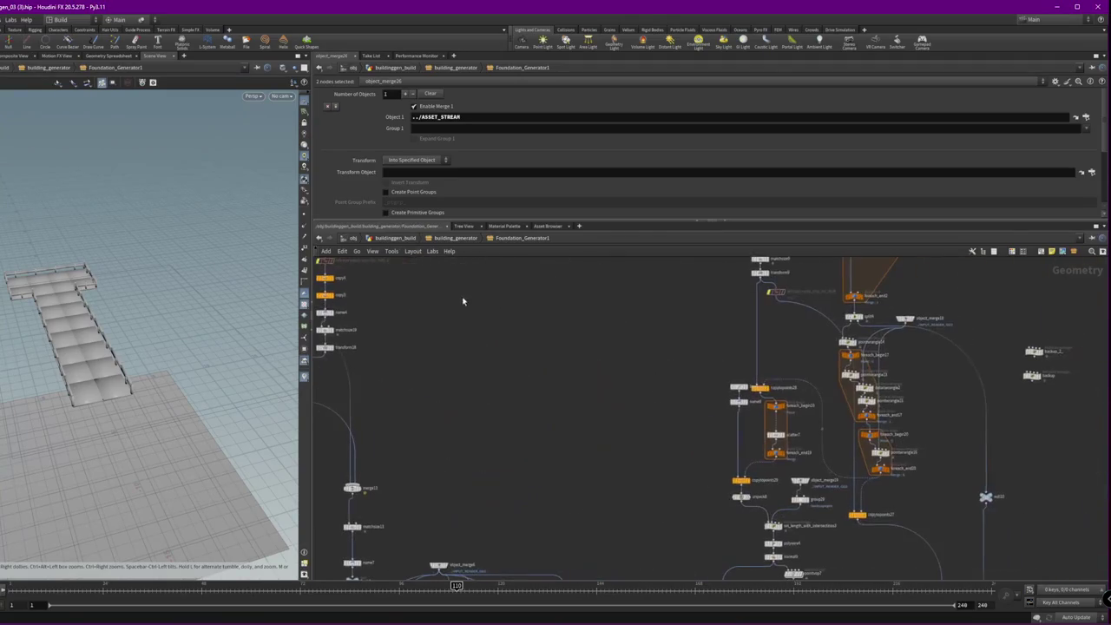
scroll(681, 379, "up", 2)
scroll(525, 408, "up", 2)
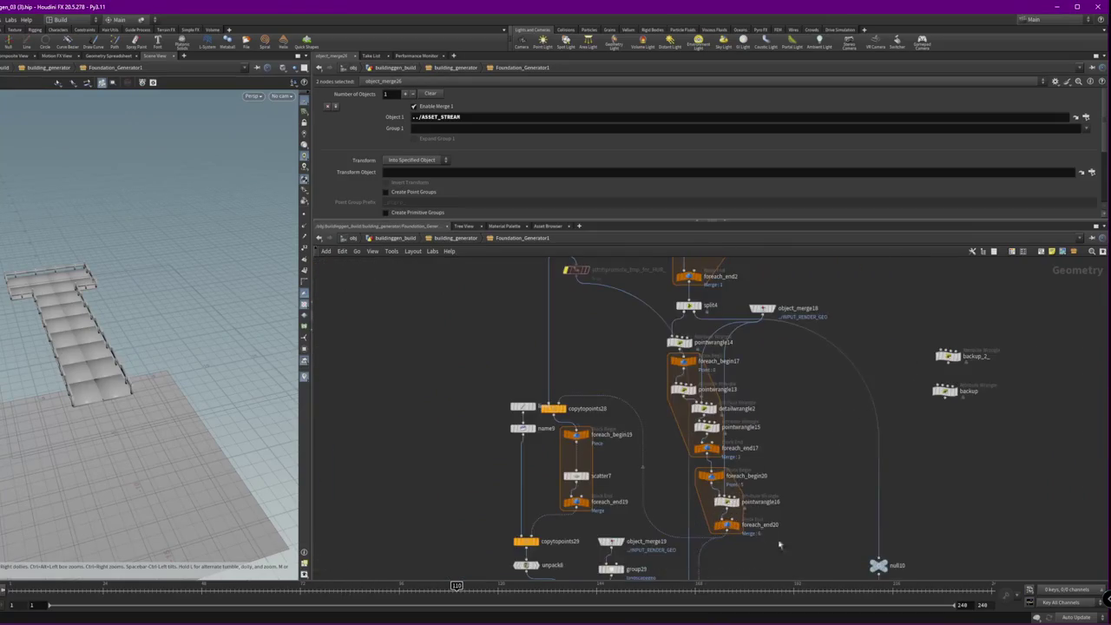
left_click_drag(802, 556, 669, 458)
scroll(812, 470, "down", 2)
left_click_drag(777, 359, 818, 457)
left_click(788, 397)
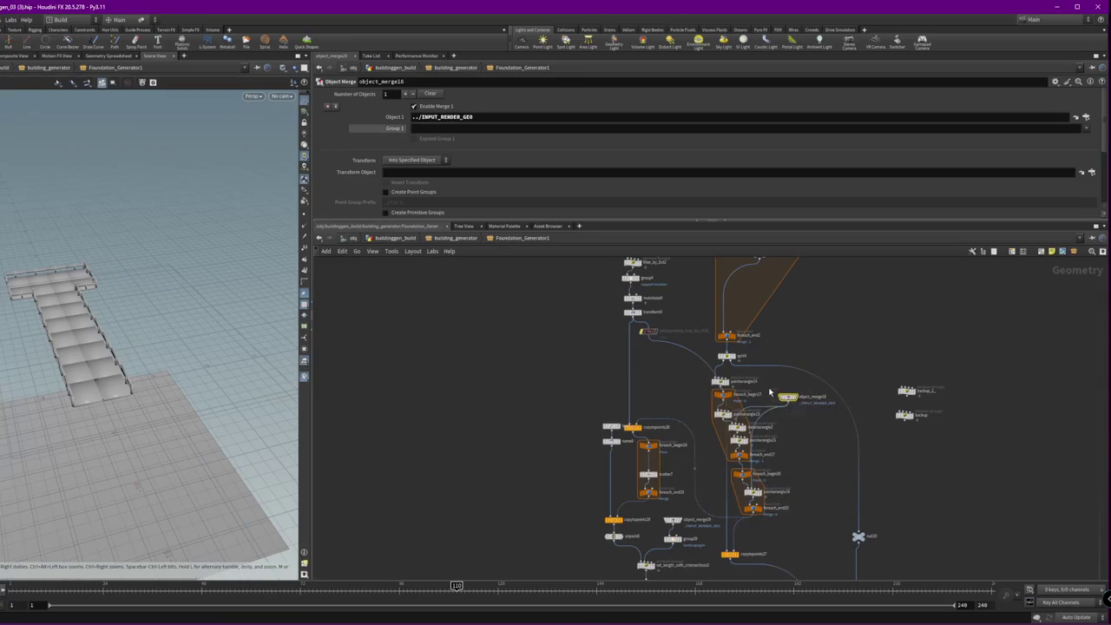
- Line up object_merge8 and filter_by_Ext2 in a column and set attribute promote beside copytopoints28
scroll(781, 425, "up", 1)
scroll(685, 503, "up", 1)
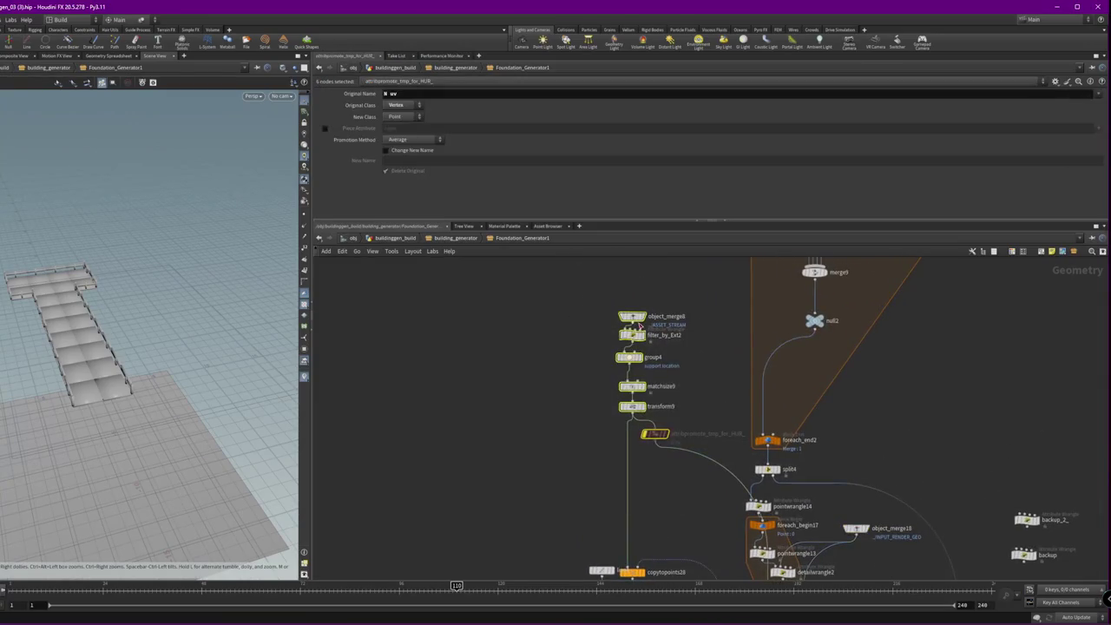
mouse_move(608, 305)
left_mouse_down()
mouse_move(664, 343)
mouse_move(618, 425)
mouse_move(634, 321)
mouse_move(622, 312)
left_mouse_up()
key("l")
left_click(654, 433)
middle_click_drag(693, 492, 627, 377)
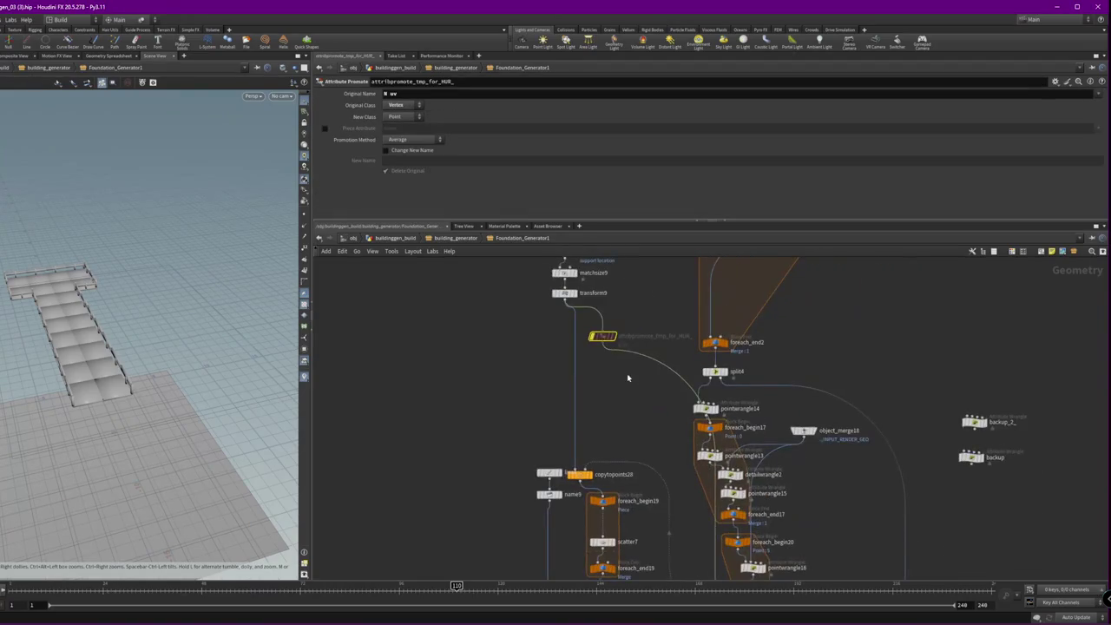
mouse_move(602, 340)
left_mouse_down()
mouse_move(668, 478)
mouse_move(657, 410)
left_mouse_up()
middle_click_drag(620, 371, 610, 434)
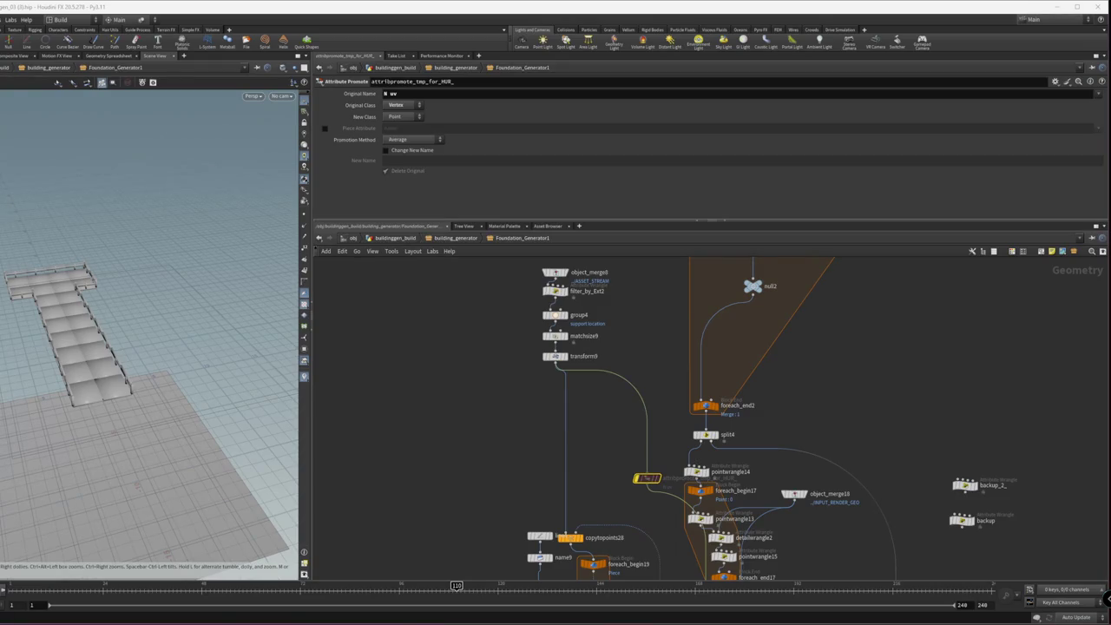
- Nudge copytopoints28 slightly to the right
middle_click_drag(502, 447, 401, 354)
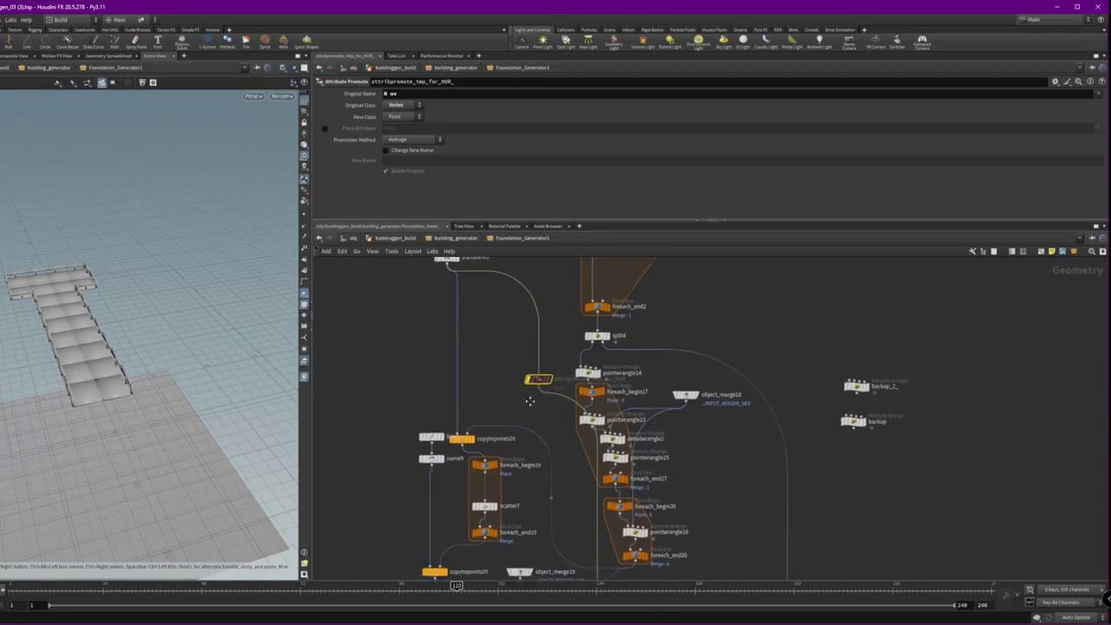
middle_click_drag(517, 383, 501, 318)
left_click_drag(461, 387, 488, 373)
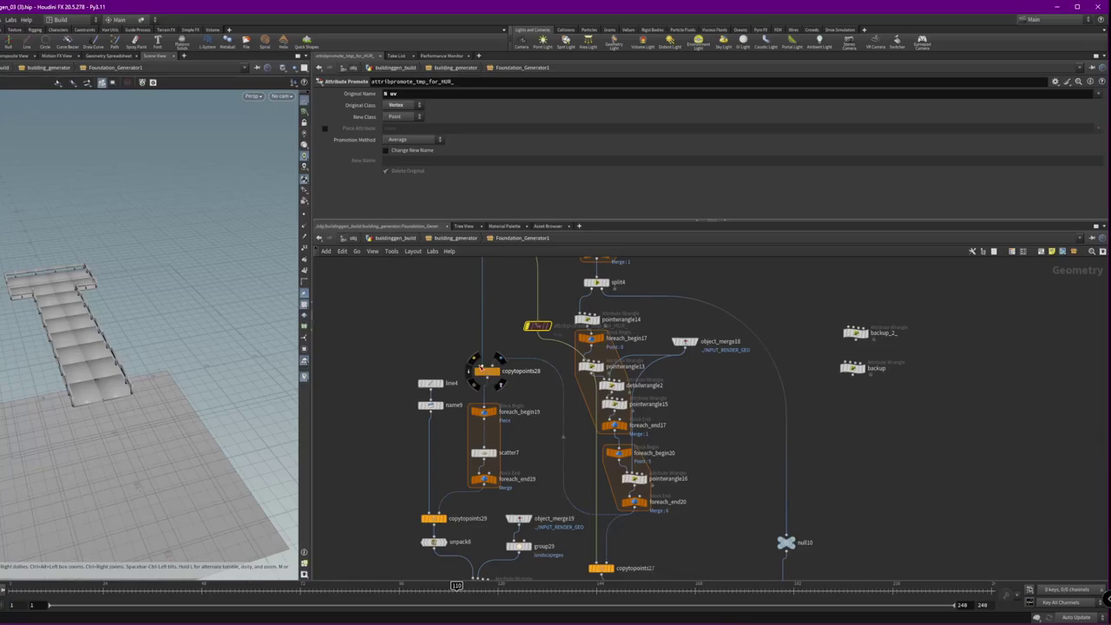
scroll(482, 329, "down", 3)
middle_click_drag(509, 321, 522, 367)
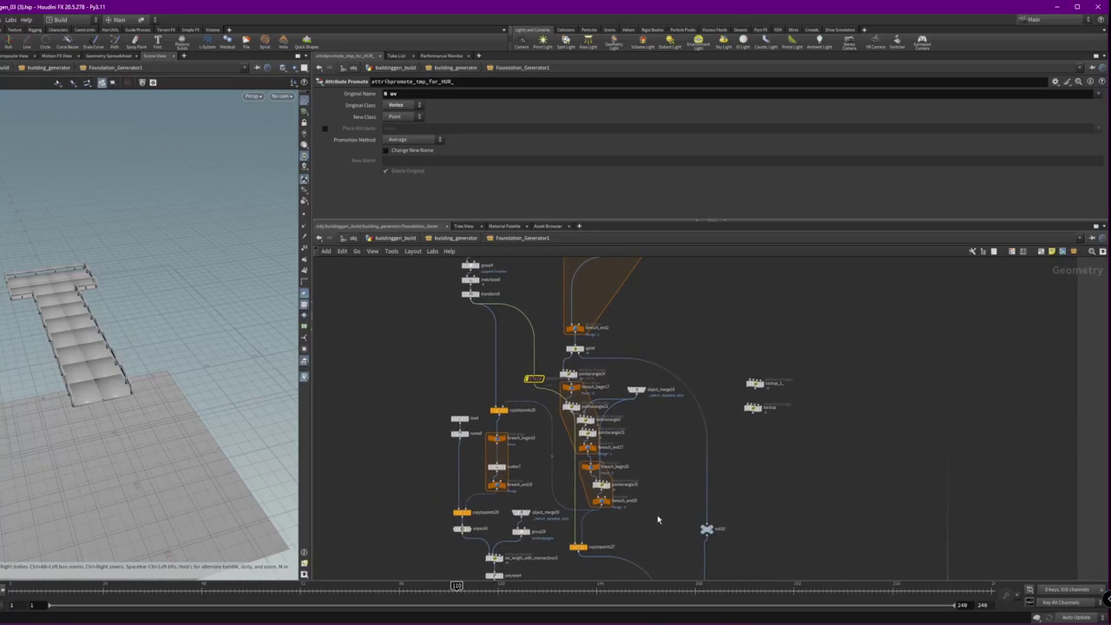
- Survey the wider foundation network around the orange loop box
middle_click_drag(658, 519, 808, 347)
middle_click_drag(521, 404, 734, 455)
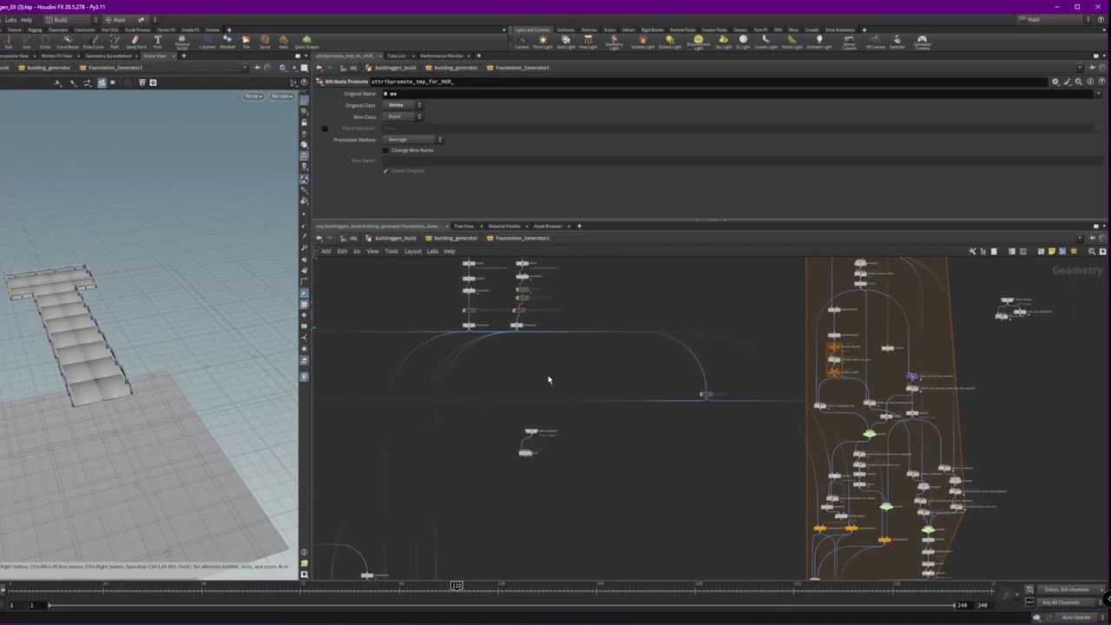
middle_click_drag(548, 379, 868, 382)
middle_click_drag(771, 422, 624, 304)
scroll(677, 373, "down", 3)
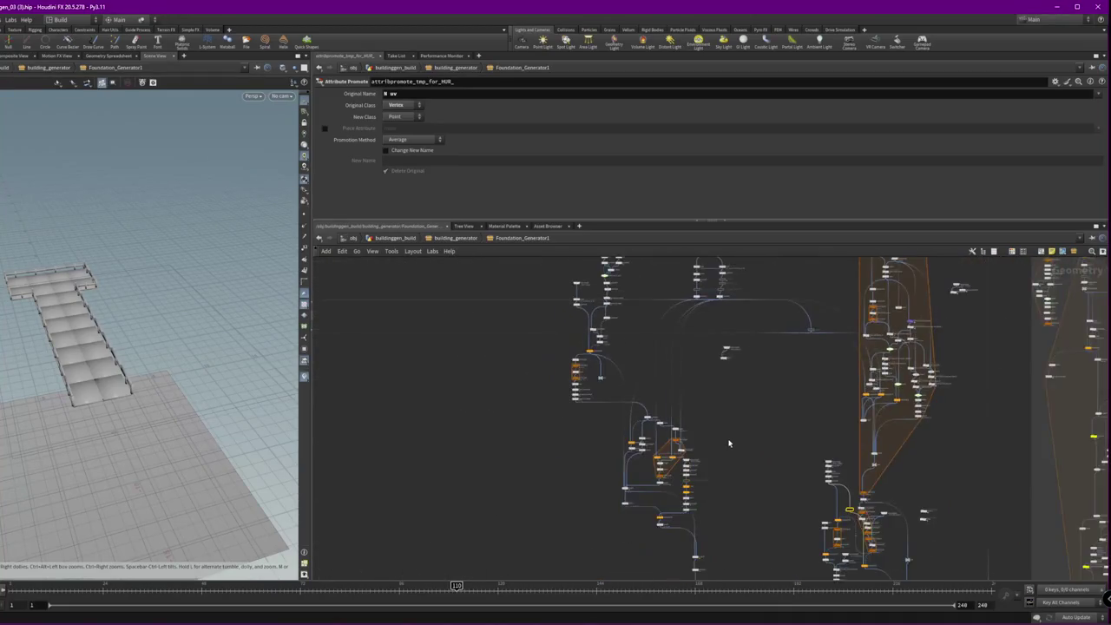
scroll(729, 444, "up", 3)
scroll(720, 521, "up", 1)
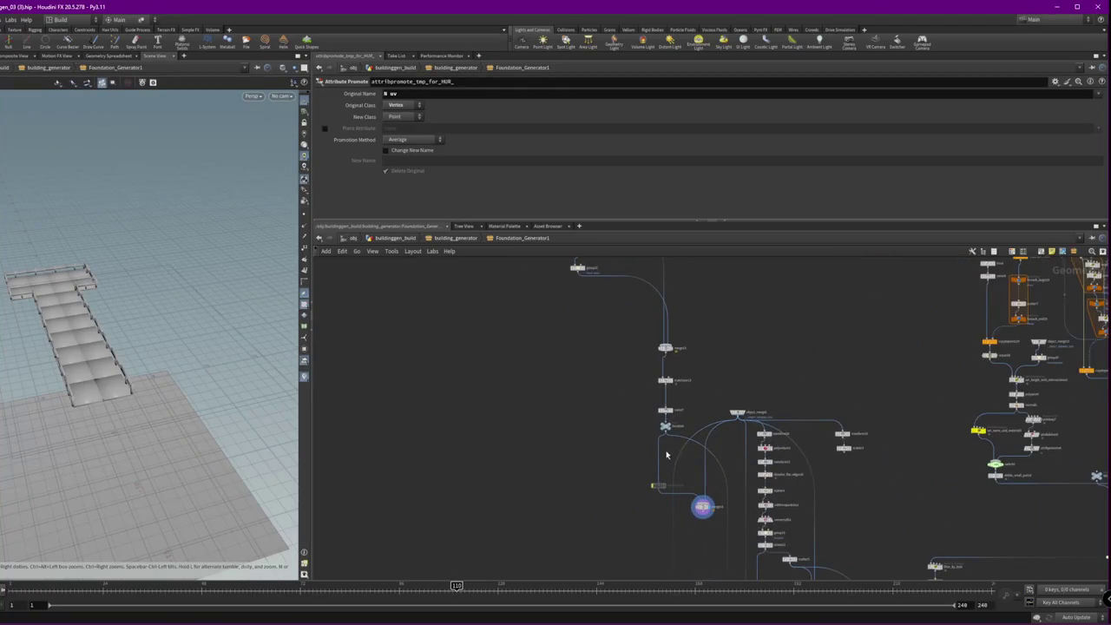
- Delete the leftover merge and transform nodes, then undo the last three edits
left_click_drag(666, 454, 644, 408)
key("Delete")
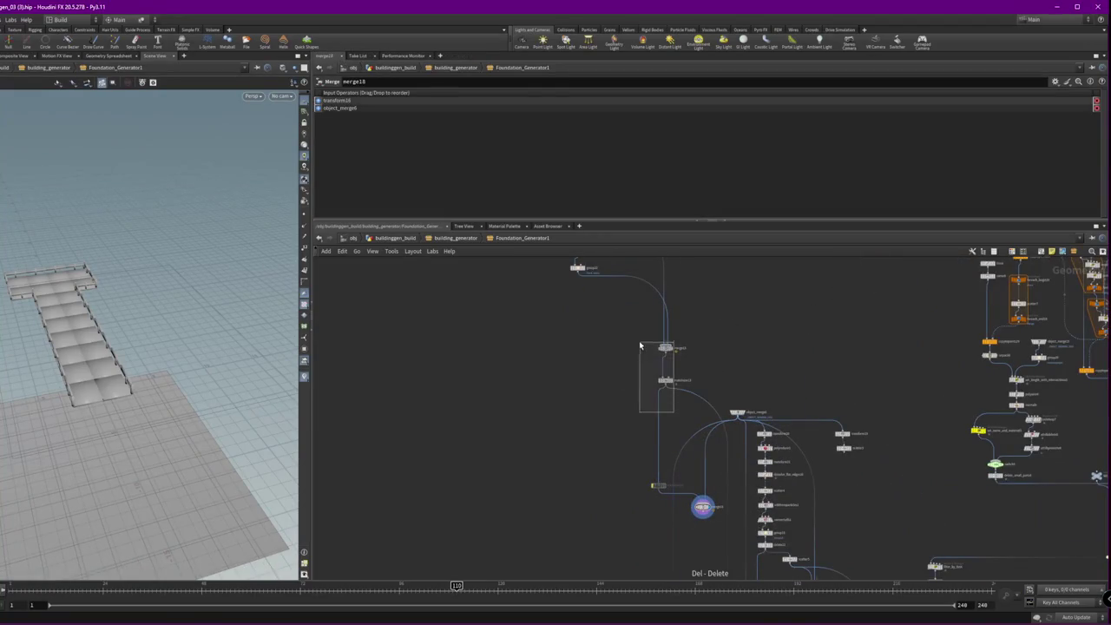
left_click_drag(639, 345, 642, 347)
key("Delete")
middle_click_drag(733, 352, 738, 366)
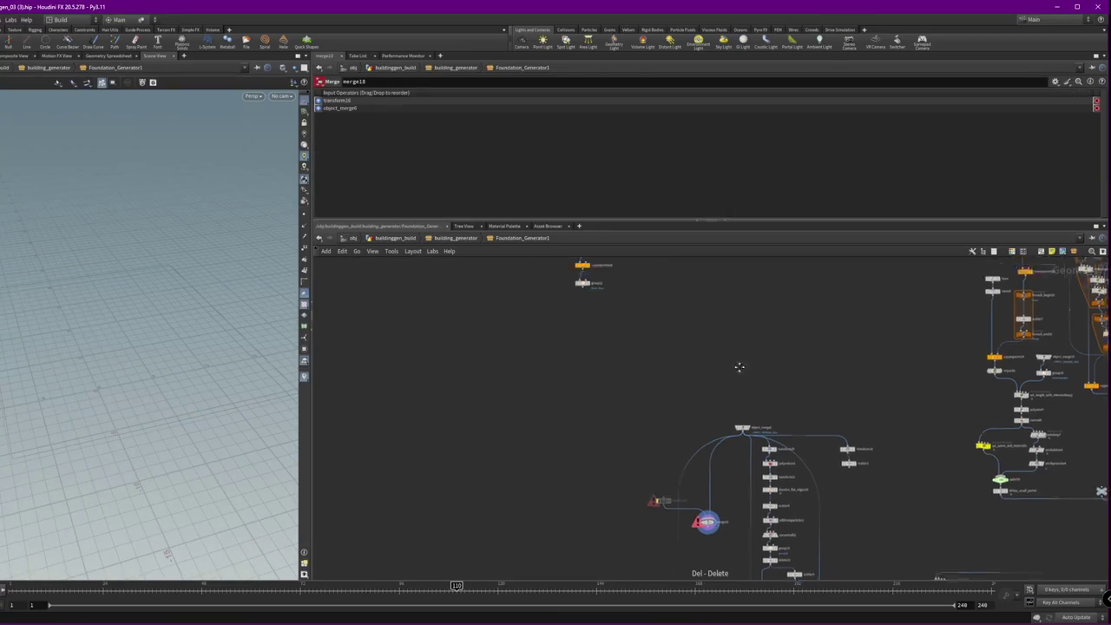
key("ctrl+z")
key("ctrl+z")
key("ctrl+z")
key("ctrl+z")
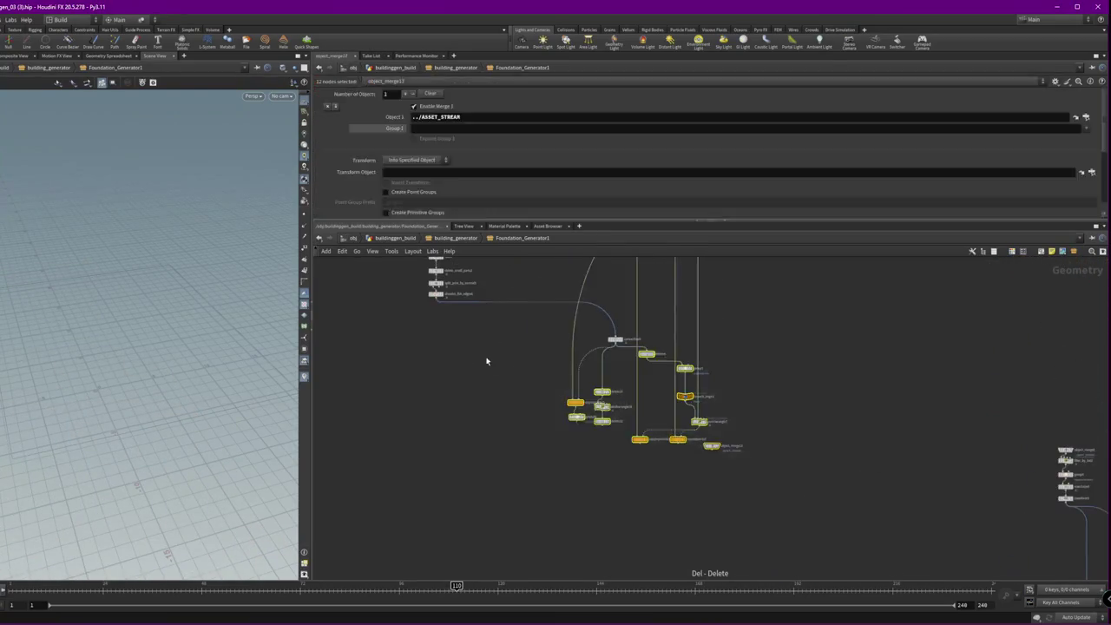
key("ctrl+z")
key("ctrl+z")
key("ctrl+z")
key("ctrl+z")
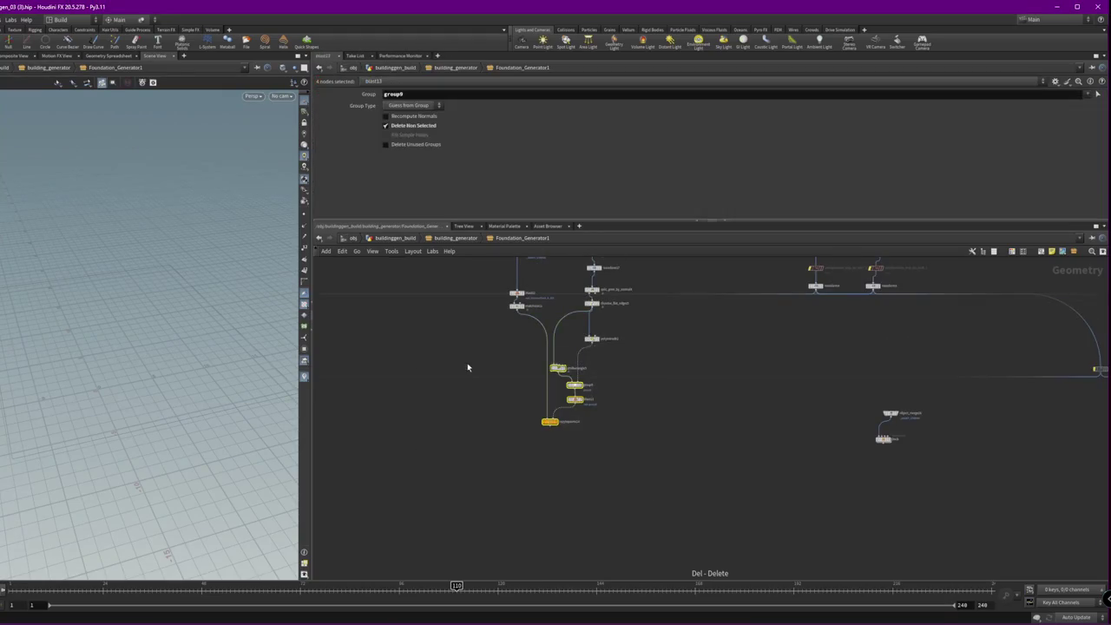
key("ctrl+z")
- Delete and restore the left node cluster, then move Dock and object_merge26 up
left_click_drag(496, 267, 657, 550)
key("Delete")
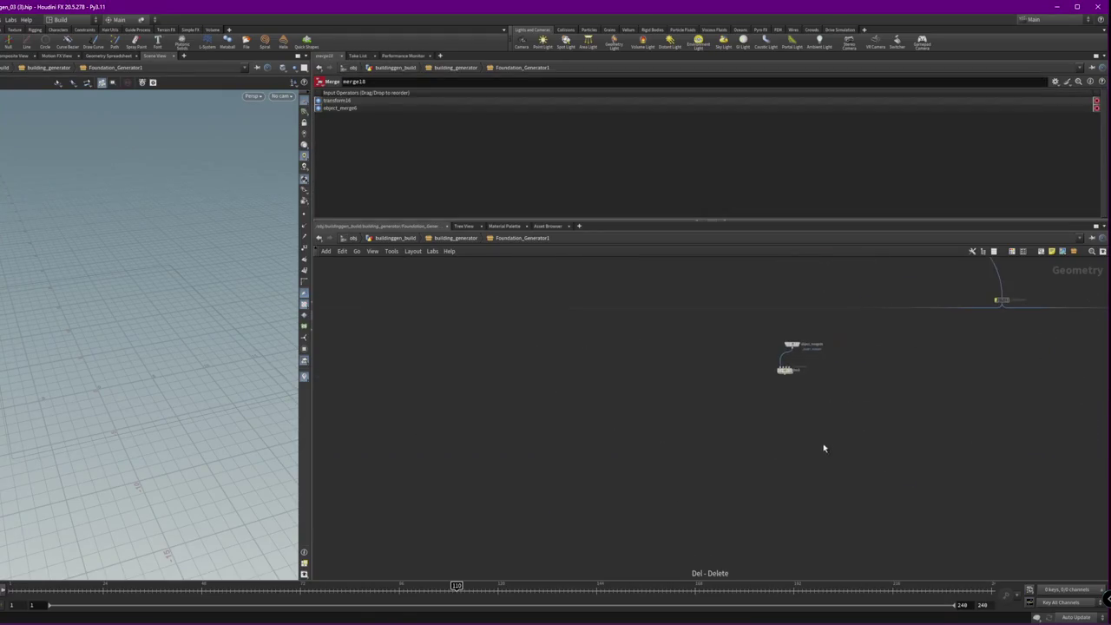
key("ctrl+z")
key("ctrl+z")
key("ctrl+z")
key("ctrl+z")
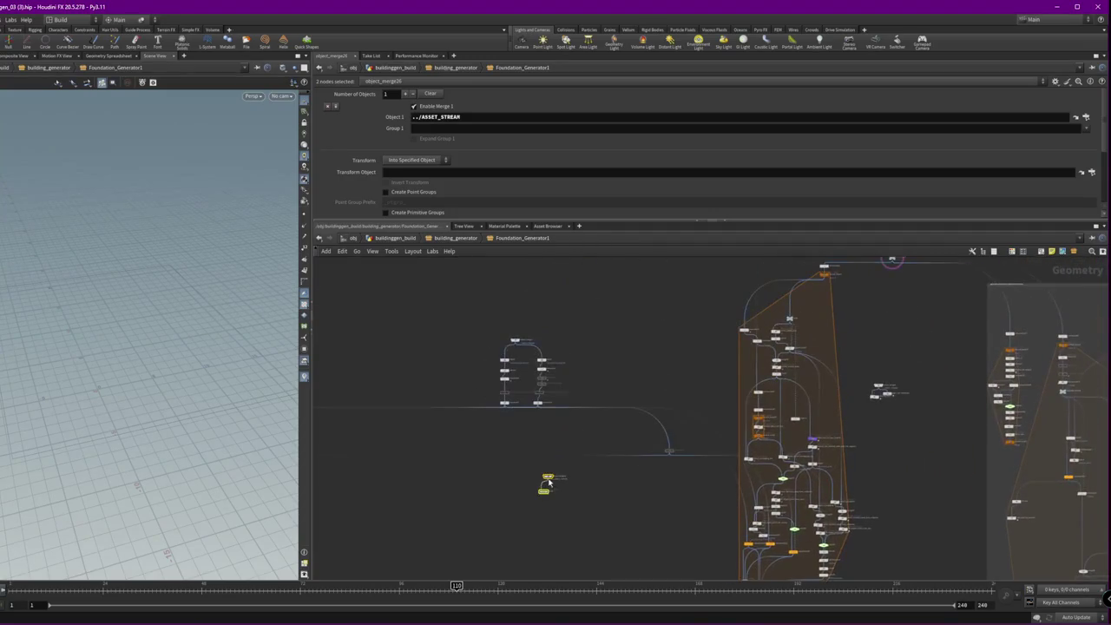
left_click_drag(548, 482, 640, 284)
- Select the twelve-node group and frame the network and viewport on it
left_click_drag(429, 327, 566, 392)
key("h")
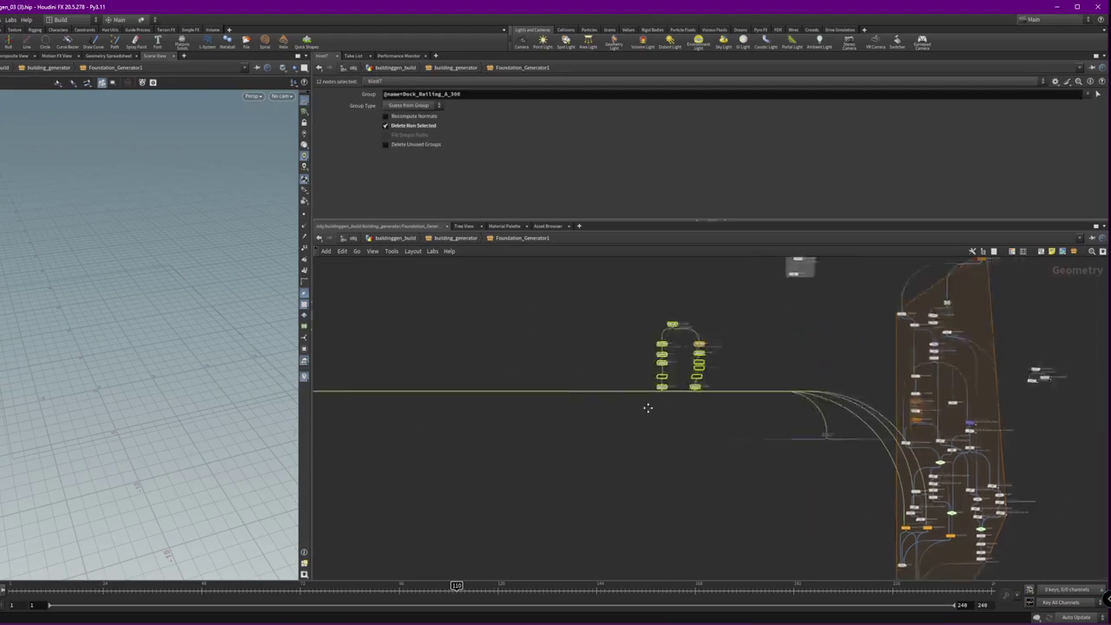
scroll(578, 474, "up", 3)
scroll(594, 434, "up", 3)
scroll(607, 395, "up", 2)
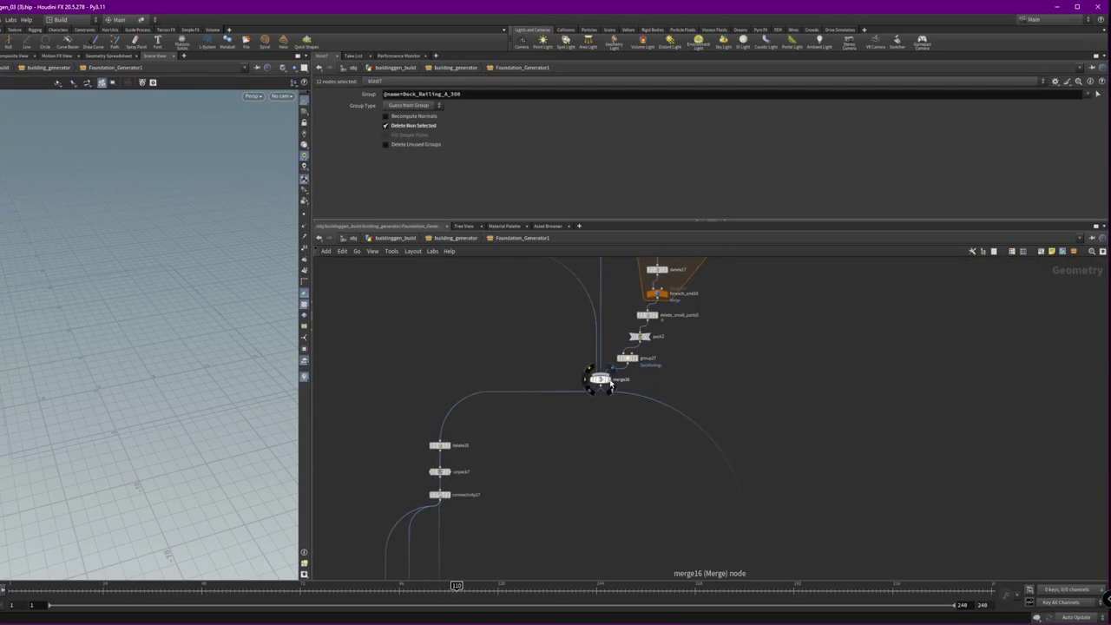
key("f")
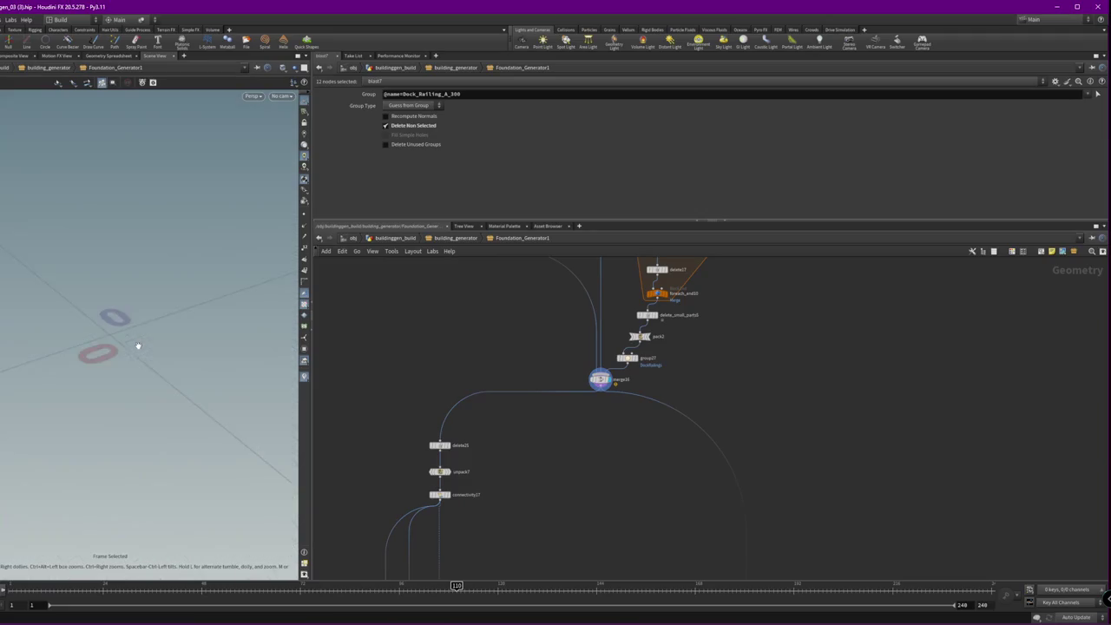
scroll(599, 381, "down", 2)
middle_click_drag(598, 347, 717, 458)
scroll(597, 343, "down", 3)
scroll(717, 458, "up", 3)
scroll(764, 417, "up", 3)
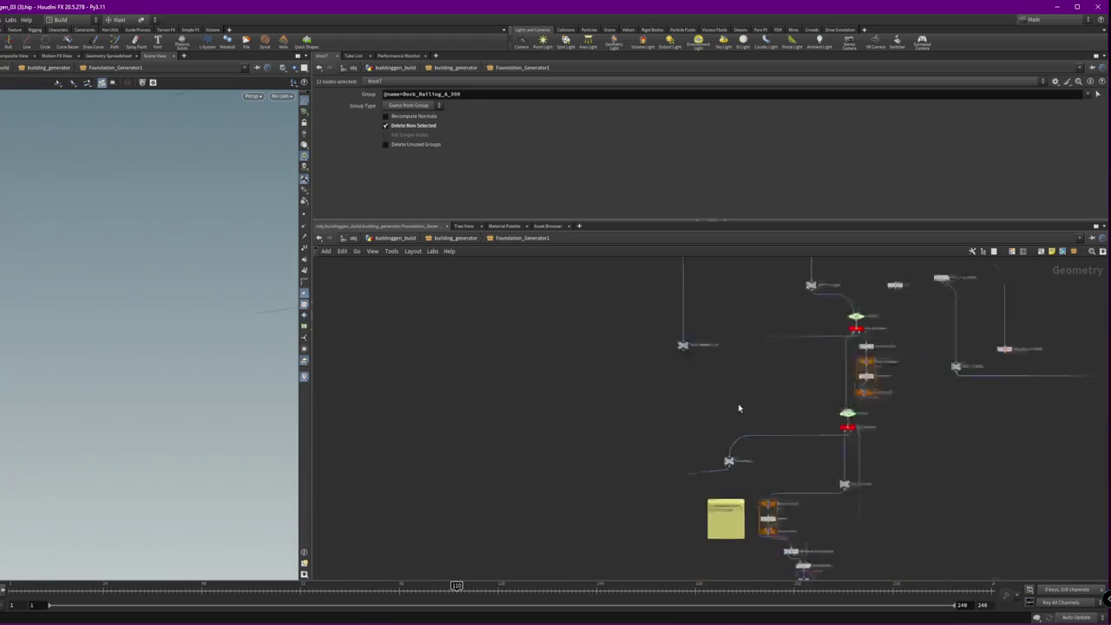
scroll(814, 378, "up", 2)
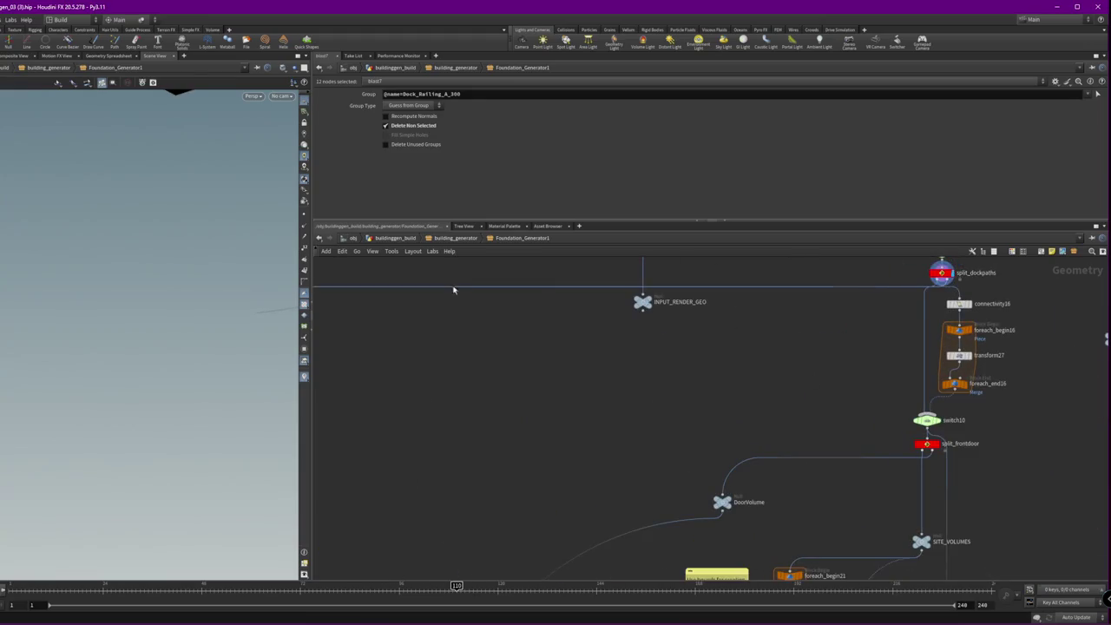
- Inspect the blast7, unpack1 and null6 outputs, framing each in the viewport
key("h")
left_click(521, 438)
scroll(488, 448, "down", 3)
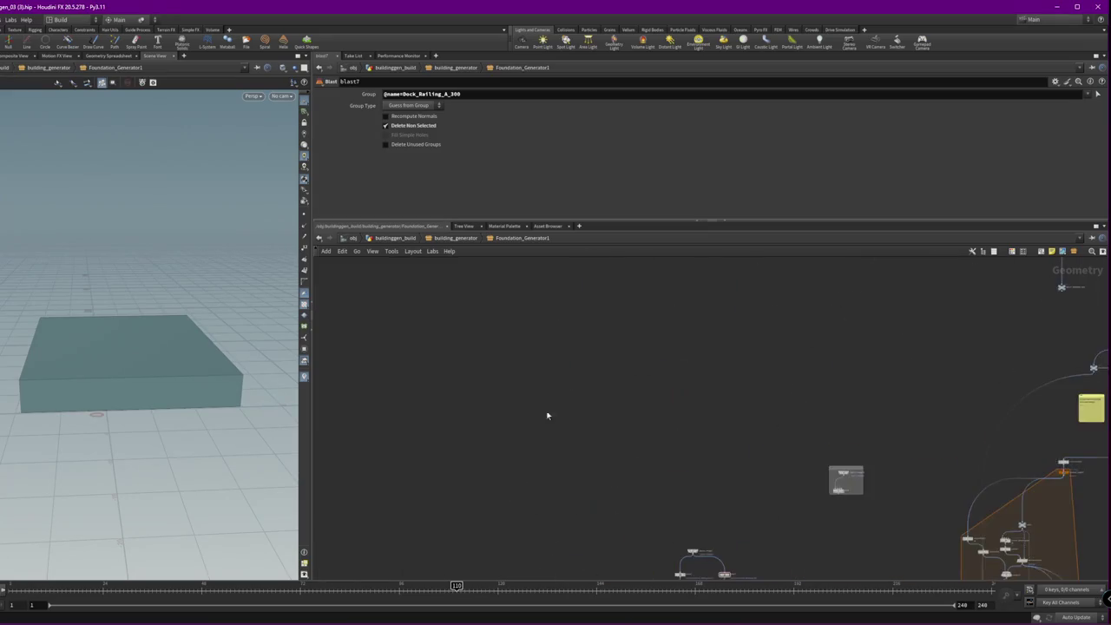
scroll(546, 414, "down", 3)
scroll(721, 348, "up", 3)
scroll(633, 360, "up", 3)
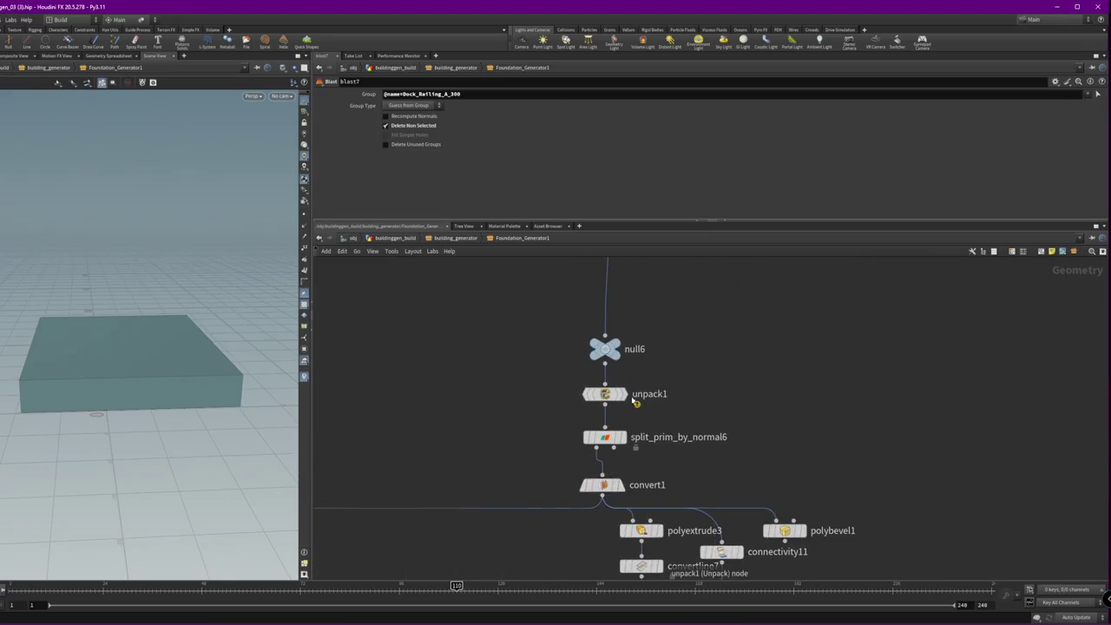
left_click(621, 395)
key("f")
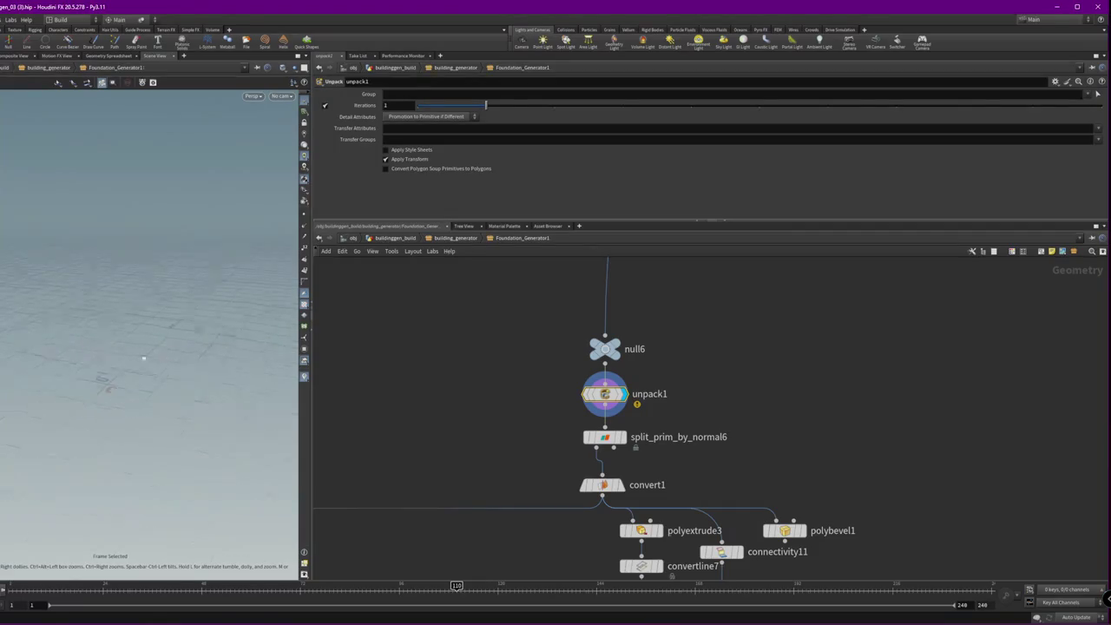
left_click(621, 349)
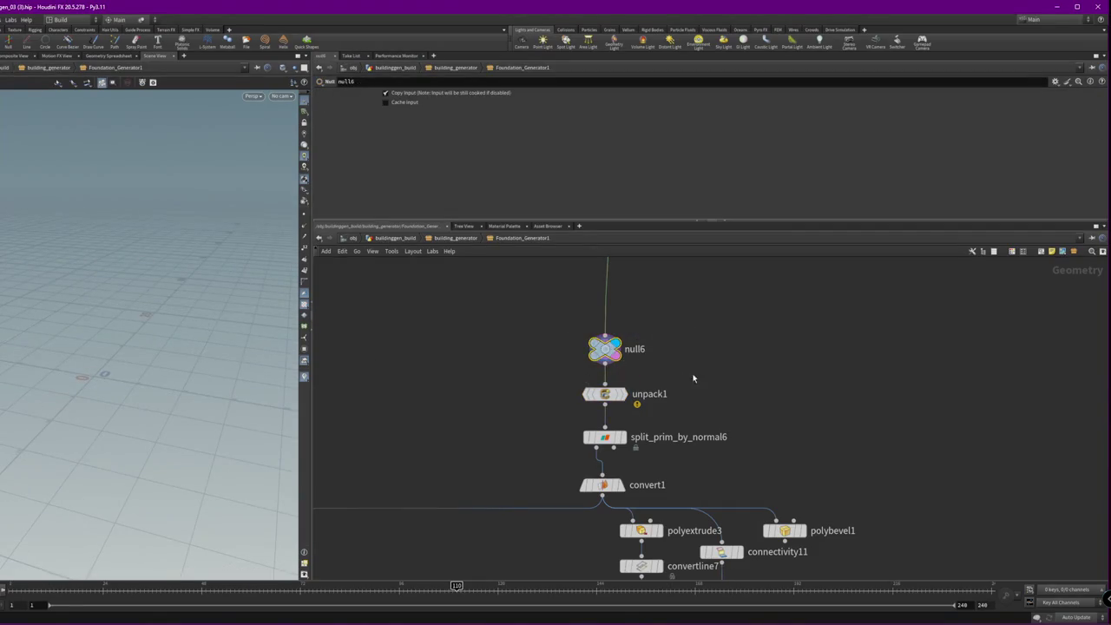
key("f")
- View split_dockpaths' output and reroute its outgoing wire
scroll(1007, 402, "down", 3)
mouse_move(1006, 402)
middle_mouse_down()
mouse_move(717, 495)
mouse_move(783, 448)
mouse_move(583, 370)
middle_mouse_up()
scroll(583, 371, "up", 5)
left_click(607, 354)
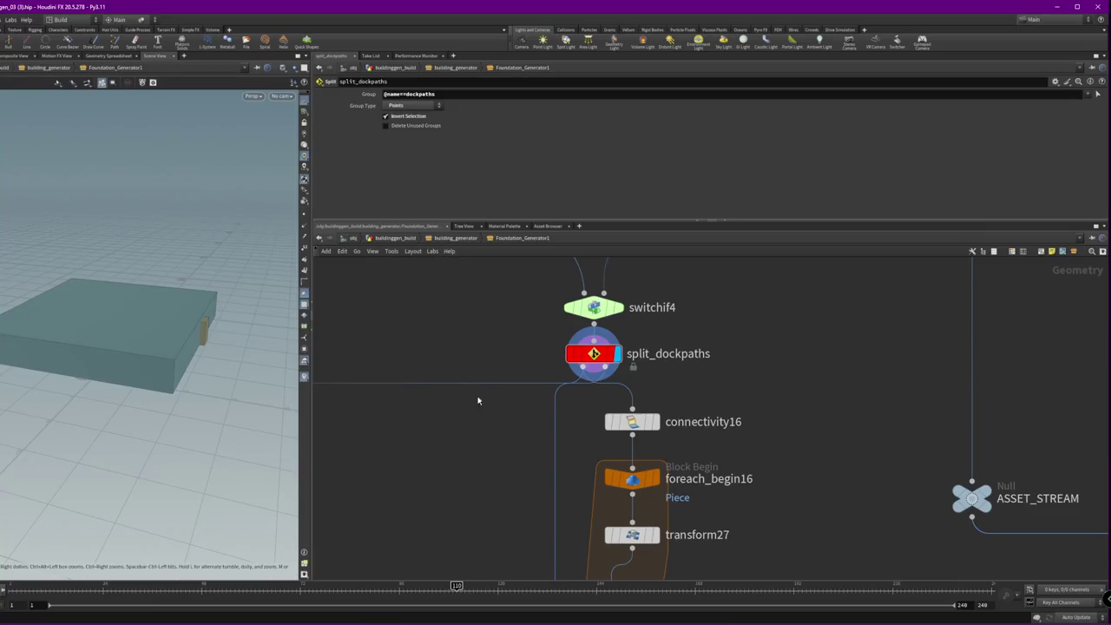
left_click_drag(466, 383, 403, 461)
scroll(466, 422, "down", 5)
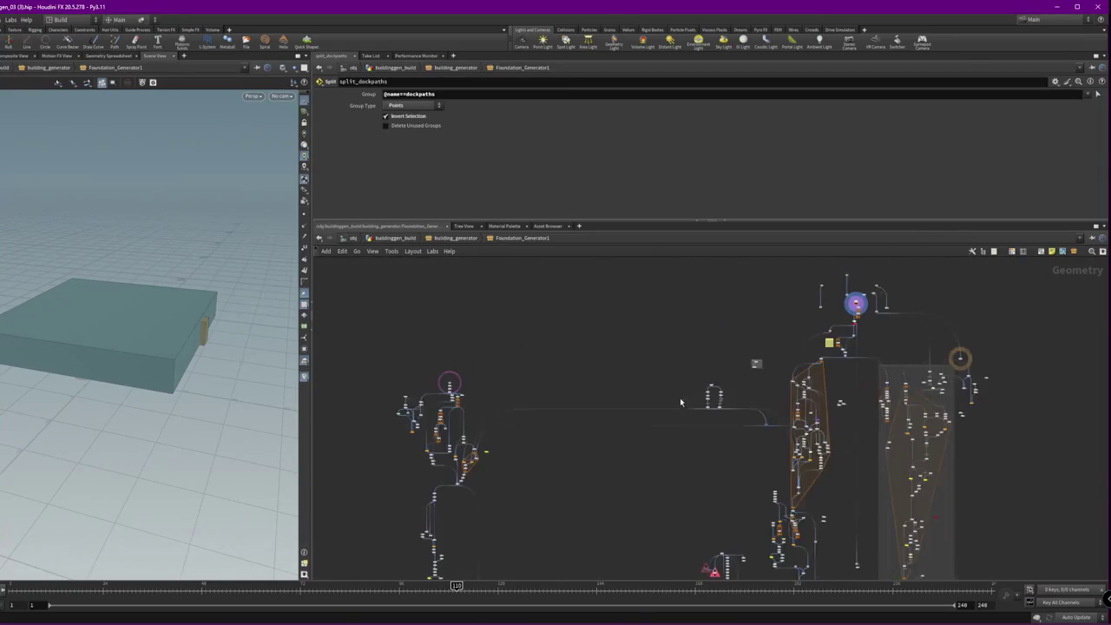
- Delete then restore the left node cluster, and move it beside the orange network
left_click_drag(635, 521, 534, 304)
key("Delete")
scroll(667, 378, "down", 3)
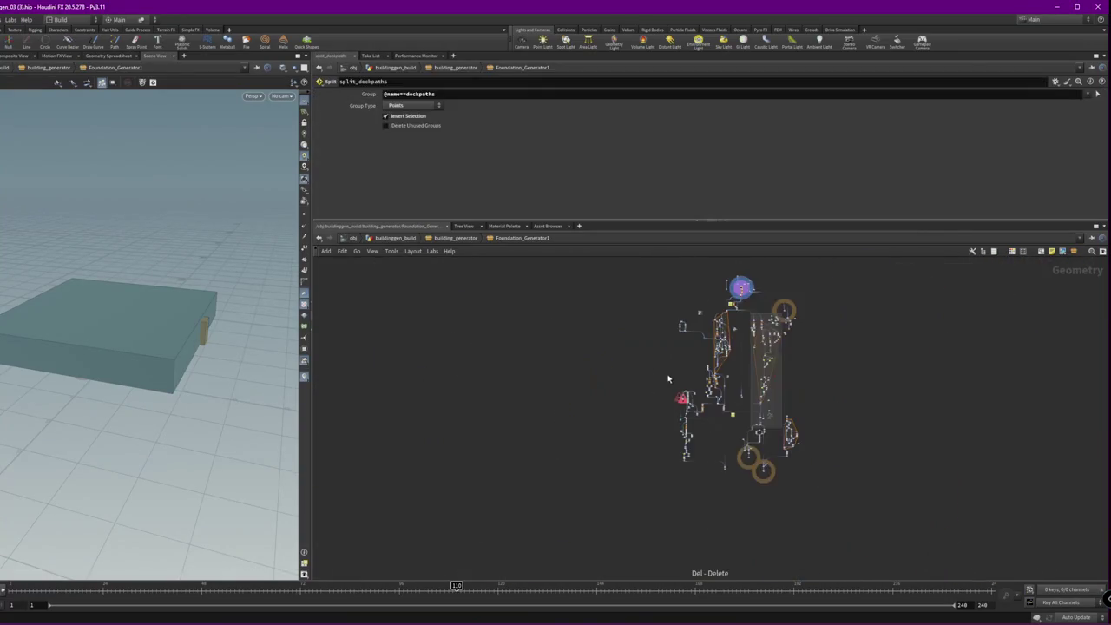
scroll(520, 379, "up", 5)
key("ctrl+z")
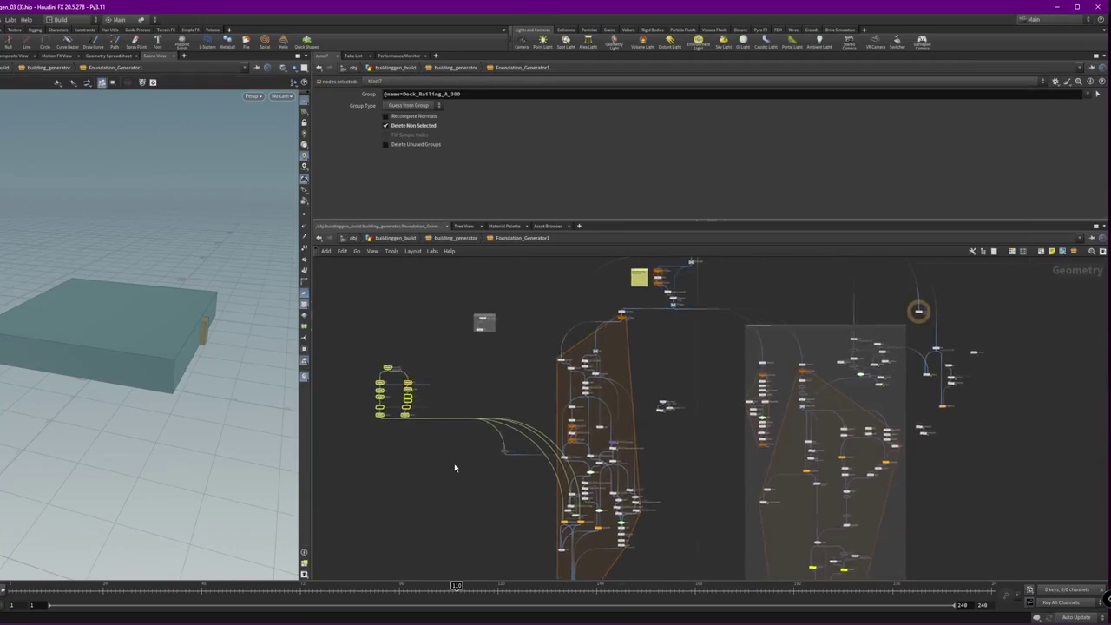
scroll(486, 472, "up", 4)
left_click_drag(424, 340, 709, 338)
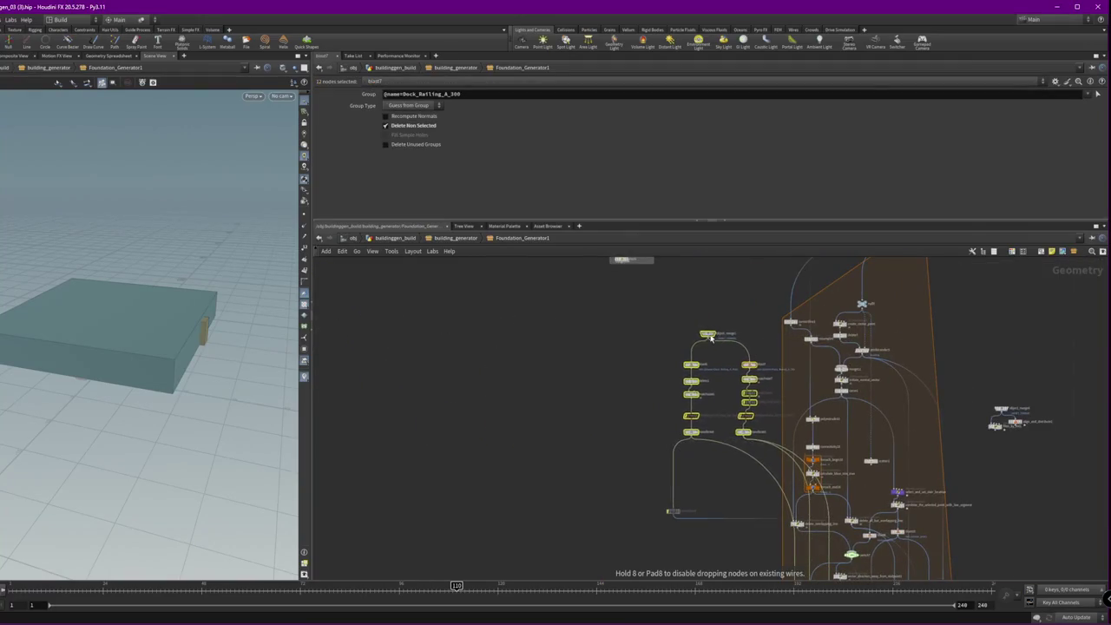
- Raise INPUT_RENDER_GEO, INPUT_VOLUMES and a small node level beside the timeskip node
scroll(565, 372, "up", 3)
left_click(535, 411)
scroll(344, 492, "up", 3)
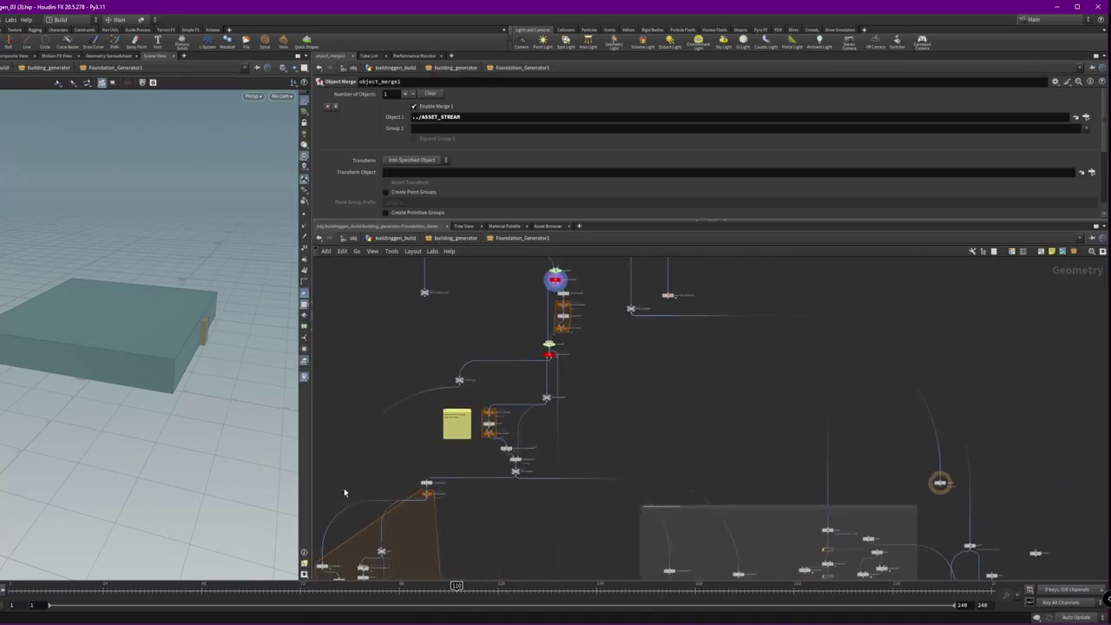
scroll(343, 492, "down", 4)
scroll(642, 458, "up", 5)
left_click(590, 411)
scroll(630, 376, "down", 2)
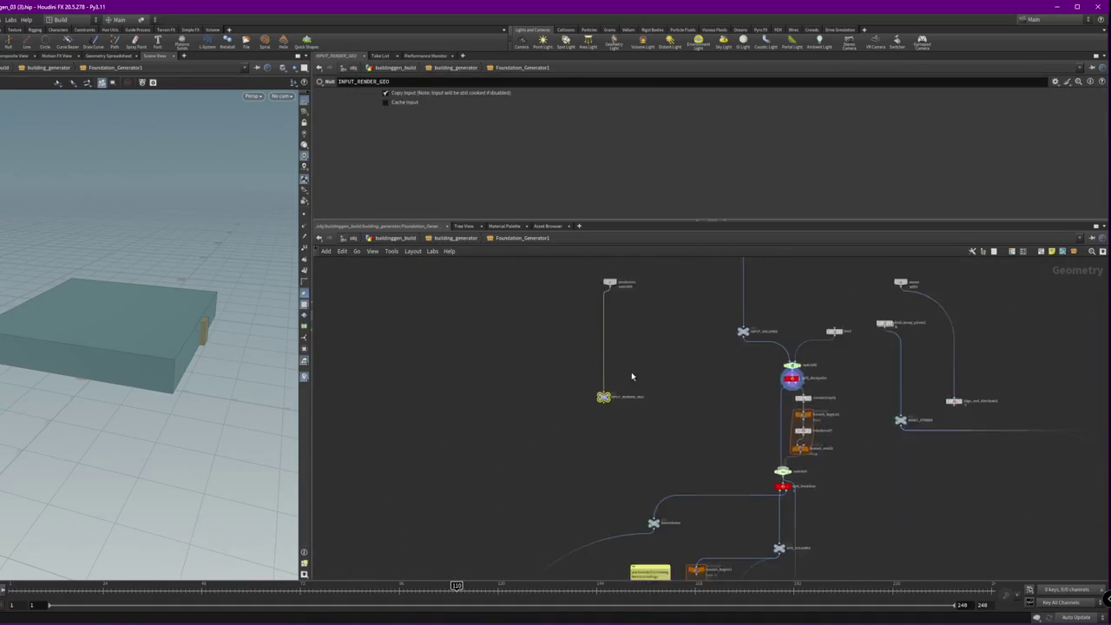
middle_click_drag(631, 376, 587, 453)
left_click_drag(561, 473, 577, 383)
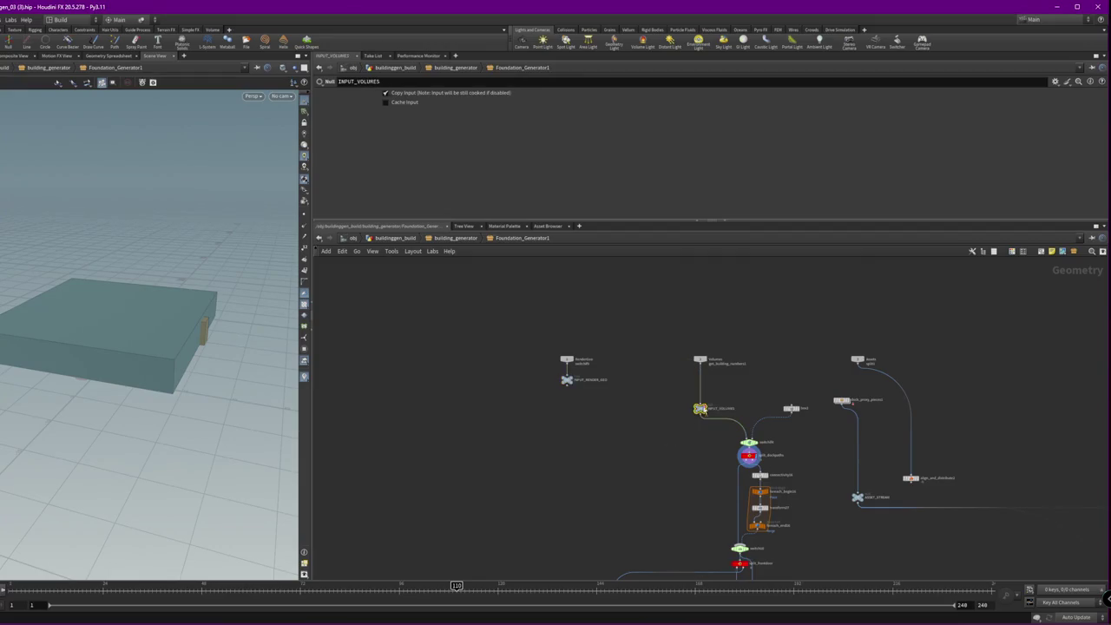
left_click_drag(701, 410, 703, 382)
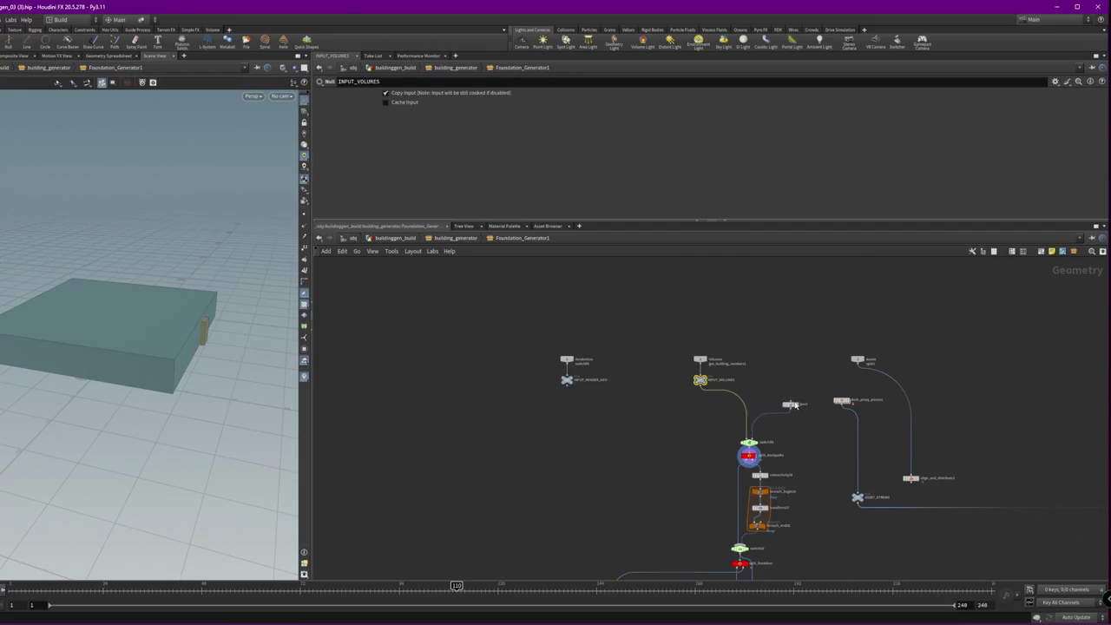
left_click_drag(793, 405, 791, 380)
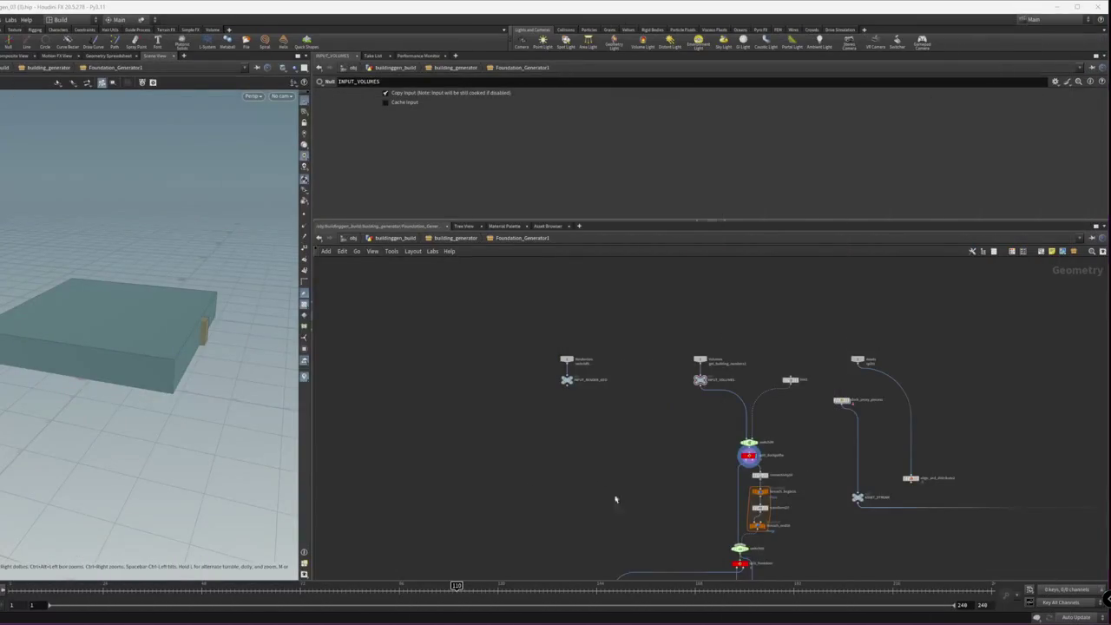
- Pan to the lower nodes and sticky note, then bring the Google Drive window forward
middle_click_drag(615, 499, 533, 376)
middle_click_drag(743, 490, 736, 325)
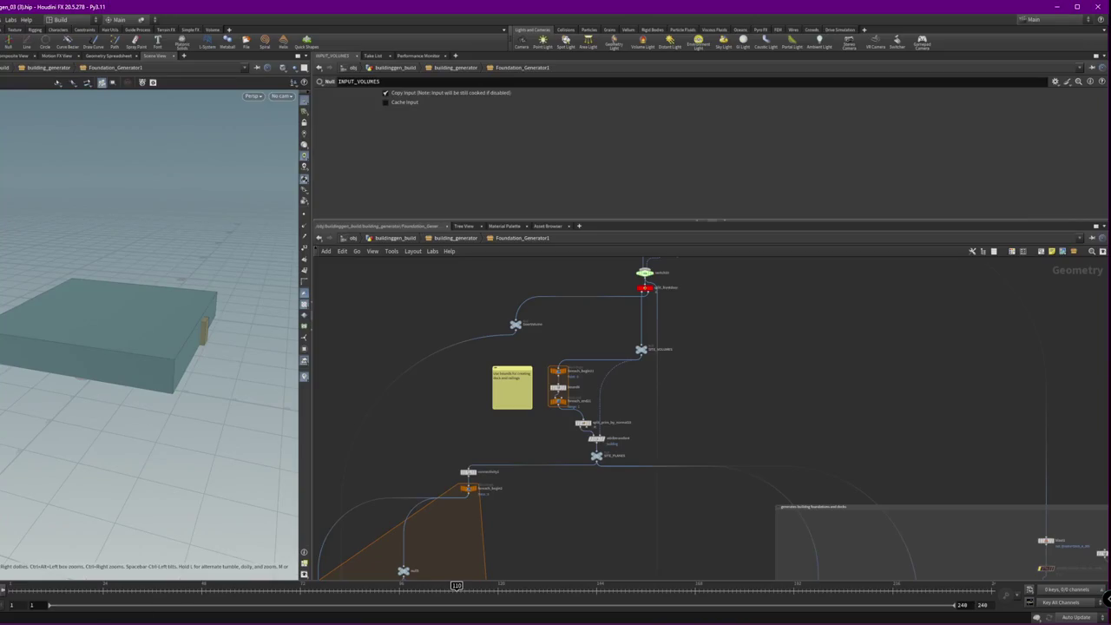
left_click(312, 598)
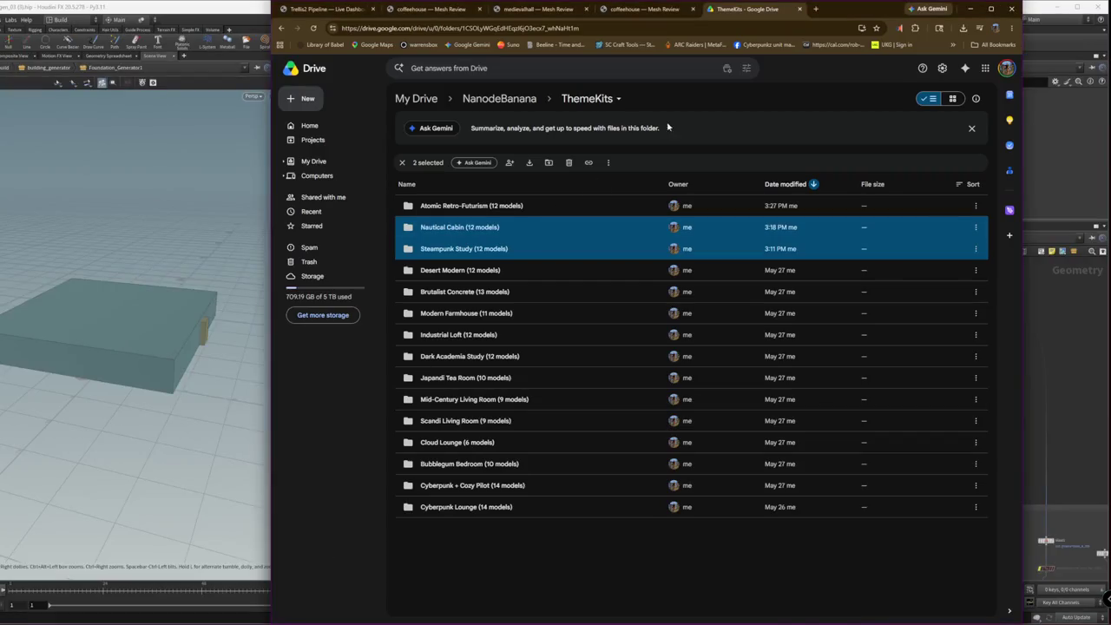
- Search Google for 'quixel building kit' in a new tab
left_click(816, 9)
type("quixel building kit")
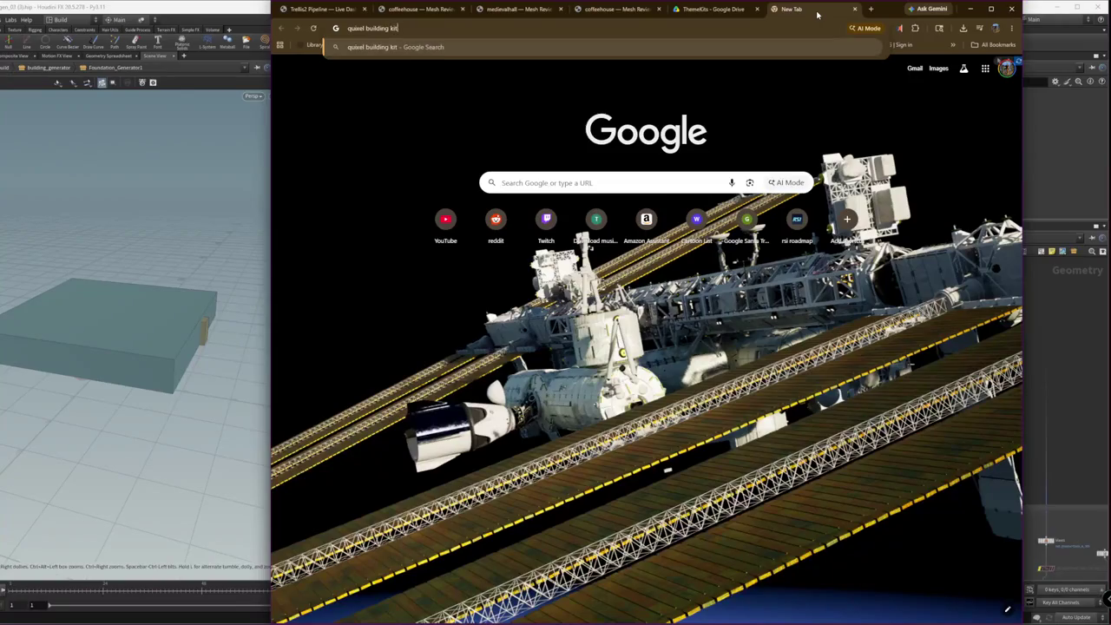
key("Return")
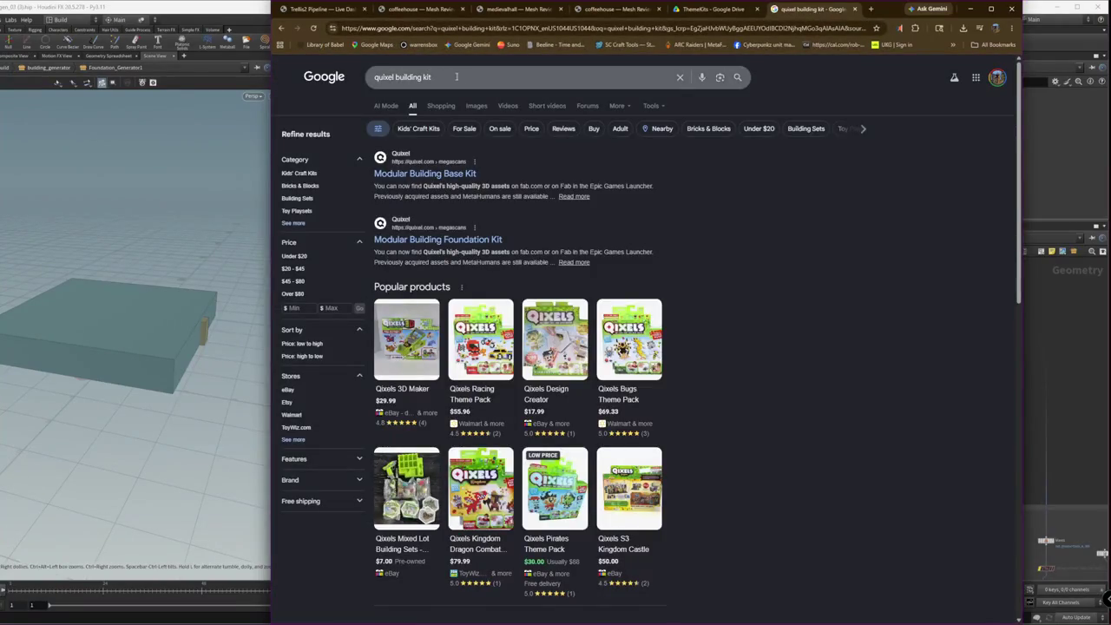
- Refine the search to 'quixel building kit fab' and open the Modular Building 3rd Floor Kit result
left_click(456, 76)
type("ab")
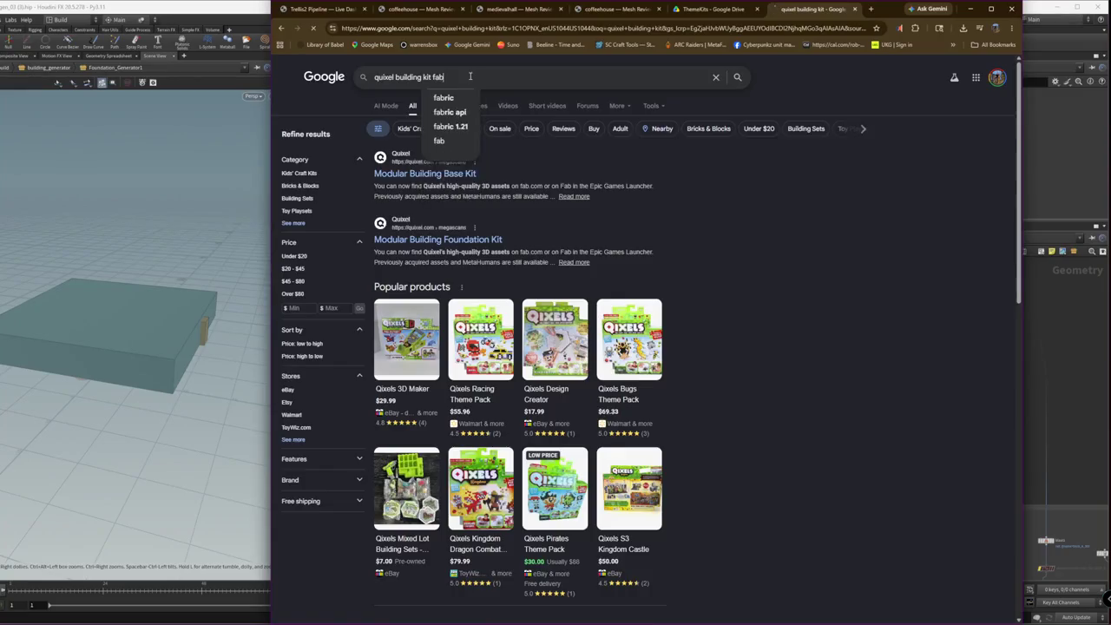
key("Return")
left_click(437, 75)
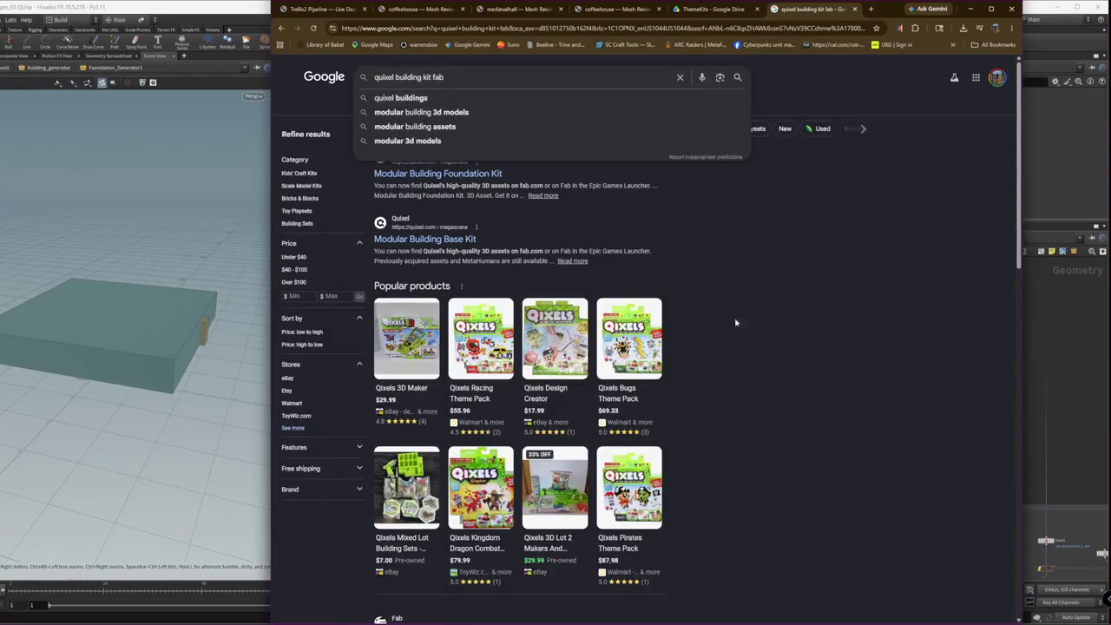
left_click(734, 322)
double_click(438, 76)
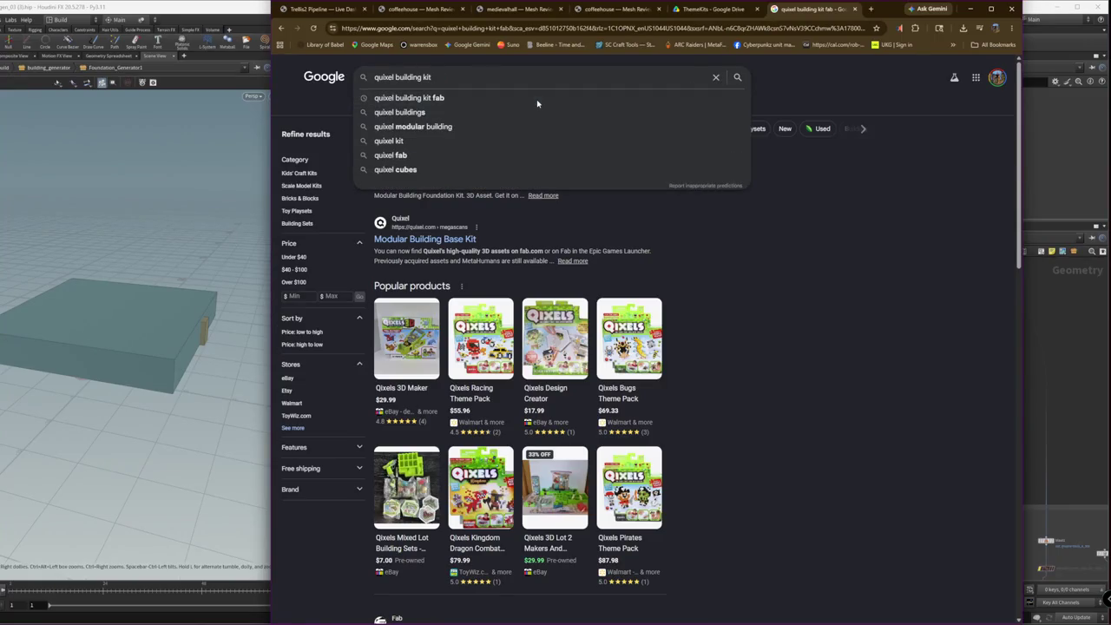
scroll(719, 295, "down", 2)
left_click(463, 462)
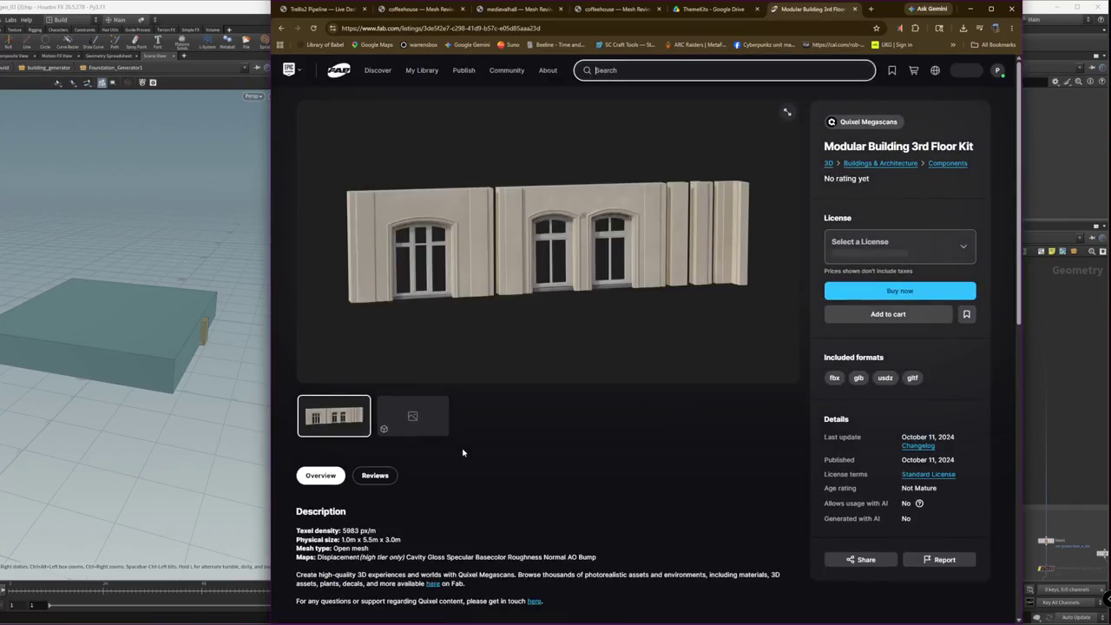
- Go from the 3rd Floor Kit listing to the Buildings & Architecture Components catalogue
left_click(452, 240)
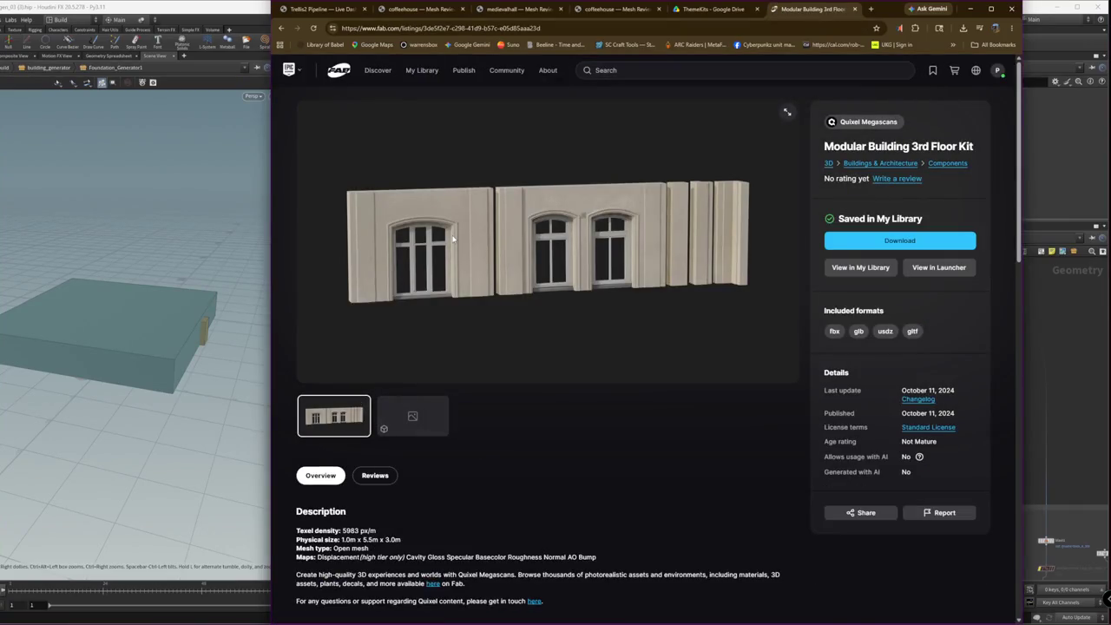
scroll(589, 259, "down", 4)
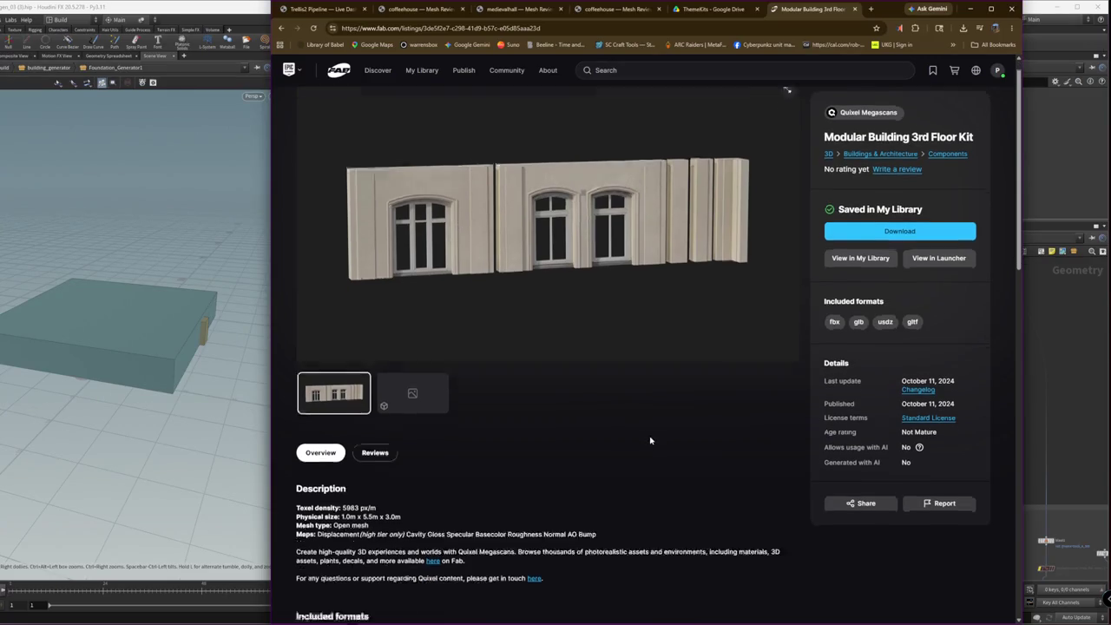
scroll(781, 251, "up", 4)
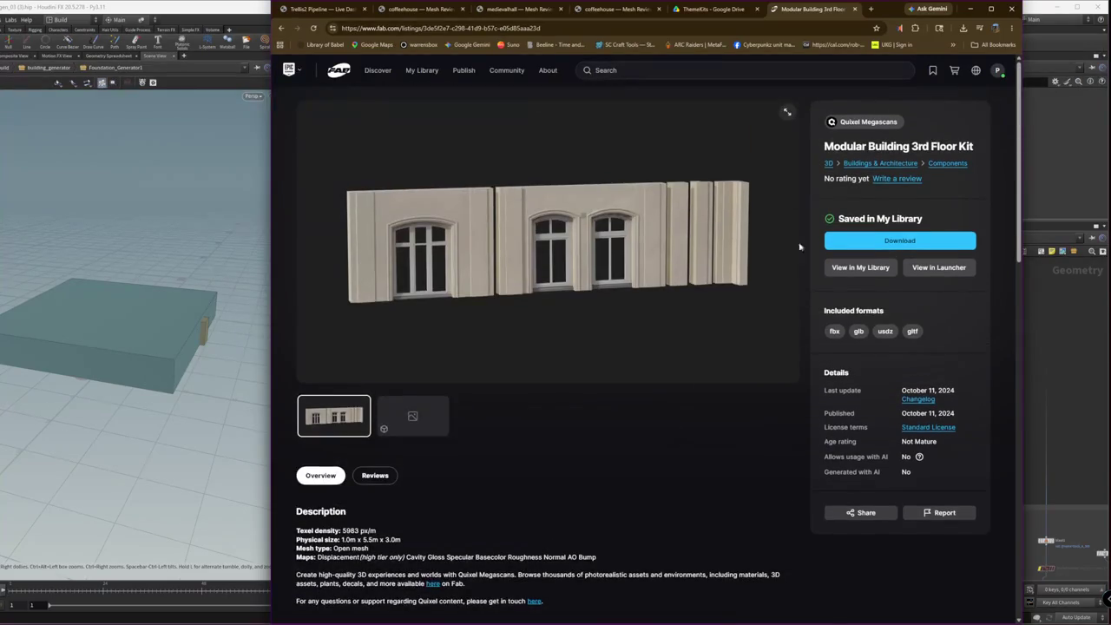
left_click(946, 163)
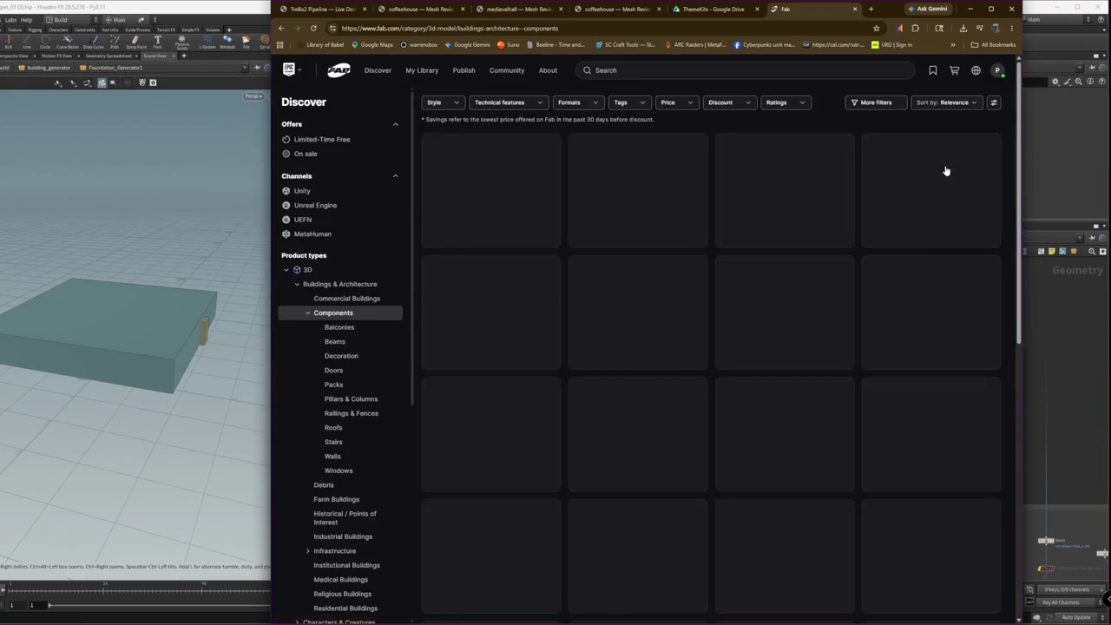
mouse_move(491, 415)
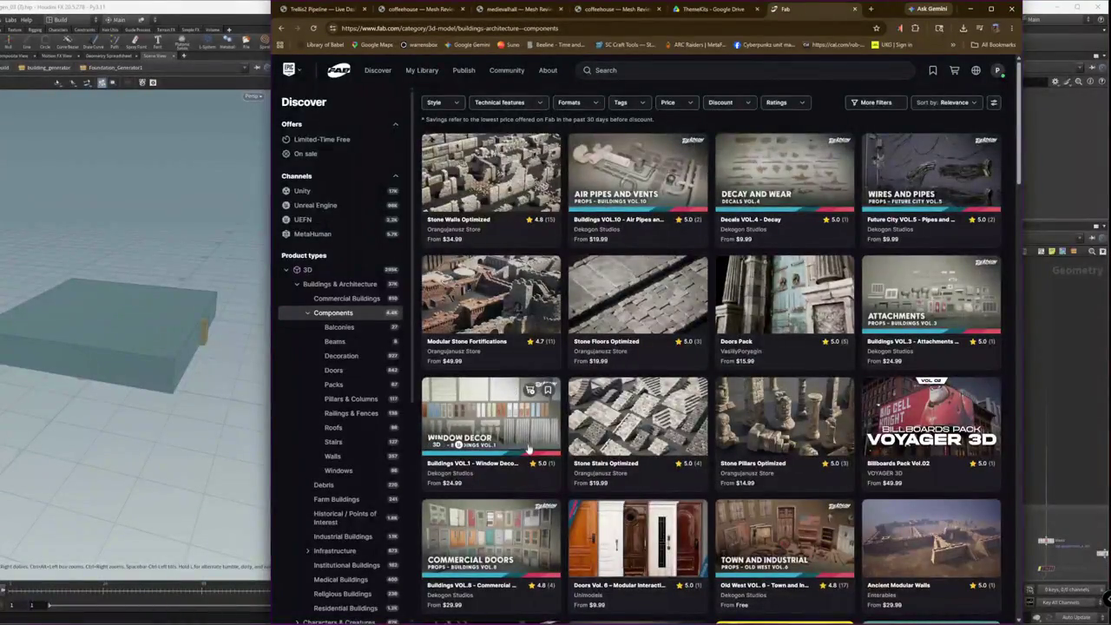
scroll(532, 449, "down", 3)
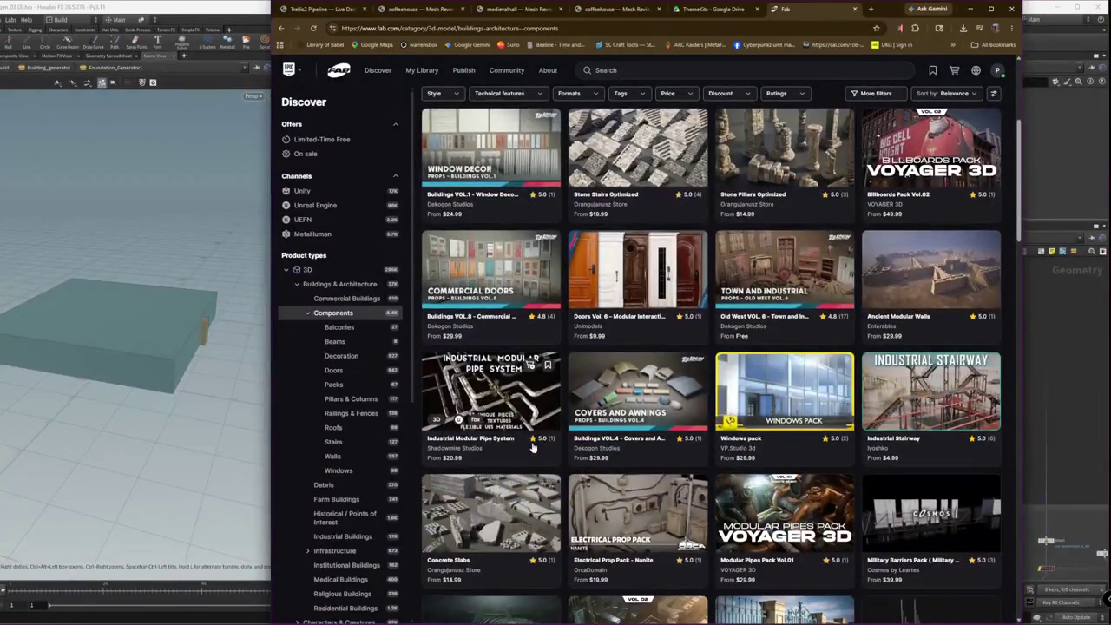
scroll(533, 446, "up", 3)
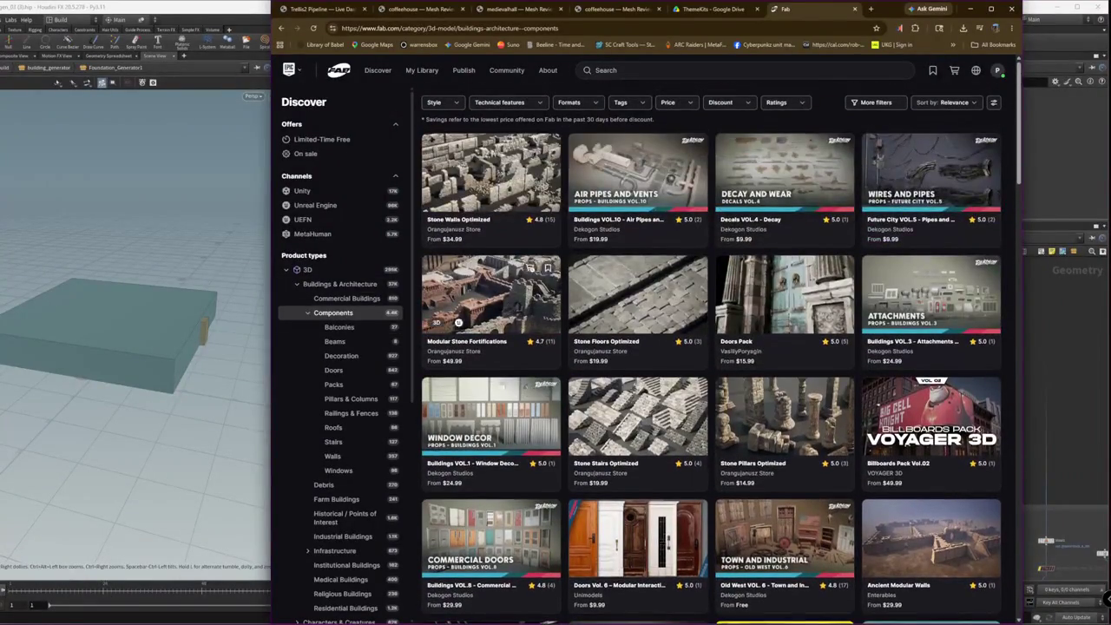
- Check the Style, More filters, Ratings and Discount dropdowns, ending on the Price filter options
left_click(451, 104)
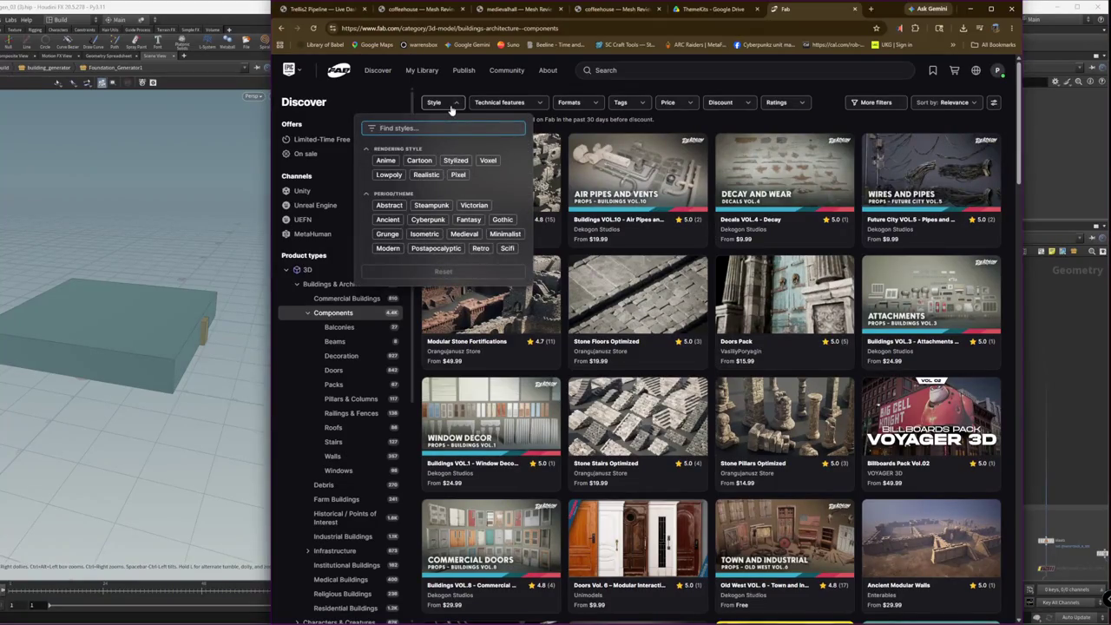
left_click(894, 105)
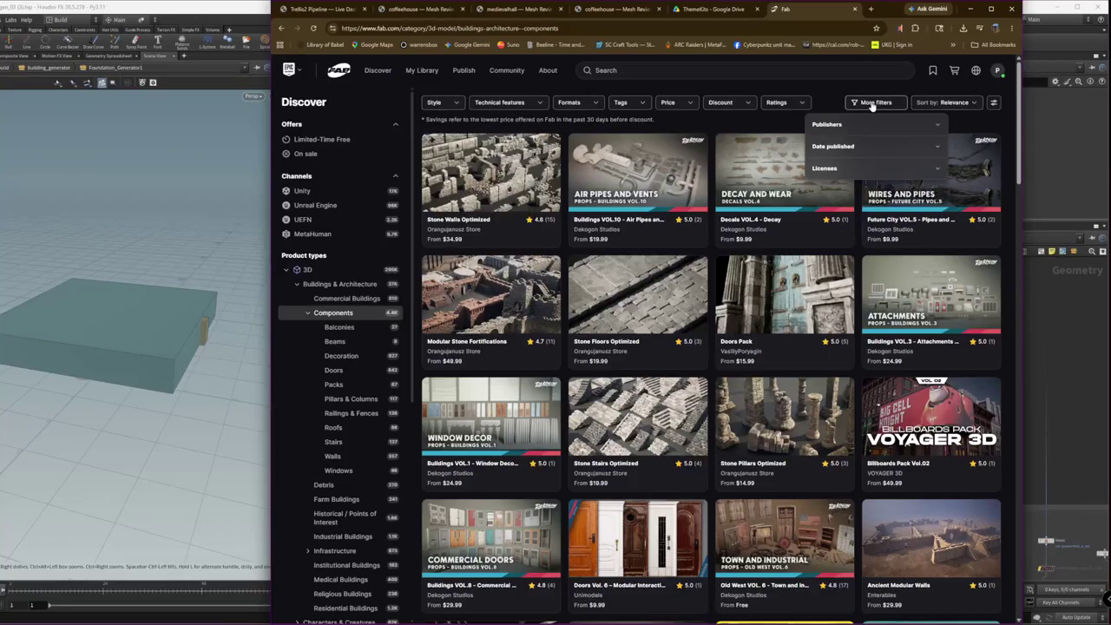
left_click(792, 105)
left_click(716, 110)
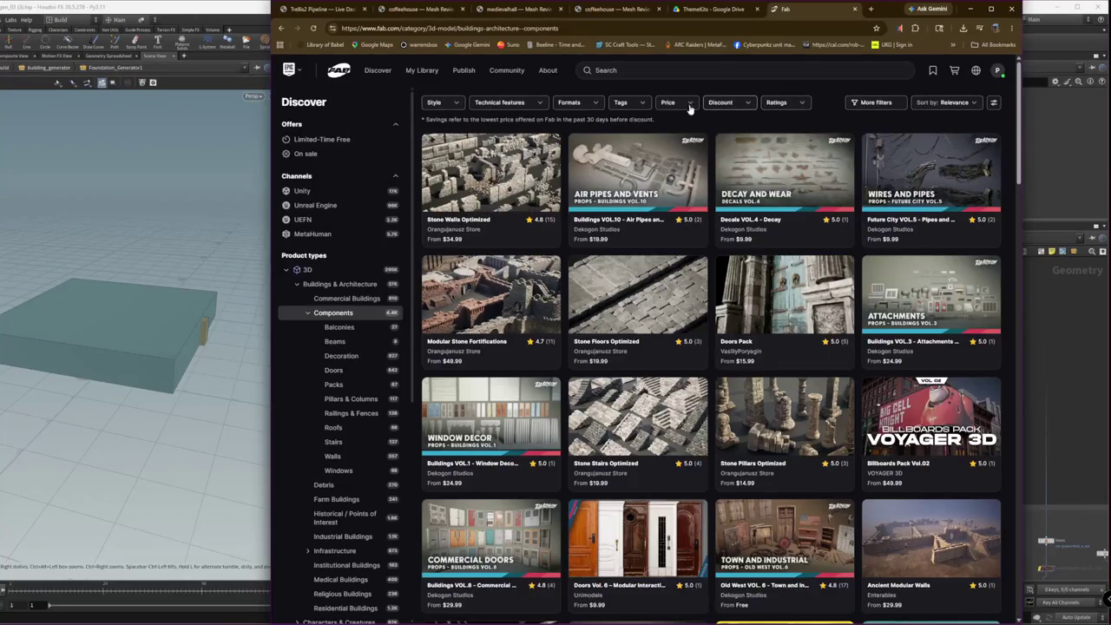
left_click(720, 104)
left_click(726, 103)
left_click(726, 103)
left_click(726, 103)
left_click(680, 105)
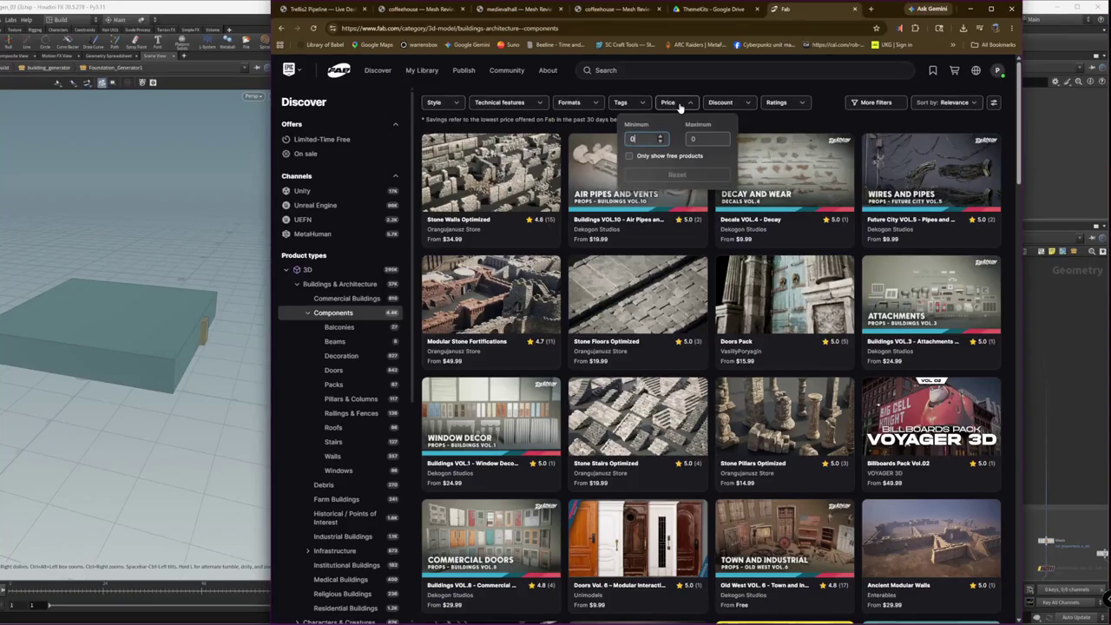
- Limit the Fab Components results to Free and scroll down through the listing
left_click(629, 156)
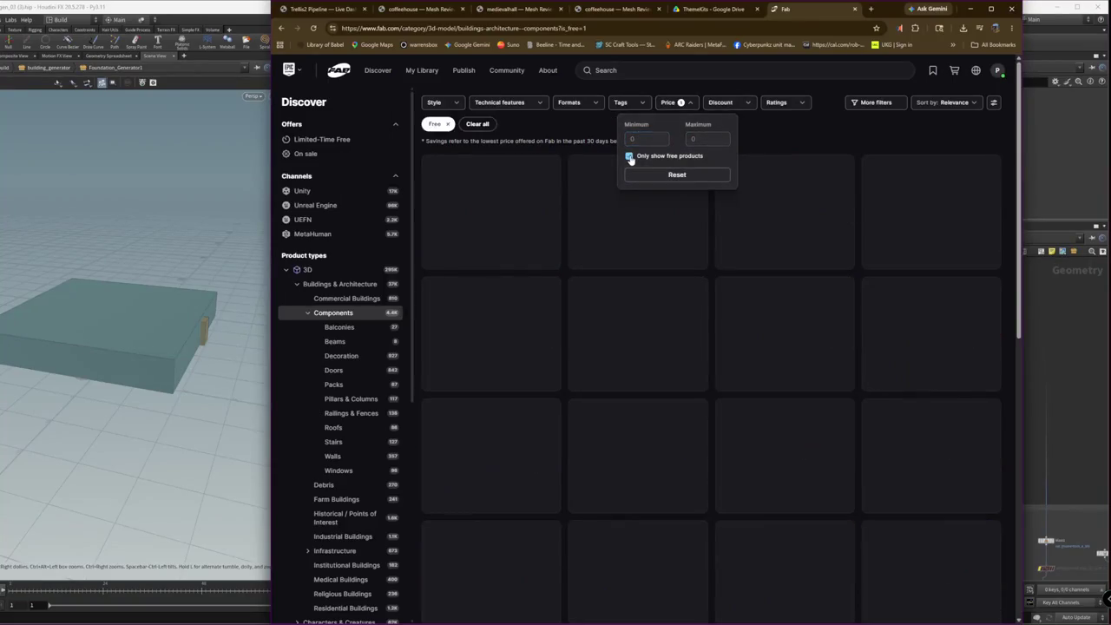
left_click(829, 130)
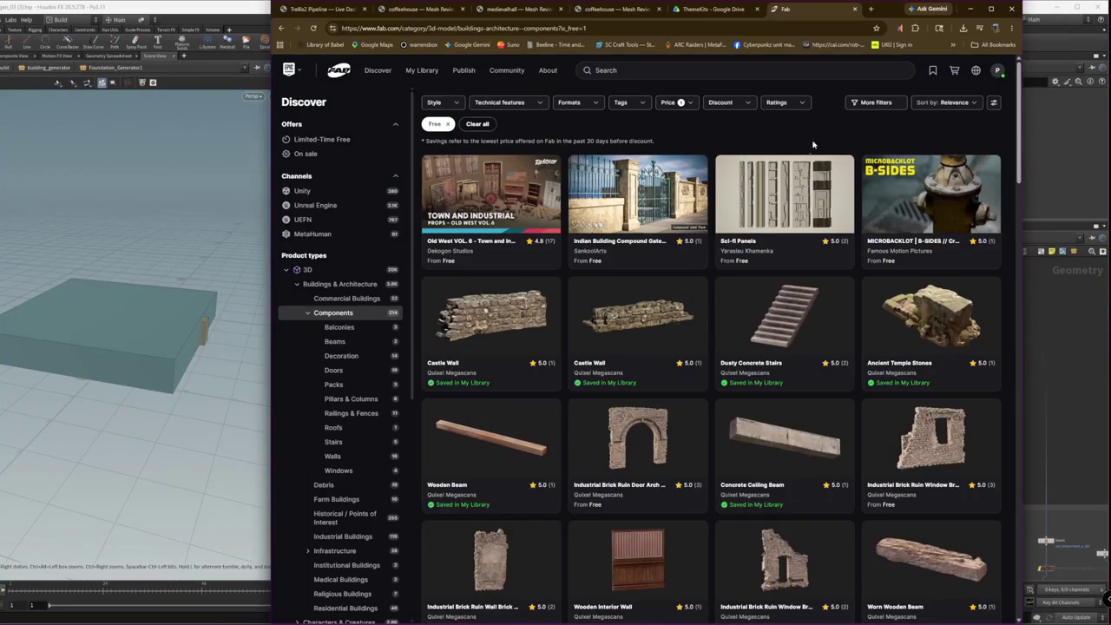
scroll(781, 232, "down", 2)
scroll(785, 304, "down", 3)
scroll(794, 391, "down", 2)
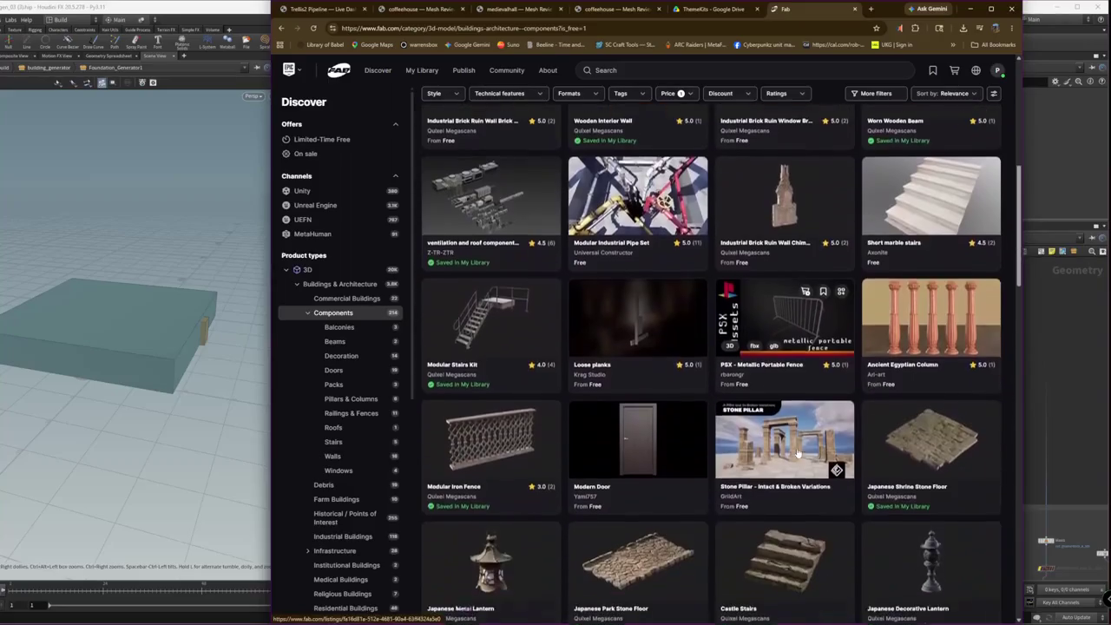
scroll(799, 453, "down", 3)
scroll(802, 457, "down", 3)
scroll(805, 462, "down", 3)
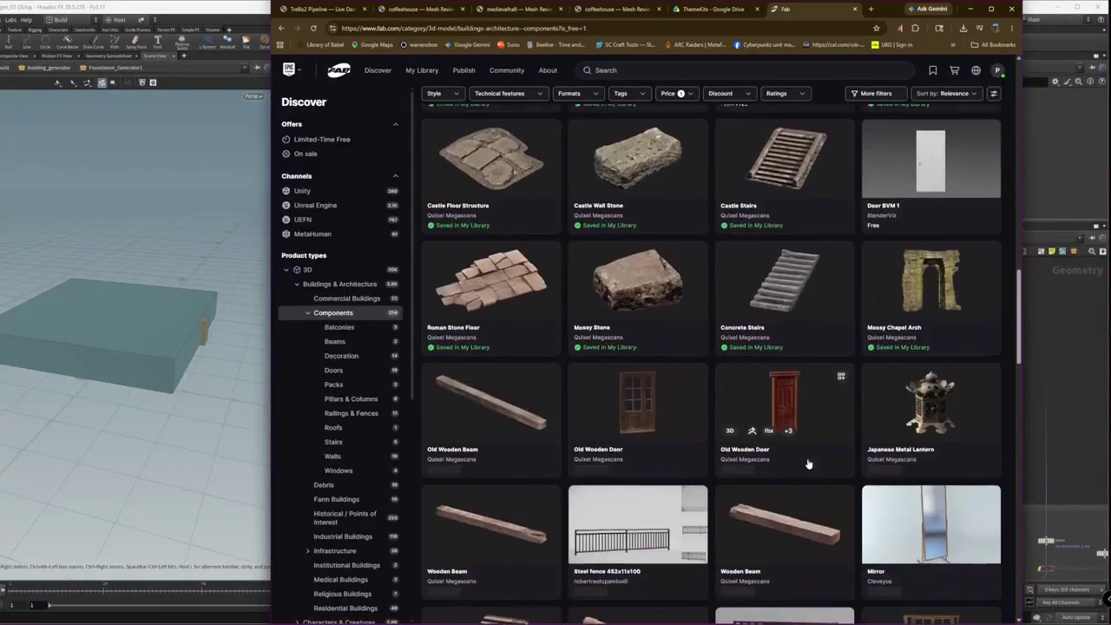
scroll(809, 466, "down", 3)
scroll(810, 466, "down", 3)
scroll(810, 465, "down", 6)
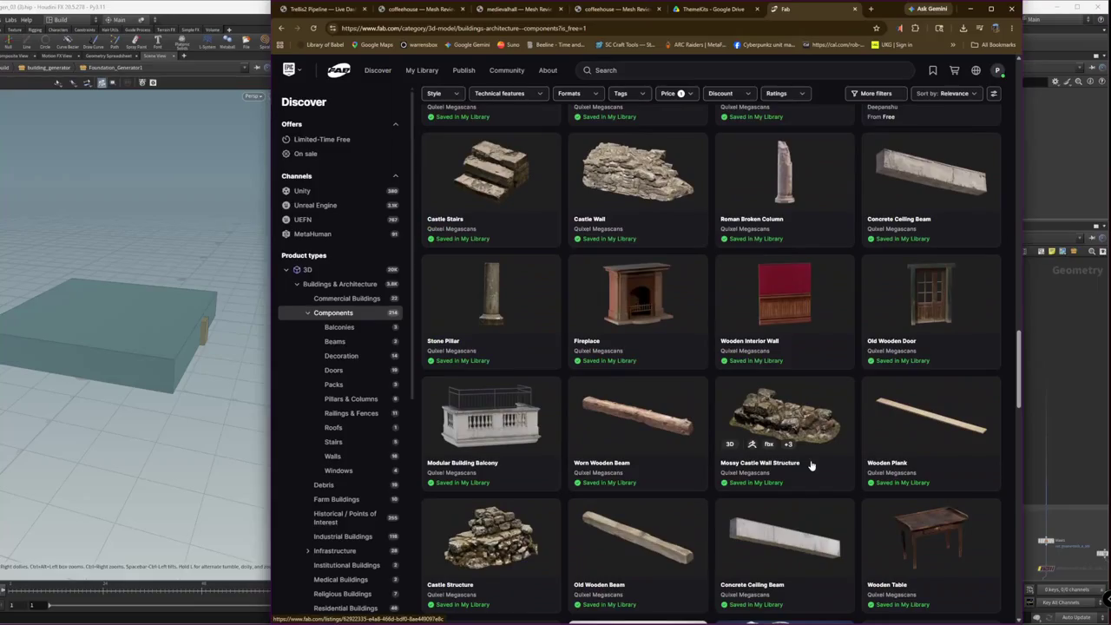
scroll(812, 466, "down", 3)
scroll(812, 466, "down", 2)
scroll(807, 473, "down", 5)
scroll(789, 499, "down", 5)
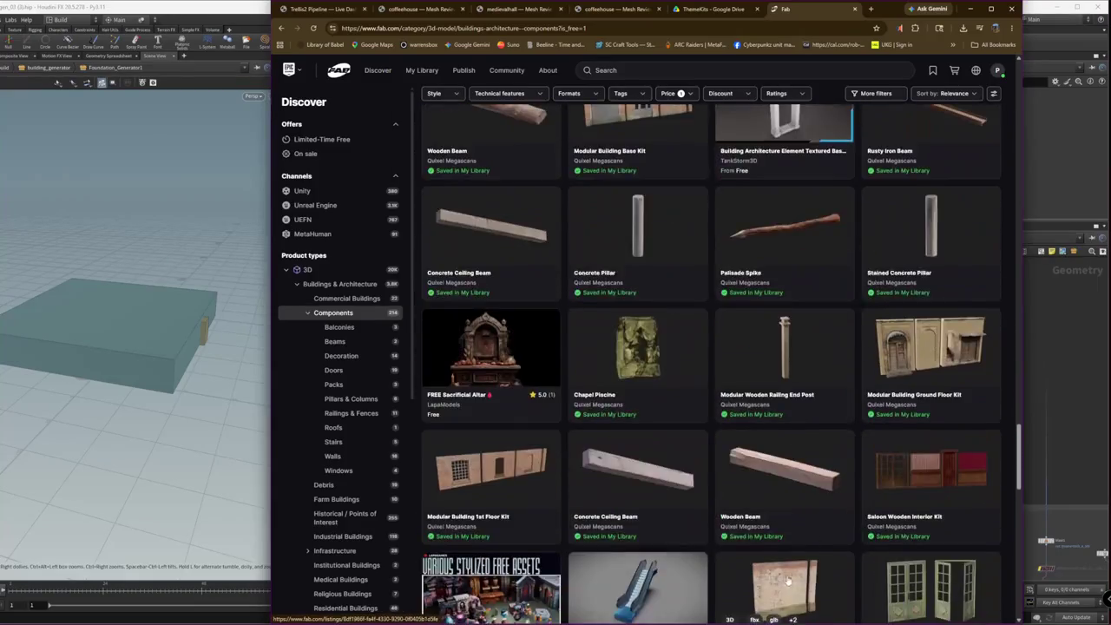
scroll(768, 528, "down", 4)
scroll(768, 527, "down", 2)
scroll(777, 521, "down", 5)
mouse_move(784, 515)
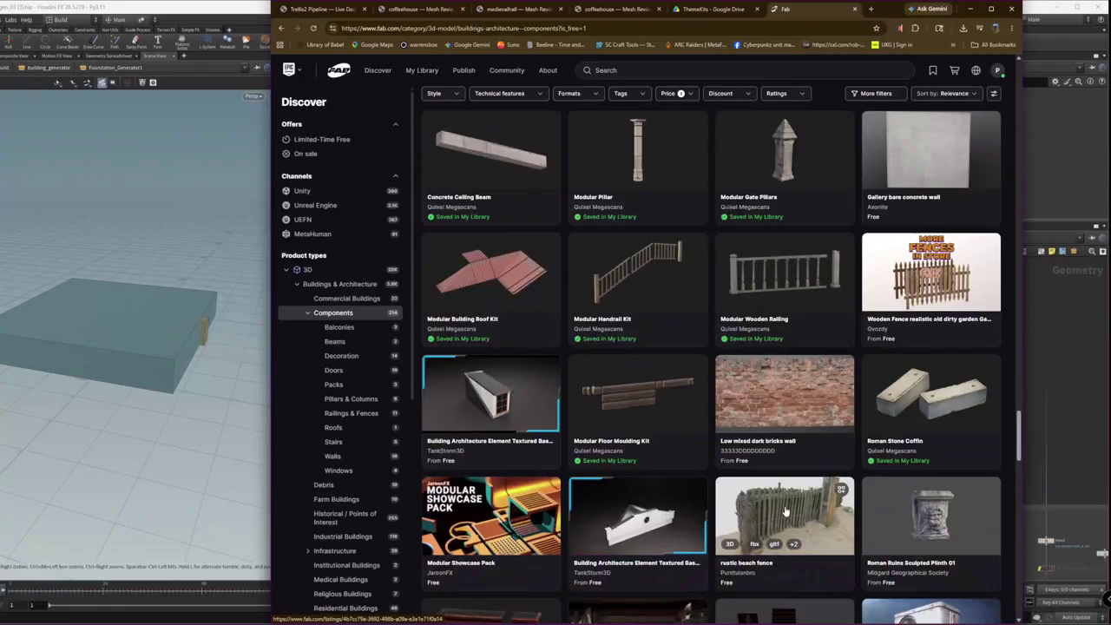
scroll(790, 506, "down", 4)
- Scroll the free listing to its footer and back, then return to the ThemeKits Drive tab
scroll(791, 505, "up", 2)
scroll(791, 504, "down", 1)
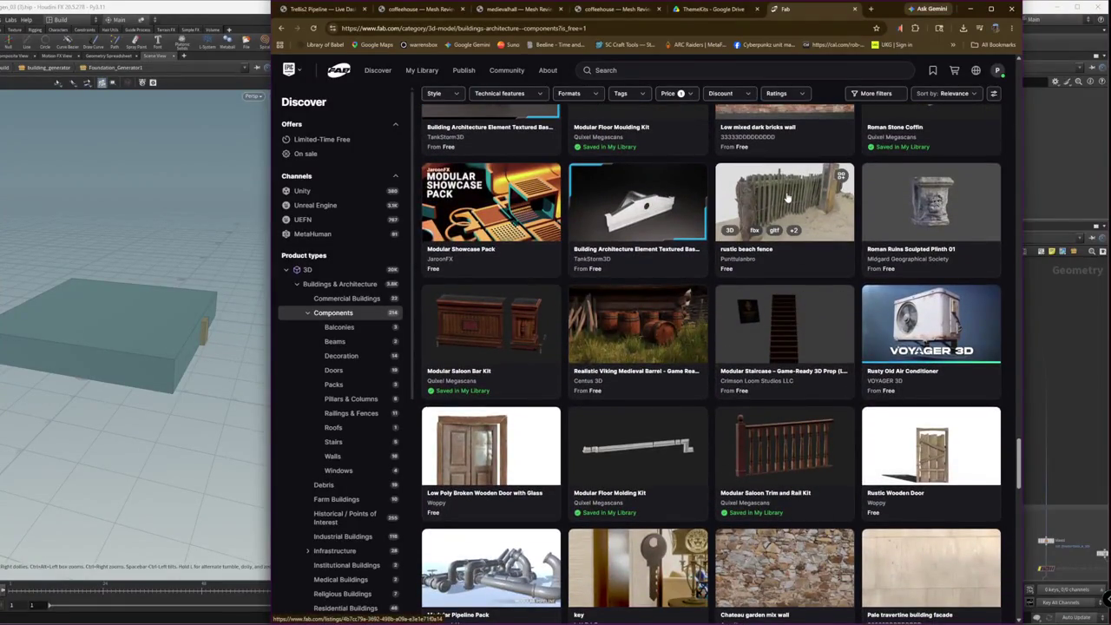
scroll(787, 198, "down", 2)
scroll(884, 249, "down", 3)
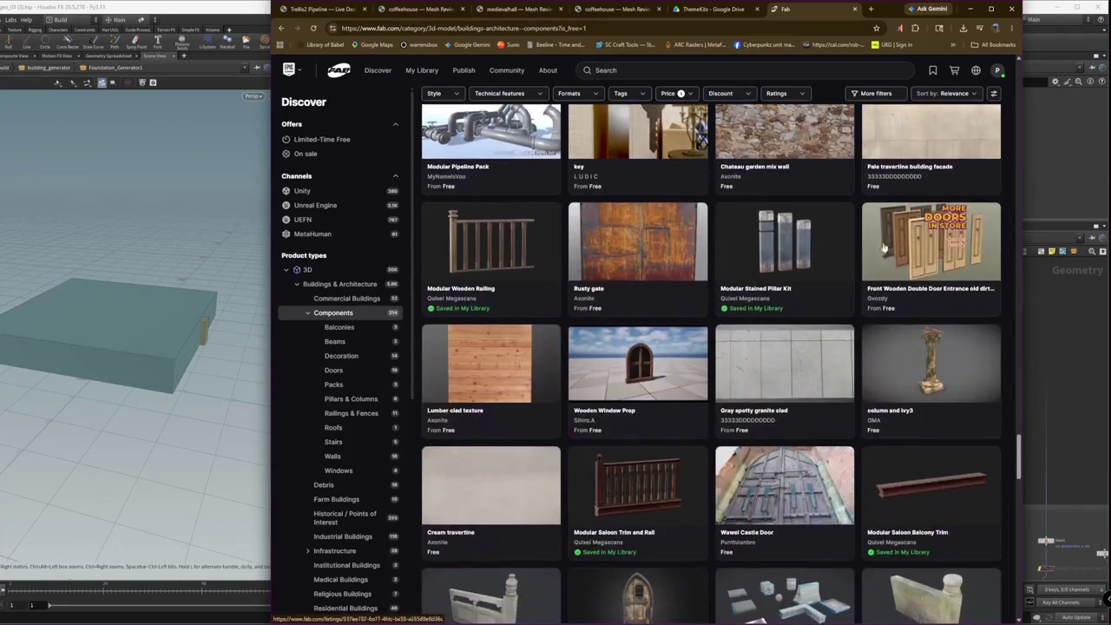
scroll(866, 464, "down", 2)
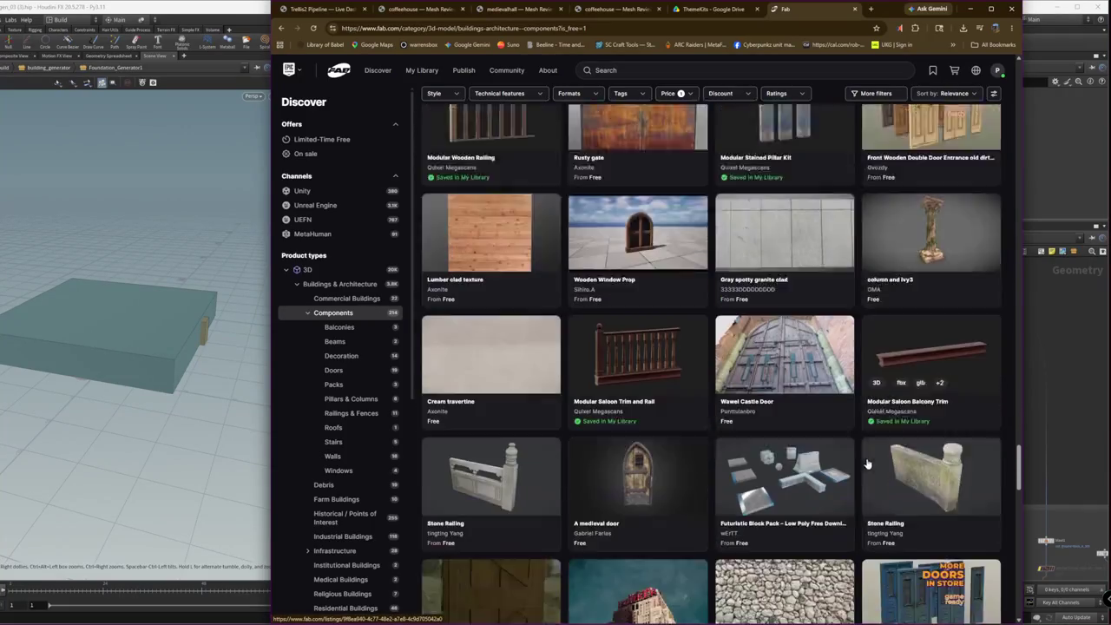
scroll(866, 464, "down", 2)
scroll(866, 460, "down", 3)
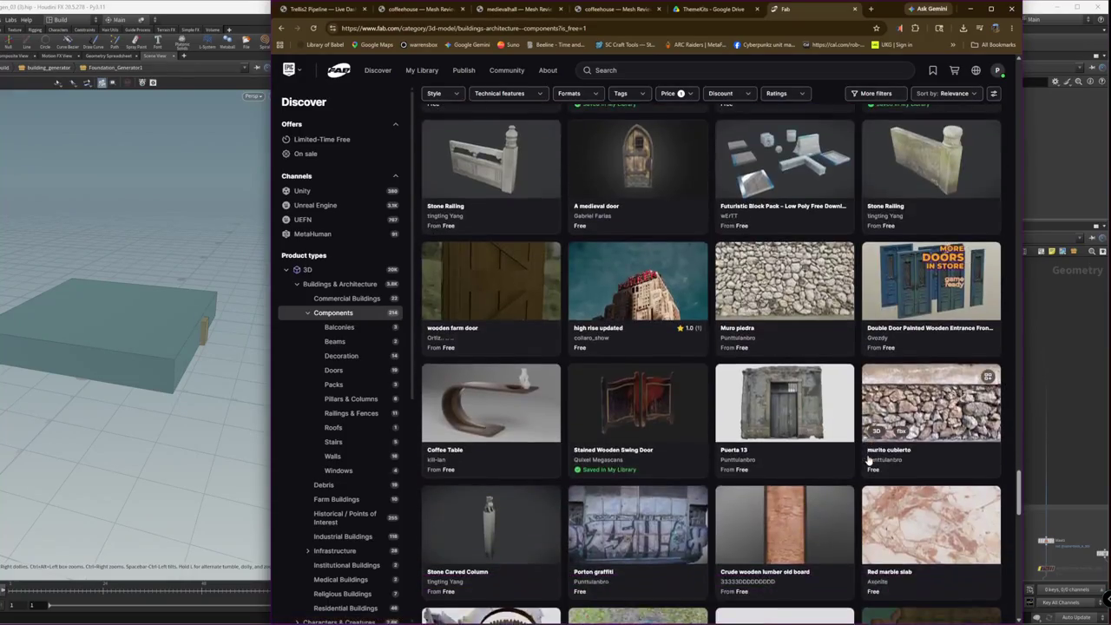
scroll(867, 459, "down", 2)
scroll(867, 459, "down", 3)
scroll(869, 458, "down", 3)
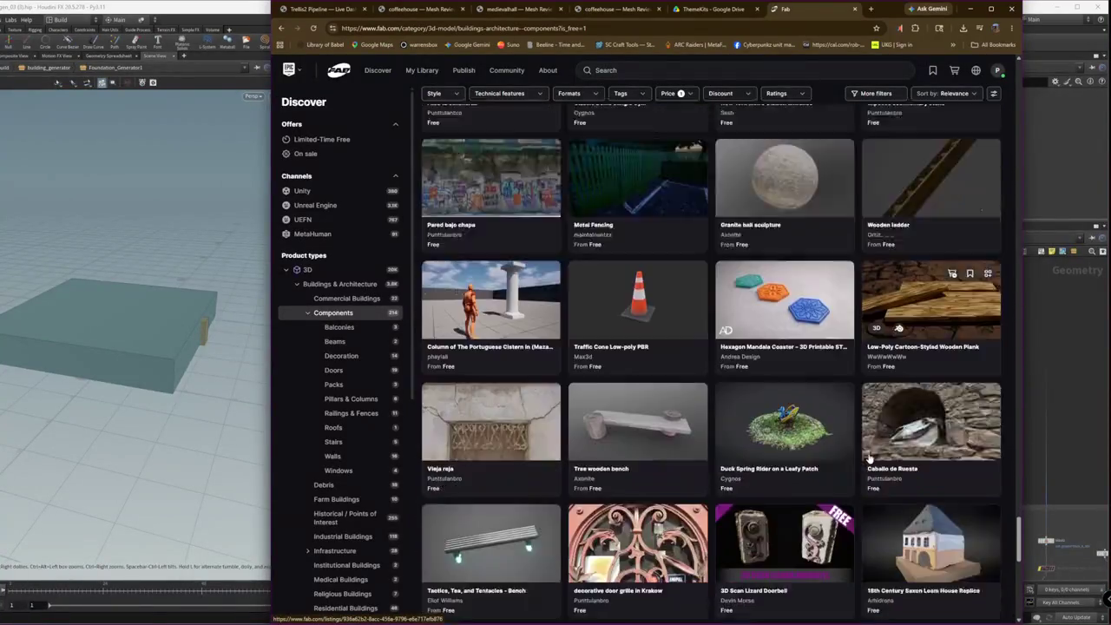
scroll(868, 458, "down", 3)
scroll(868, 458, "down", 3)
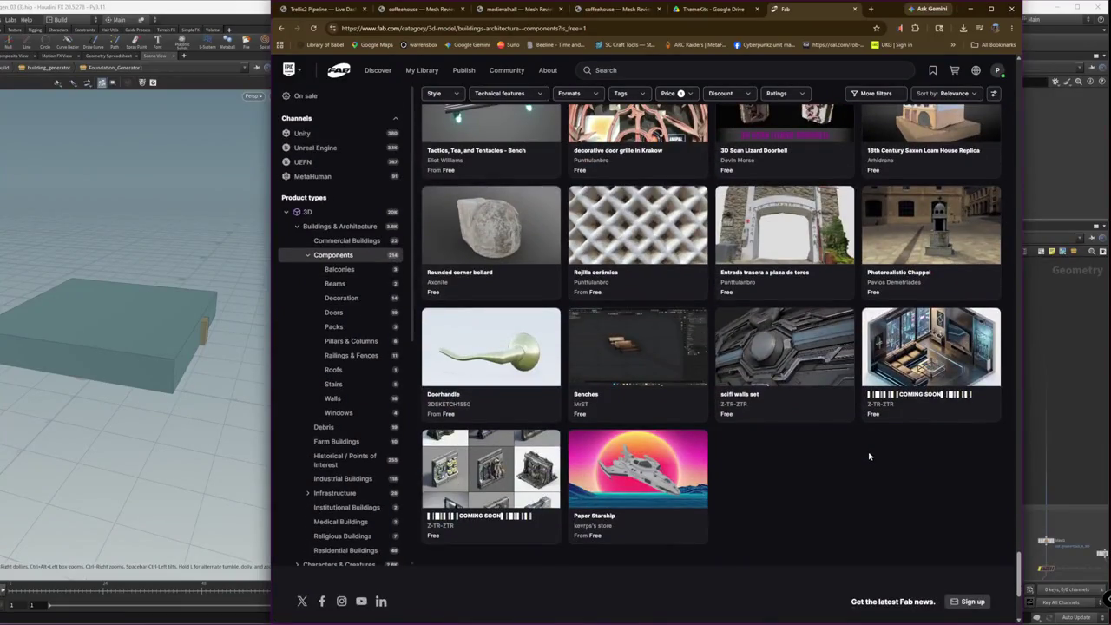
scroll(865, 503, "down", 3)
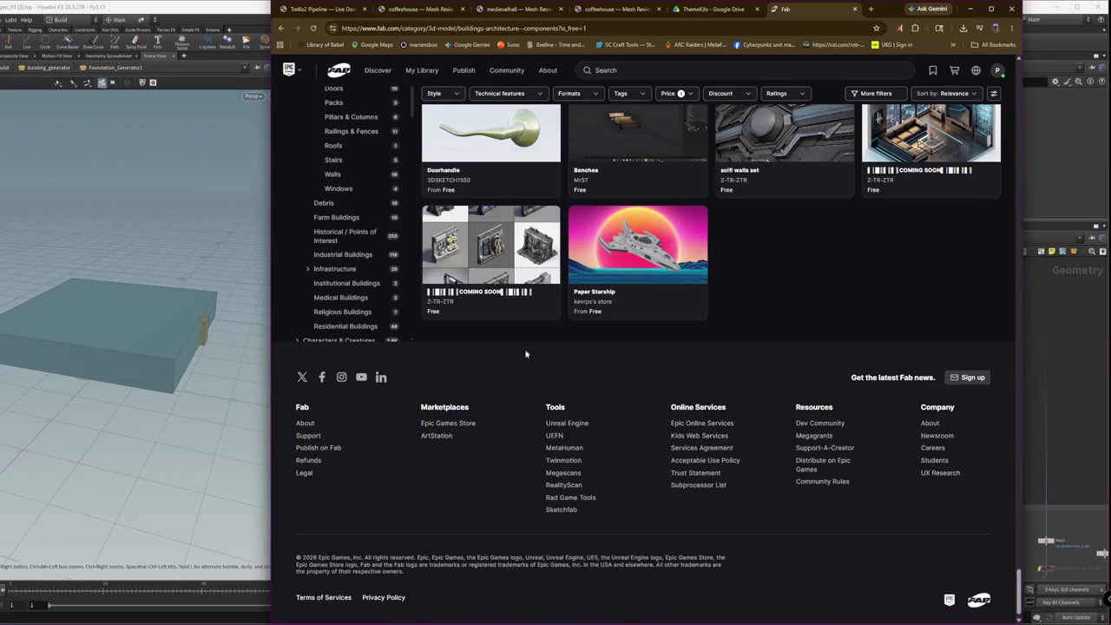
scroll(783, 423, "up", 3)
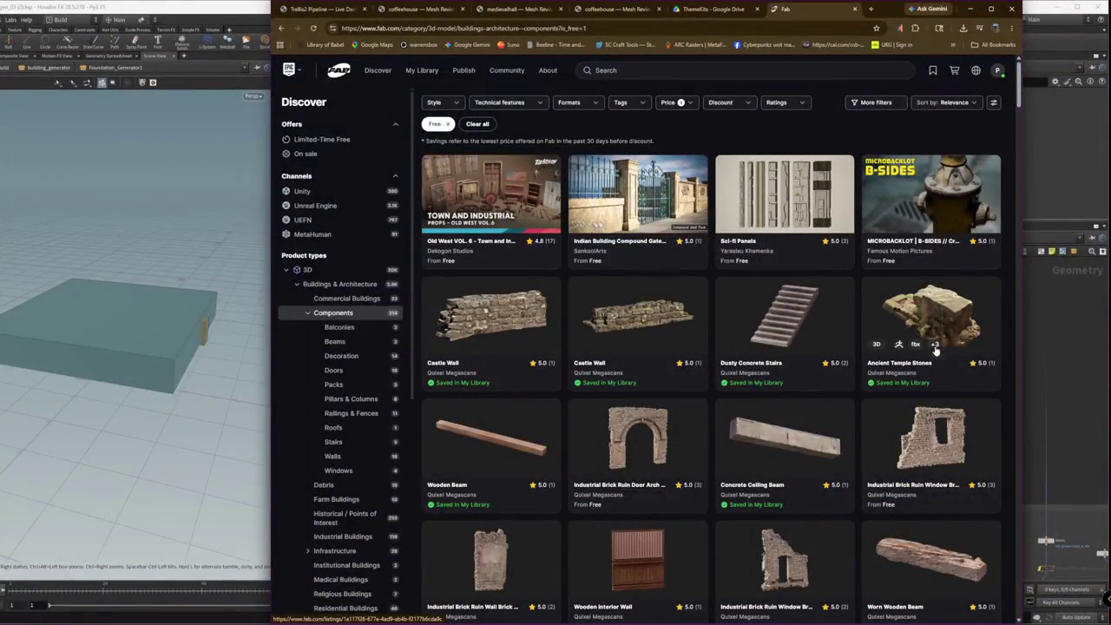
scroll(599, 330, "down", 4)
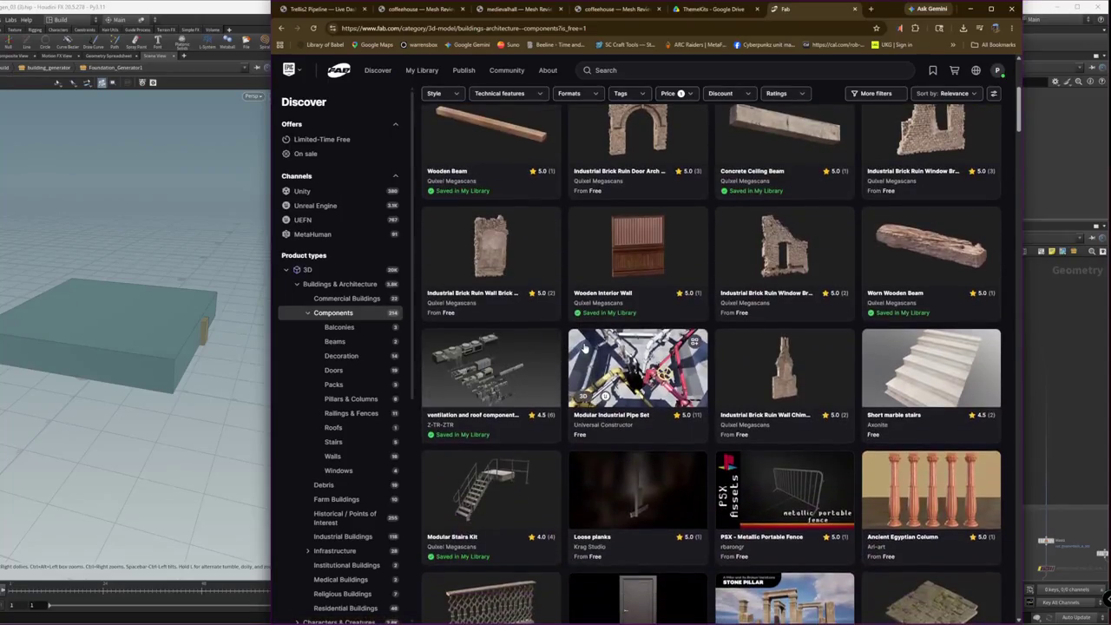
scroll(581, 347, "down", 2)
scroll(584, 343, "down", 2)
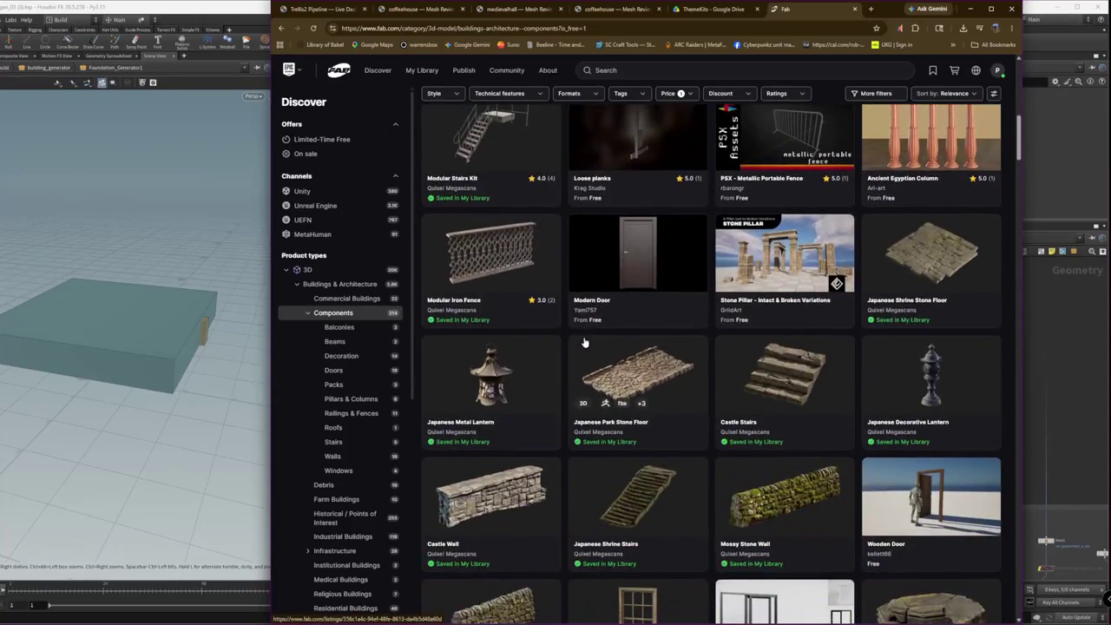
scroll(584, 342, "up", 3)
left_click(785, 13)
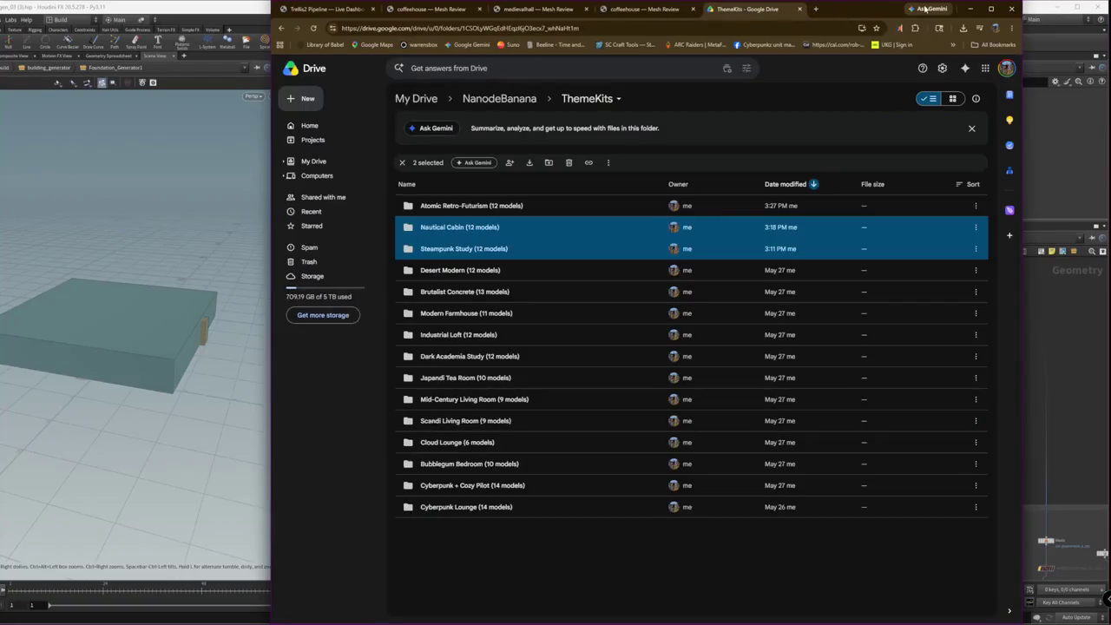
- In Unreal Editor, choose Fab from the Content Browser menu, then bring up the launcher's Library
left_click(970, 9)
key("alt+Tab")
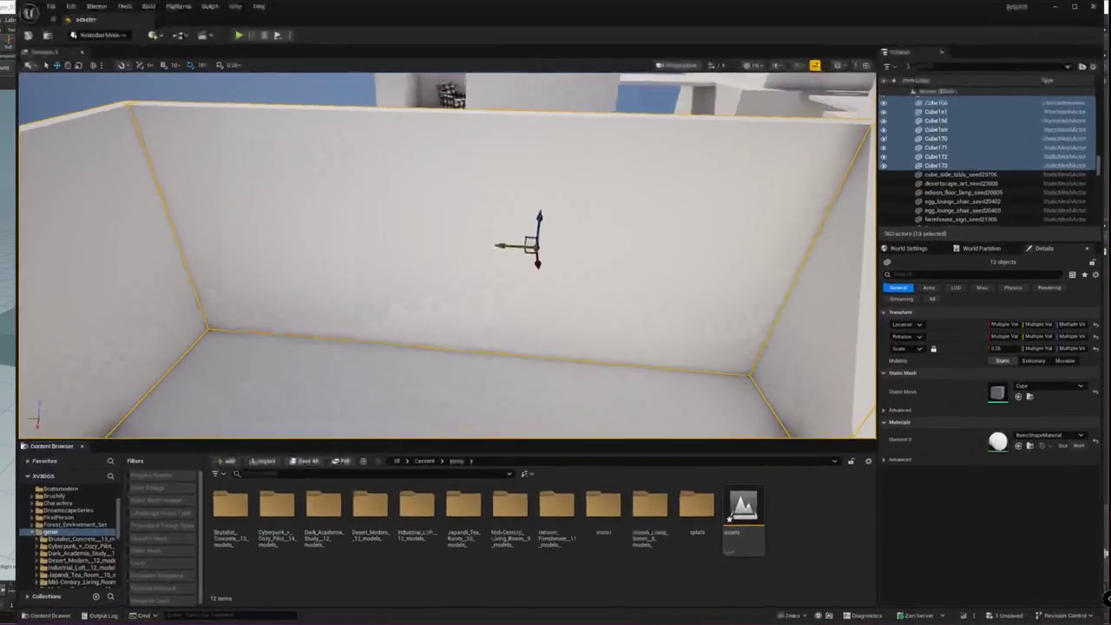
right_click(606, 588)
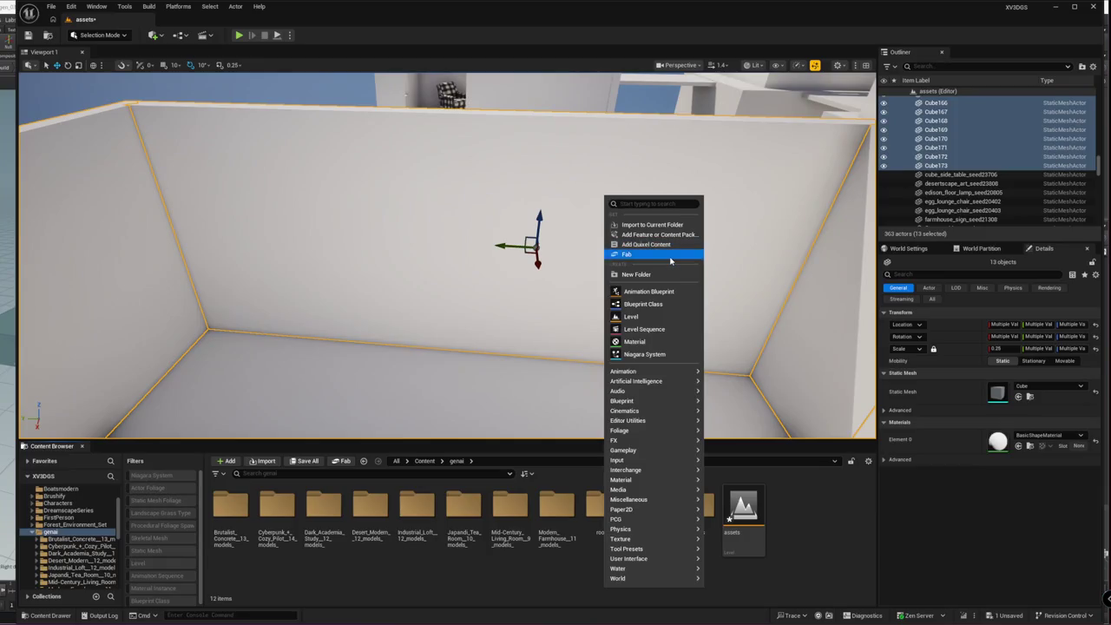
left_click(969, 594)
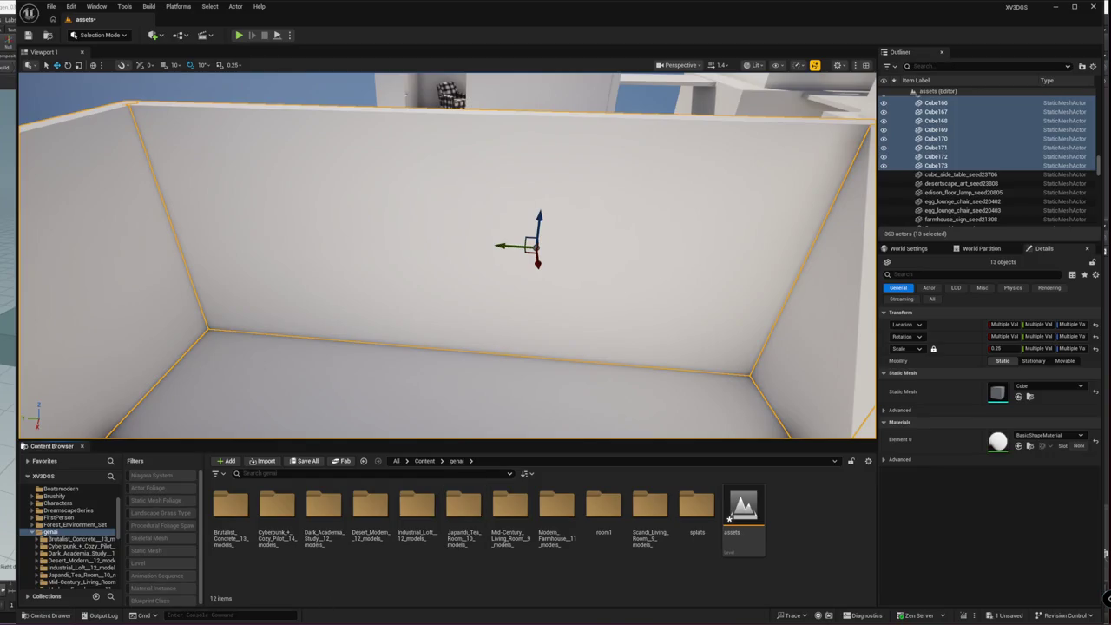
key("alt+Tab")
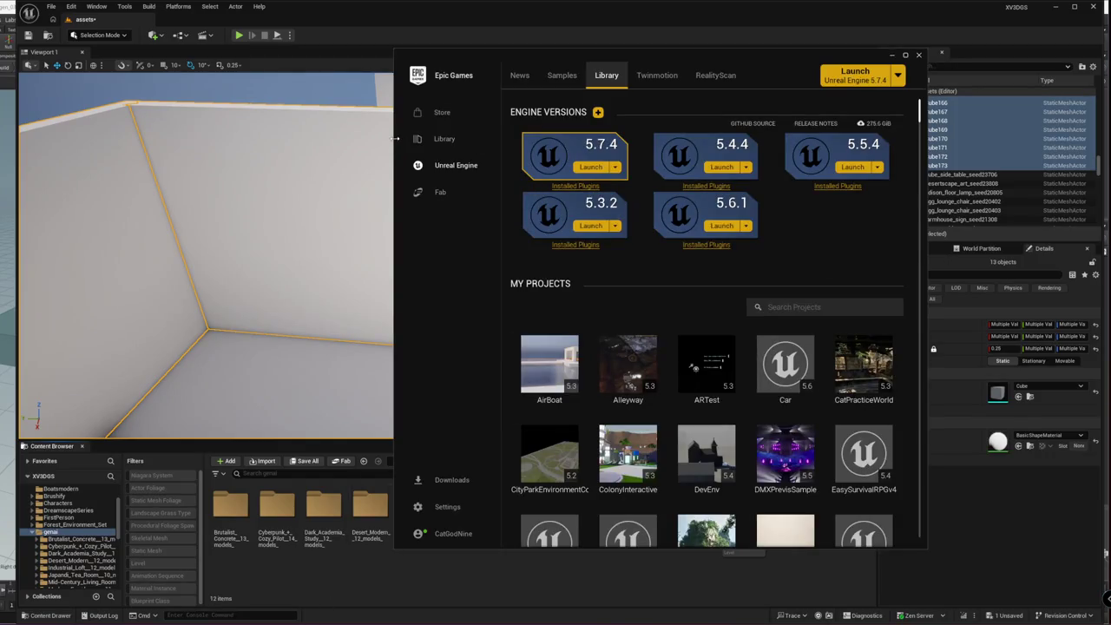
- Widen the Epic Games Launcher window and scroll down to the Fab Library
left_click_drag(396, 149, 28, 174)
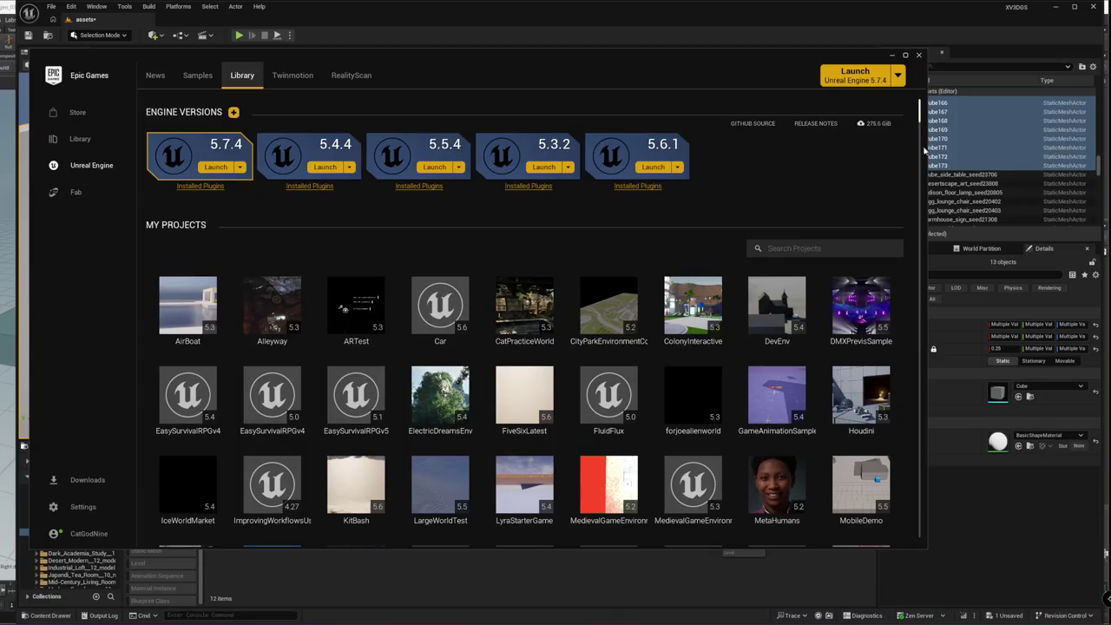
scroll(923, 174, "down", 3)
scroll(922, 200, "down", 5)
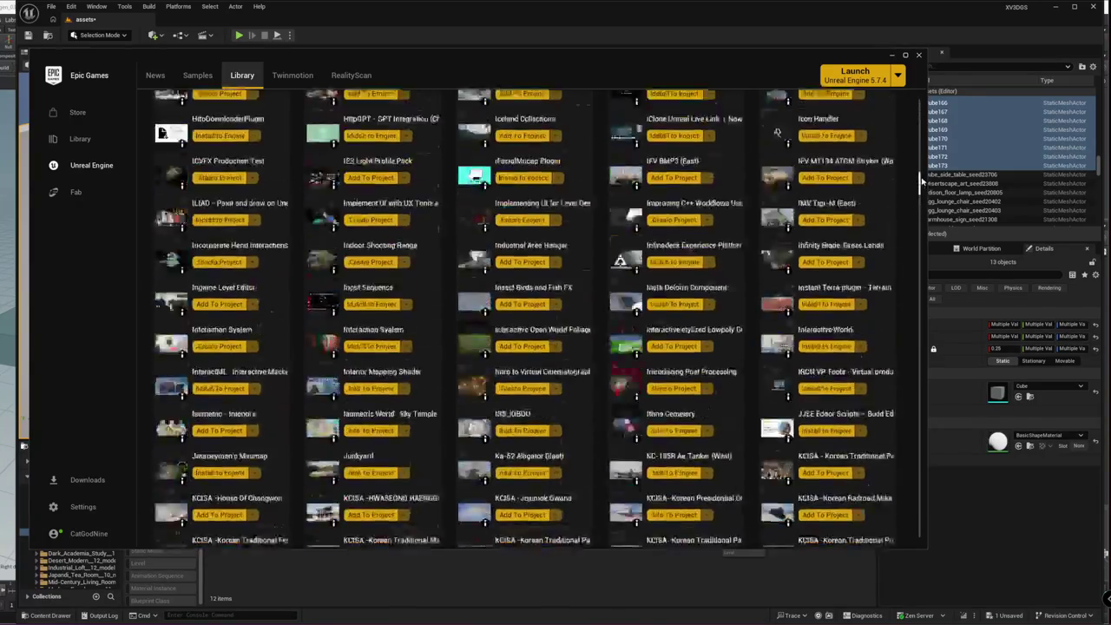
scroll(923, 182, "down", 5)
scroll(924, 165, "down", 5)
scroll(925, 148, "down", 5)
scroll(925, 148, "up", 5)
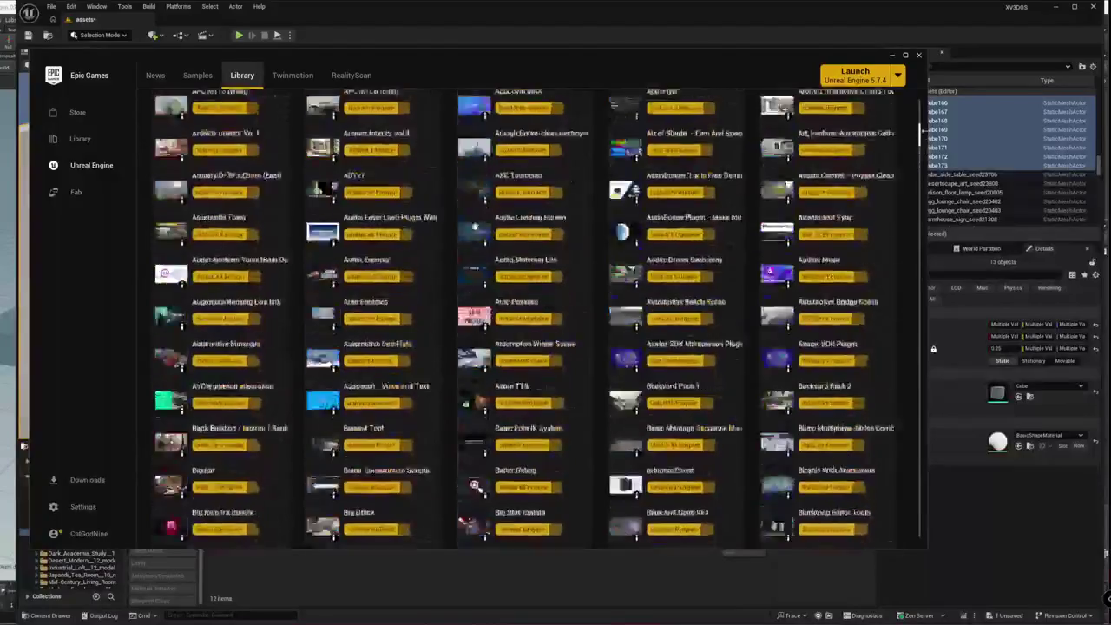
scroll(924, 147, "up", 5)
scroll(925, 147, "up", 5)
scroll(807, 384, "up", 3)
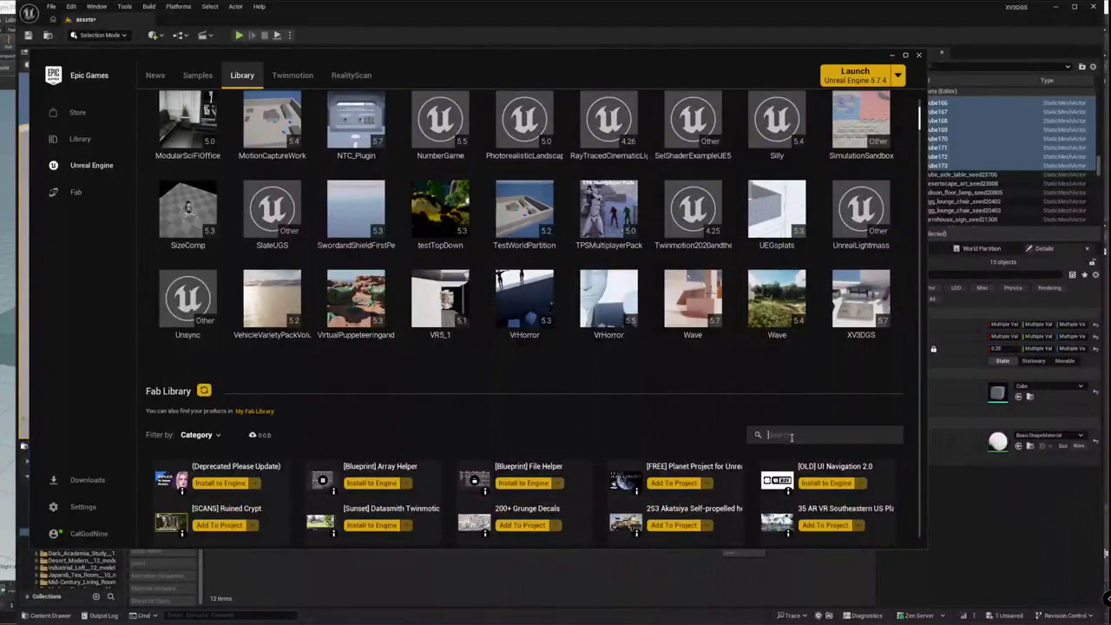
- Search the Fab Library for 'building' and browse the results
type("building")
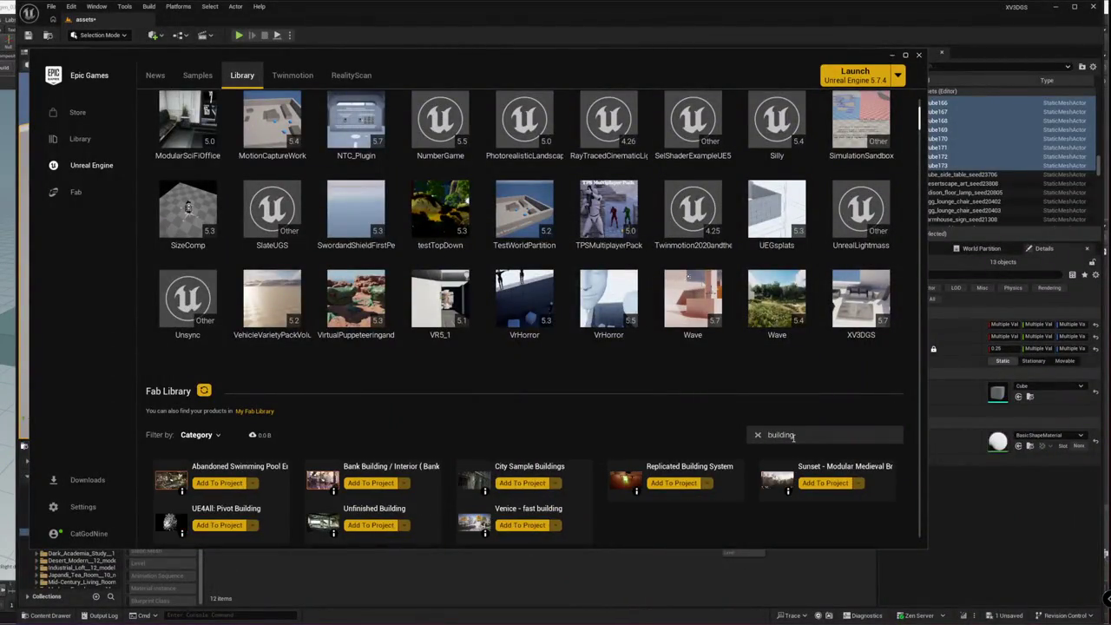
scroll(415, 390, "down", 1)
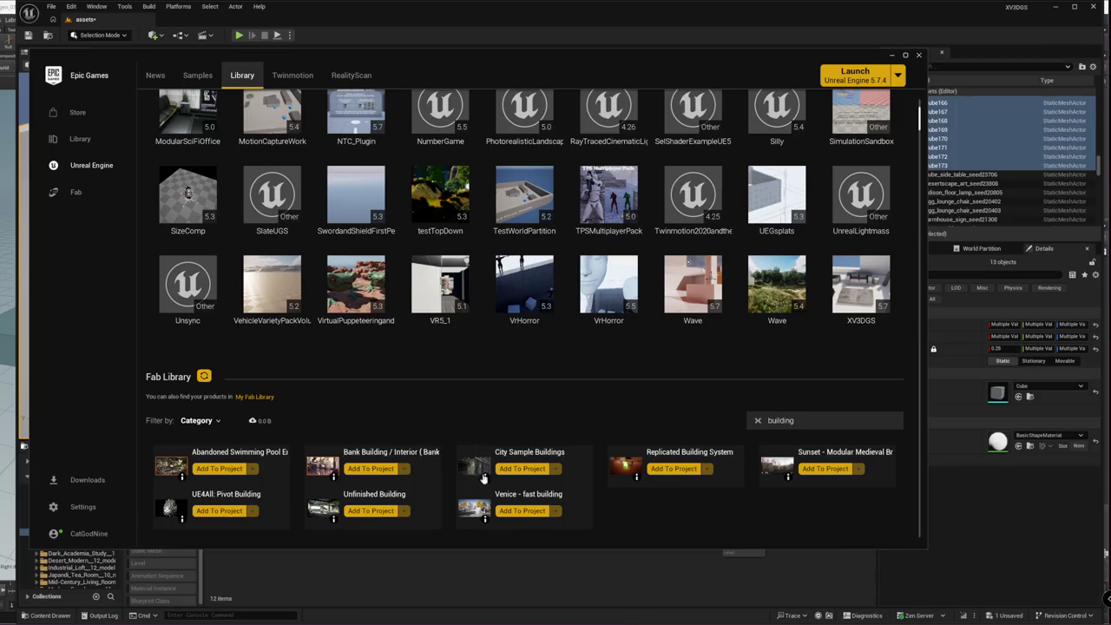
scroll(304, 388, "down", 5)
left_click(208, 335)
left_click(209, 335)
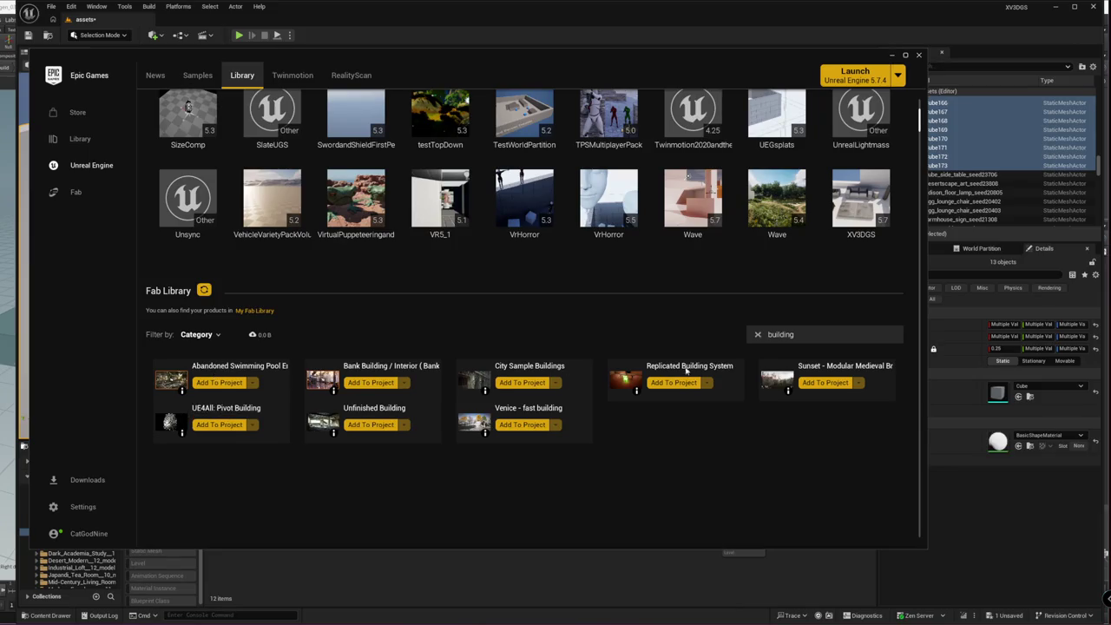
- Replace the search with 'resi' and open HQ Residential House
left_click_drag(822, 331, 681, 347)
type("res")
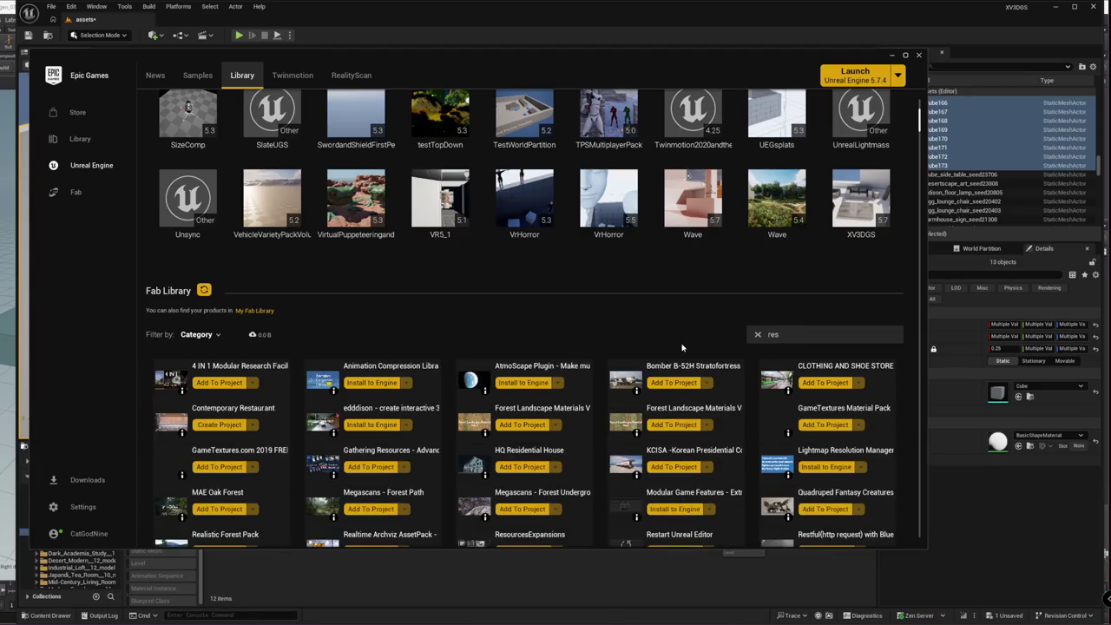
type("ed")
key("BackSpace")
type("i")
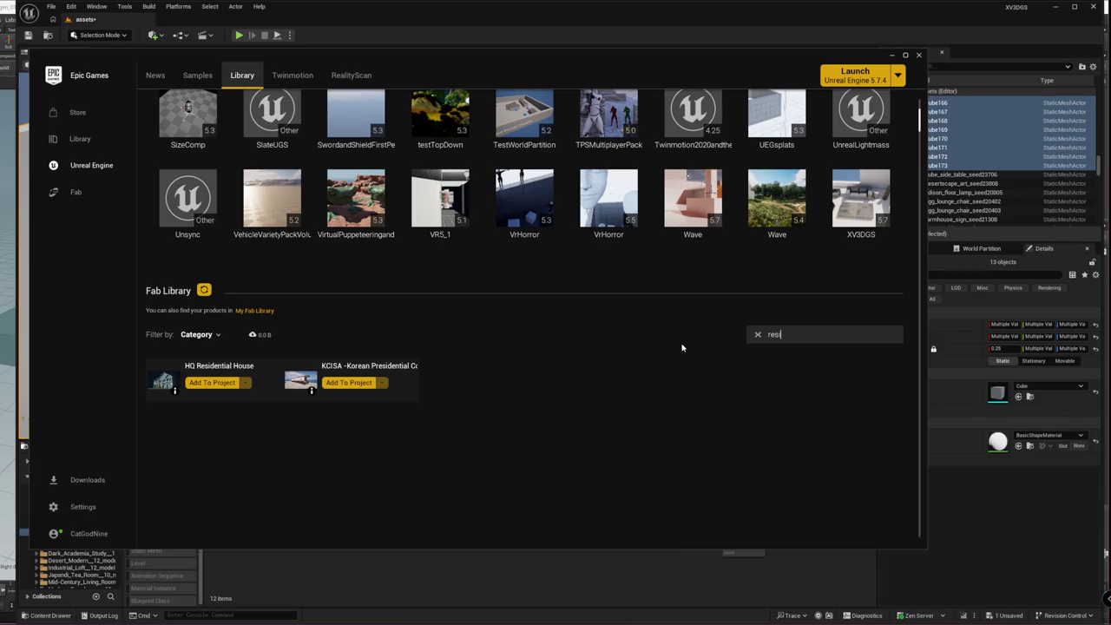
left_click(210, 368)
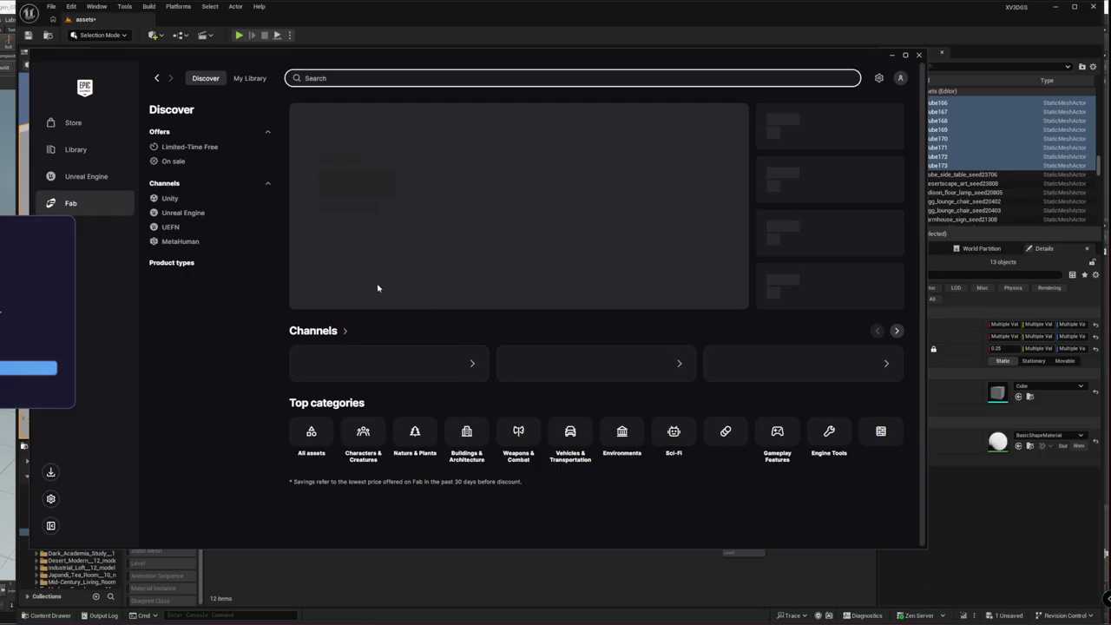
- Open Task Manager and move it to the right side of the screen
key("ctrl+shift+Escape")
left_click_drag(240, 124, 521, 115)
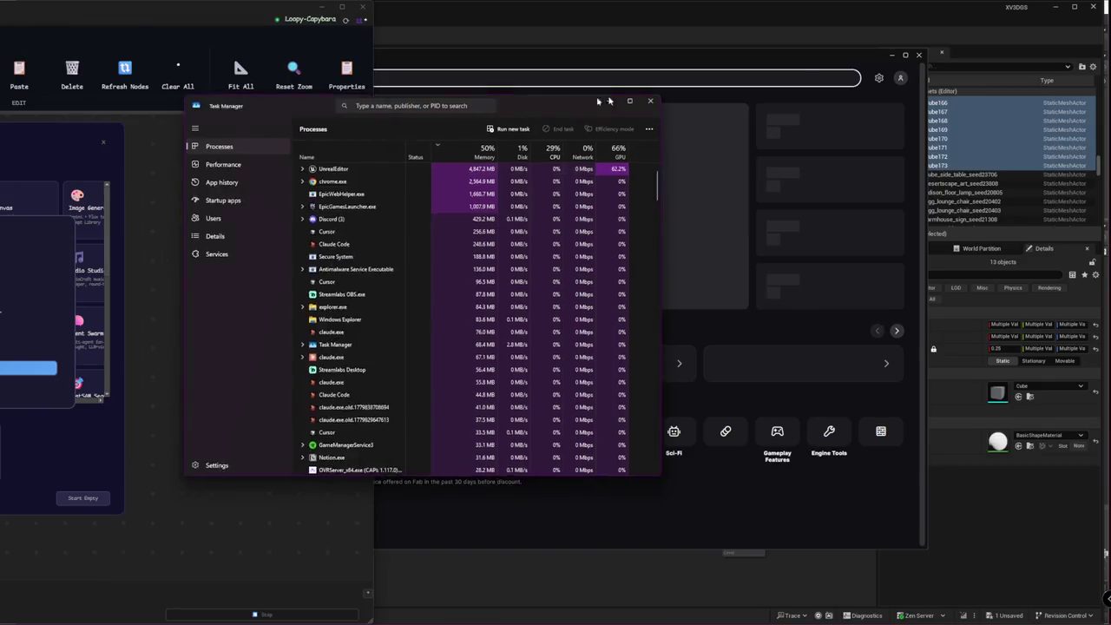
- Expand Task Manager, select the Epic Games Launcher process, then centre the Nanode window
left_click_drag(365, 104, 637, 83)
left_click(632, 185)
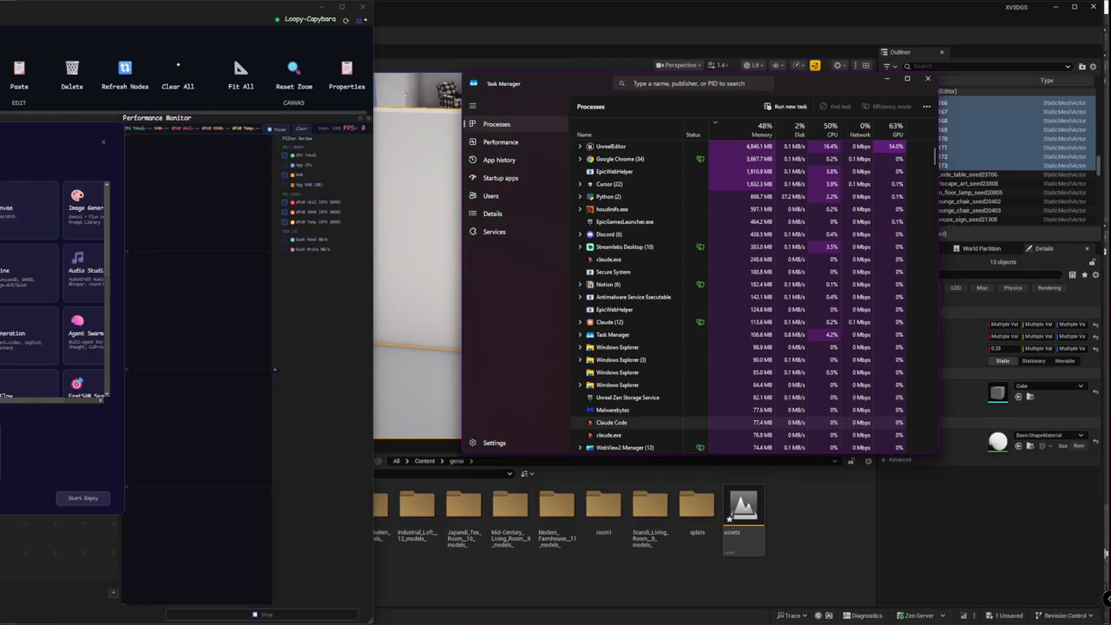
left_click(17, 391)
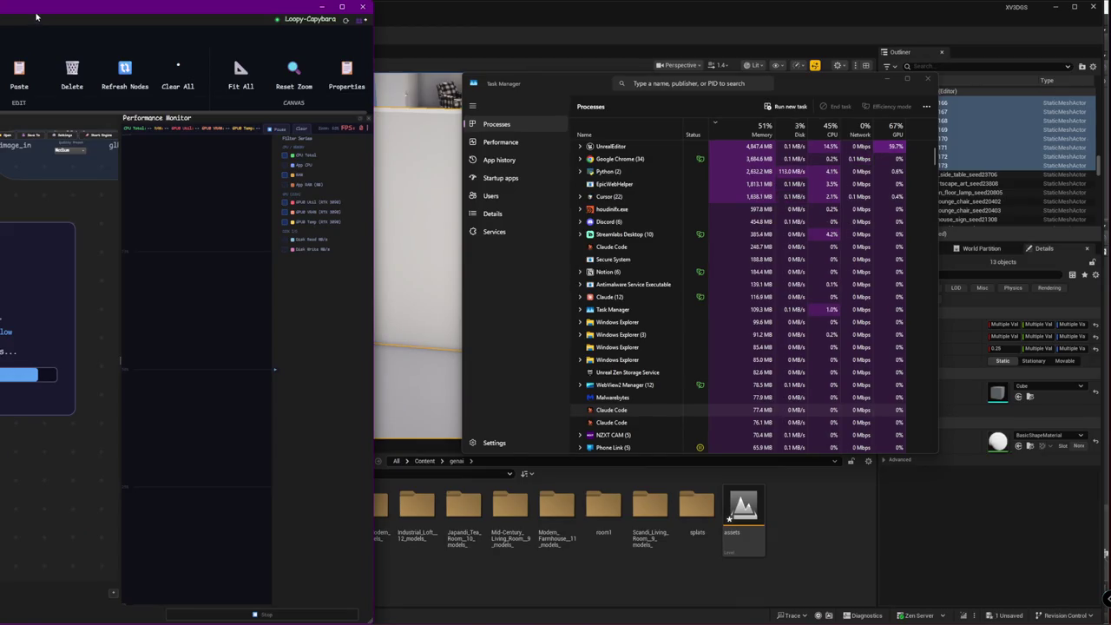
left_click_drag(31, 3, 627, 8)
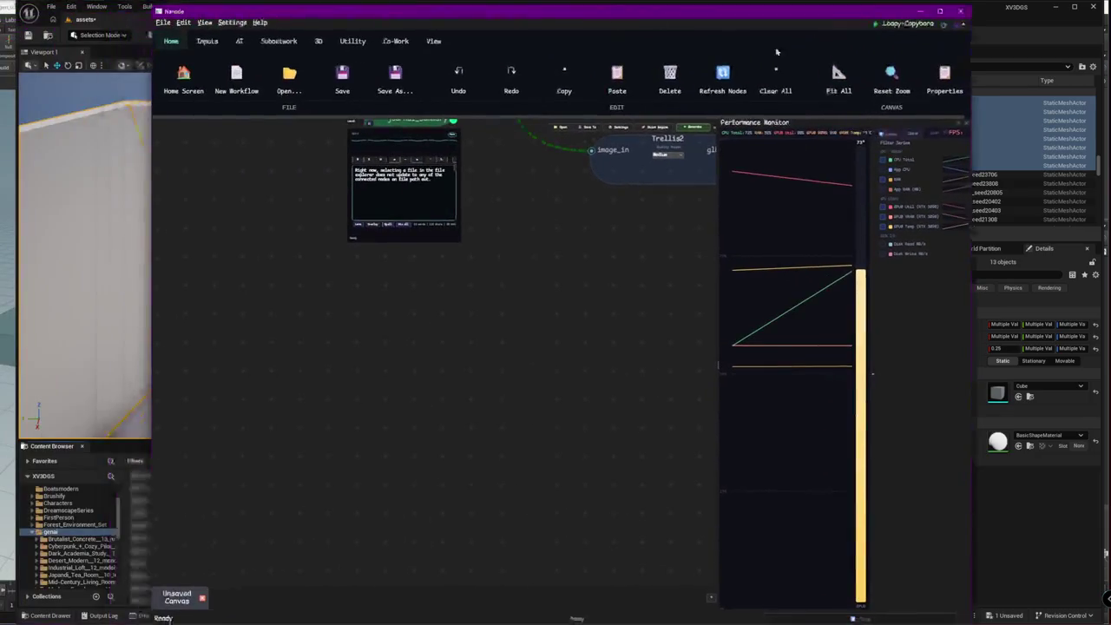
- Fit the node graph in view and reposition the File Import node
key("f")
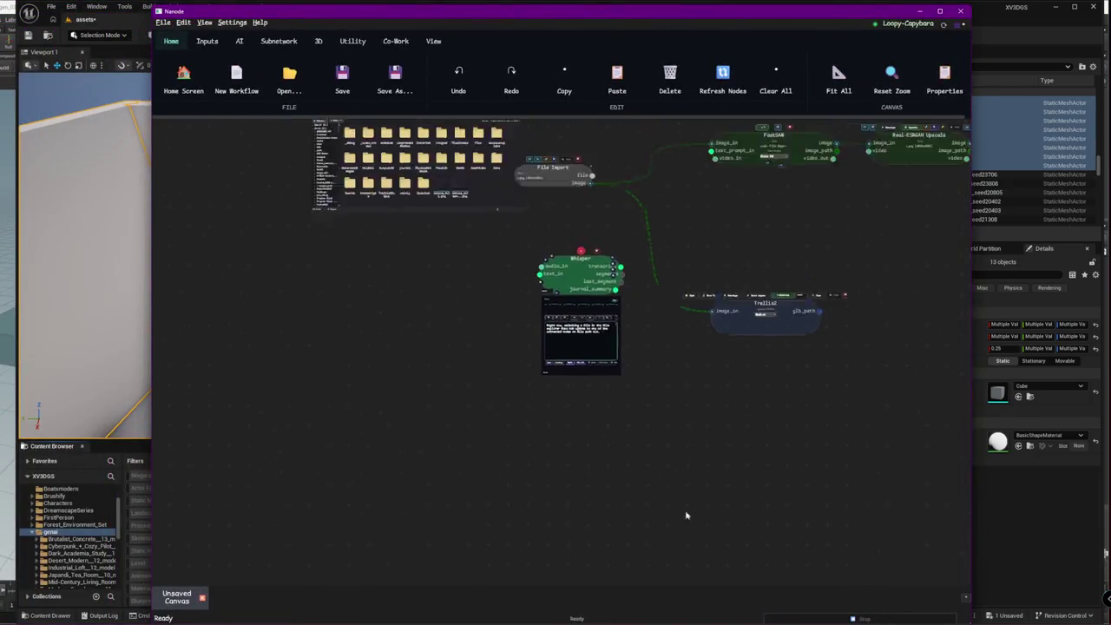
left_click_drag(555, 298, 603, 260)
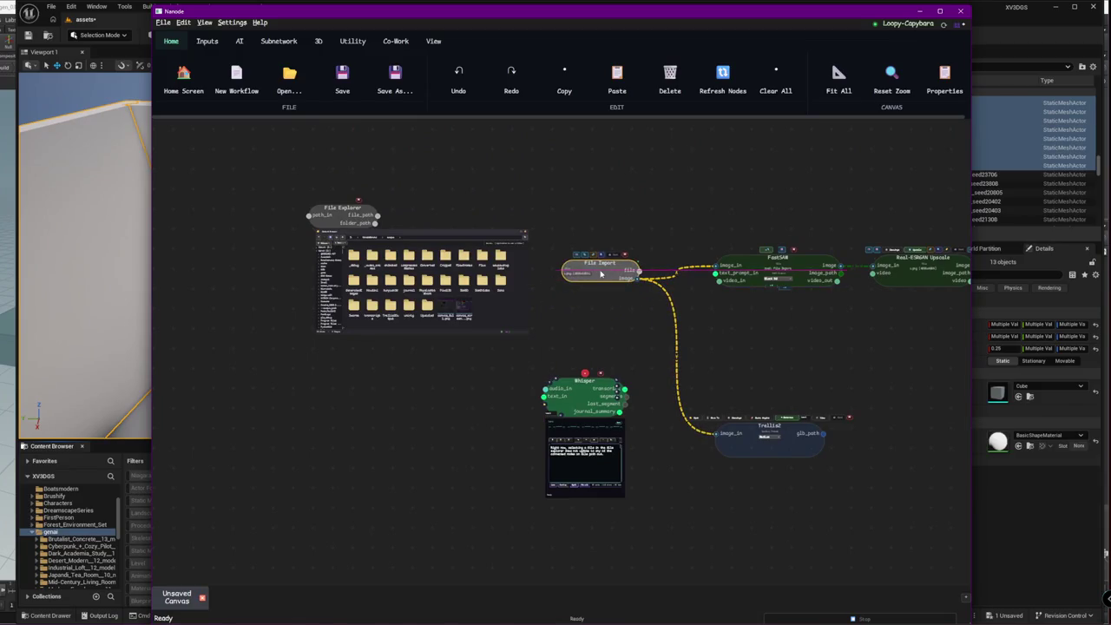
mouse_move(824, 321)
left_mouse_down()
mouse_move(568, 317)
mouse_move(486, 329)
left_mouse_up()
scroll(695, 315, "up", 2)
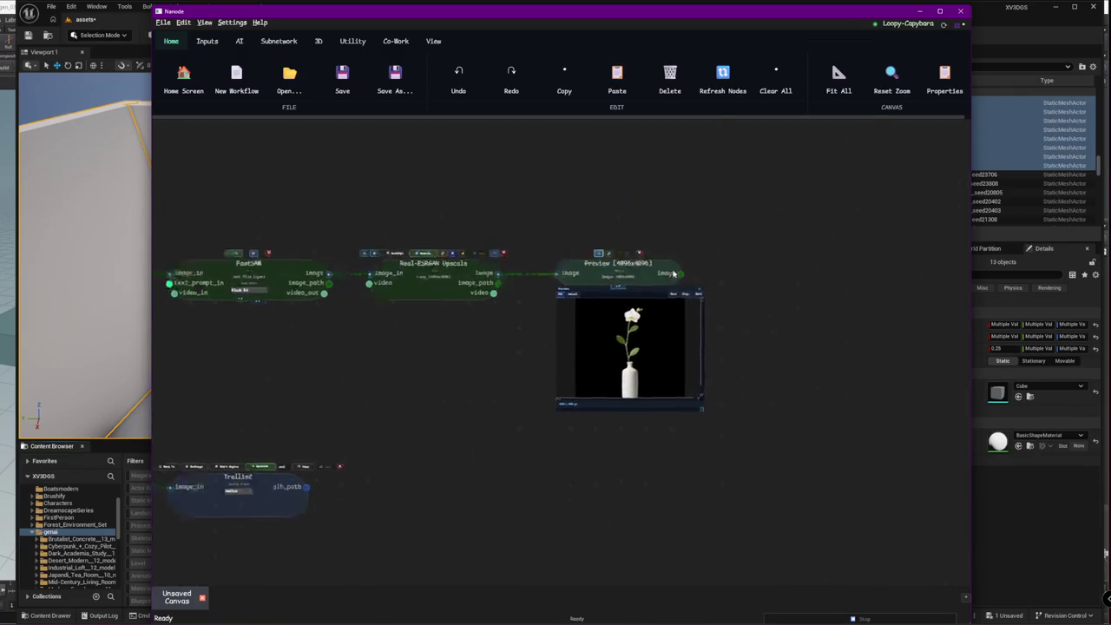
left_click_drag(857, 210, 927, 199)
- Rearrange the Real-ESRGAN and FastSAM nodes, then open FastSAM's segmentation panel
left_click(272, 434)
left_click_drag(434, 503, 633, 469)
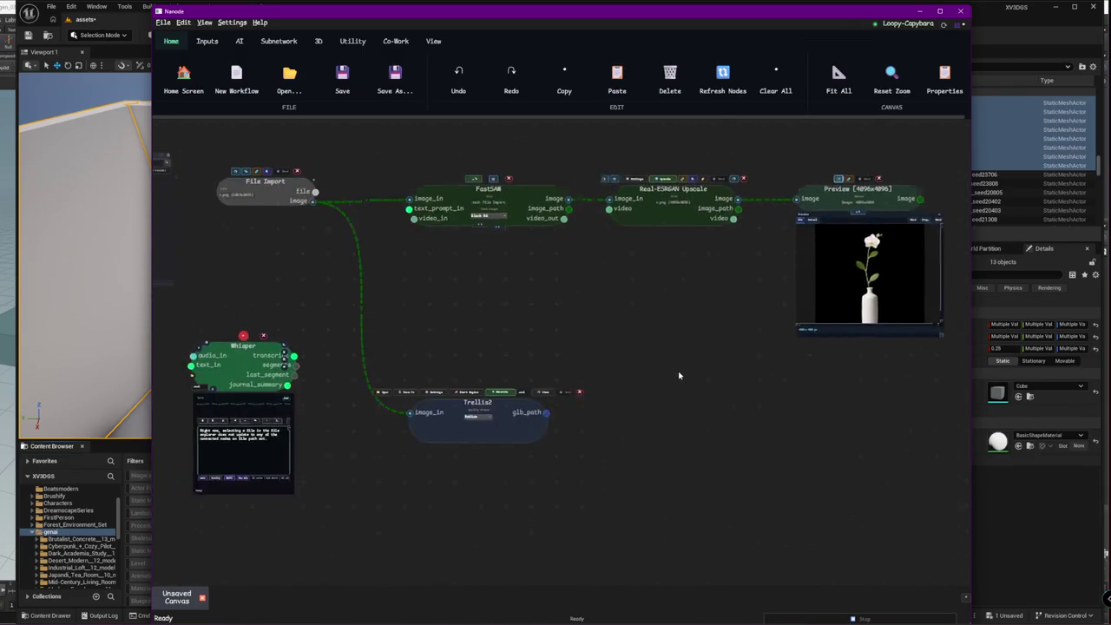
left_click(673, 201)
left_click_drag(488, 226, 417, 227)
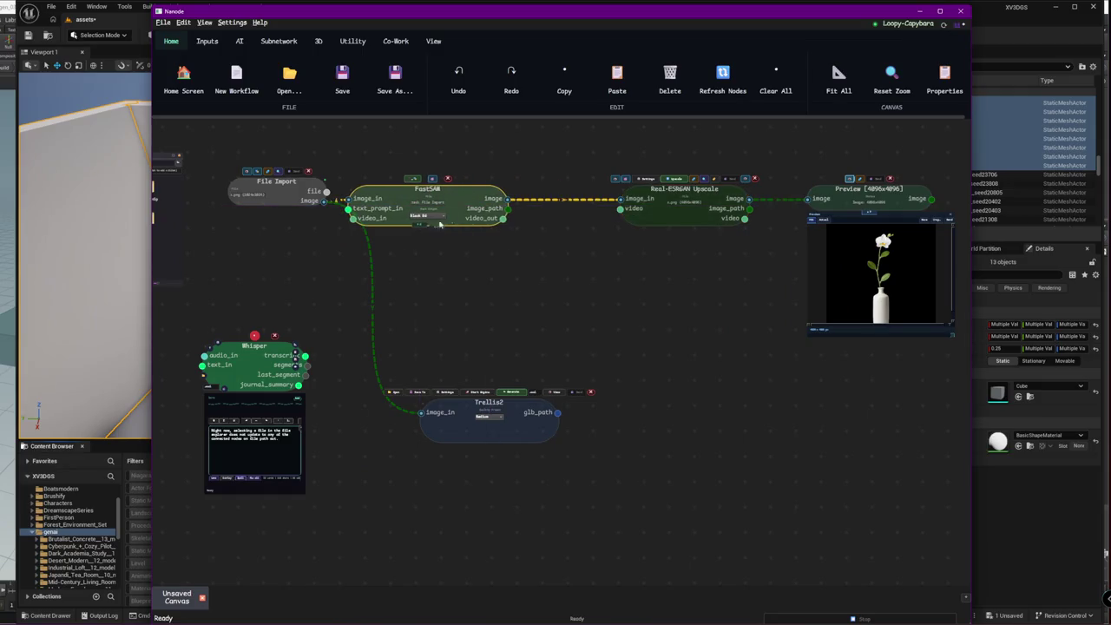
left_click(530, 248)
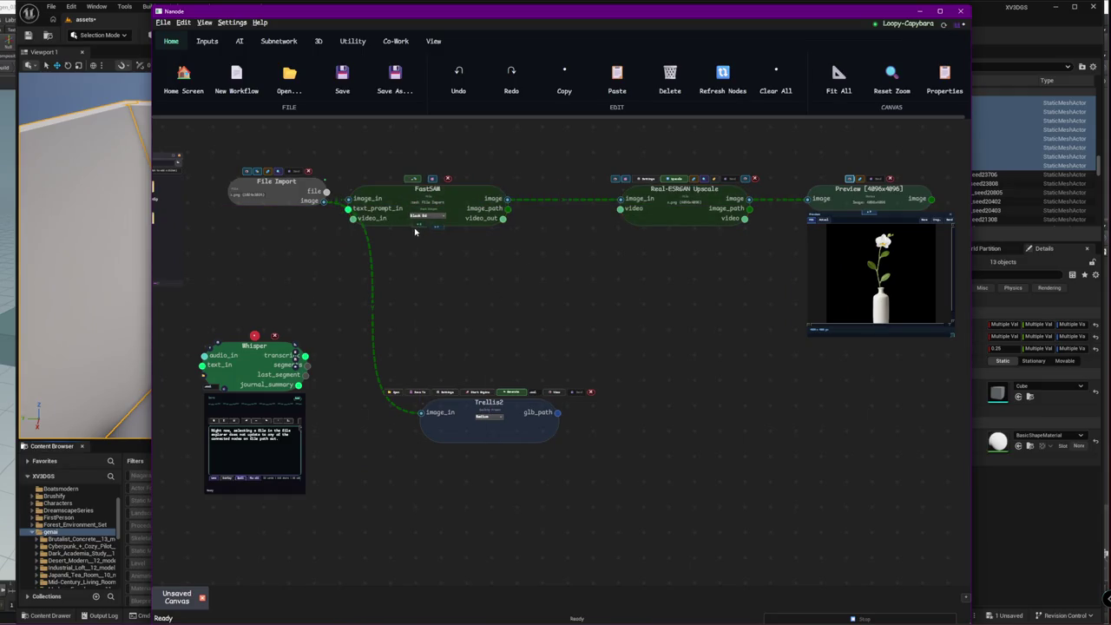
left_click(417, 227)
scroll(442, 351, "up", 3)
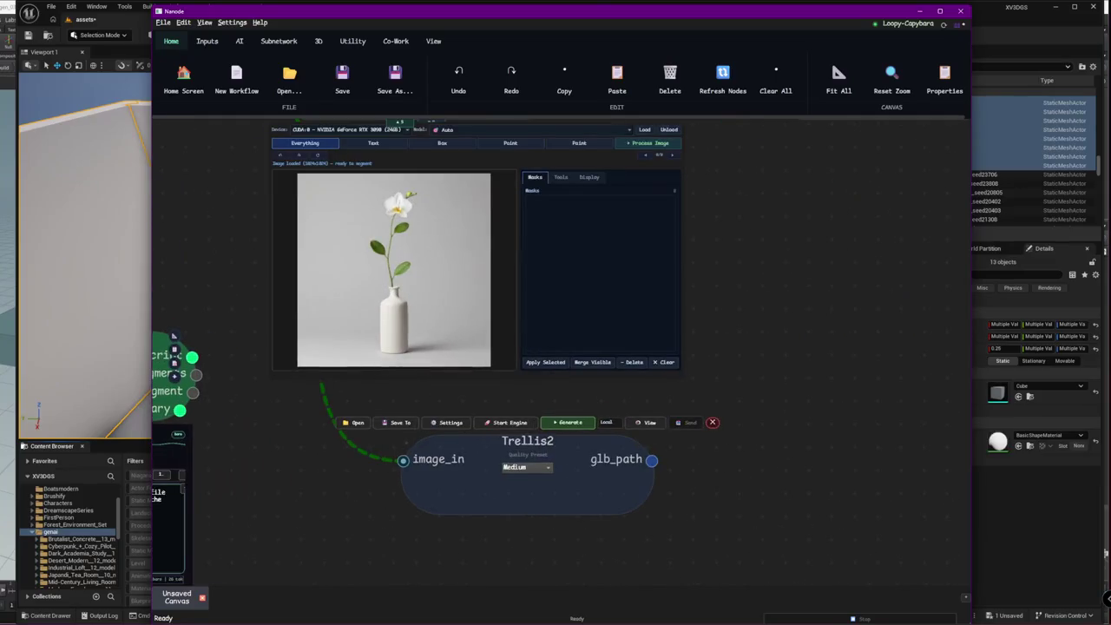
- Box-select the vase and flower, keep Black BG mask output, then process and apply the segmentation
left_click(442, 143)
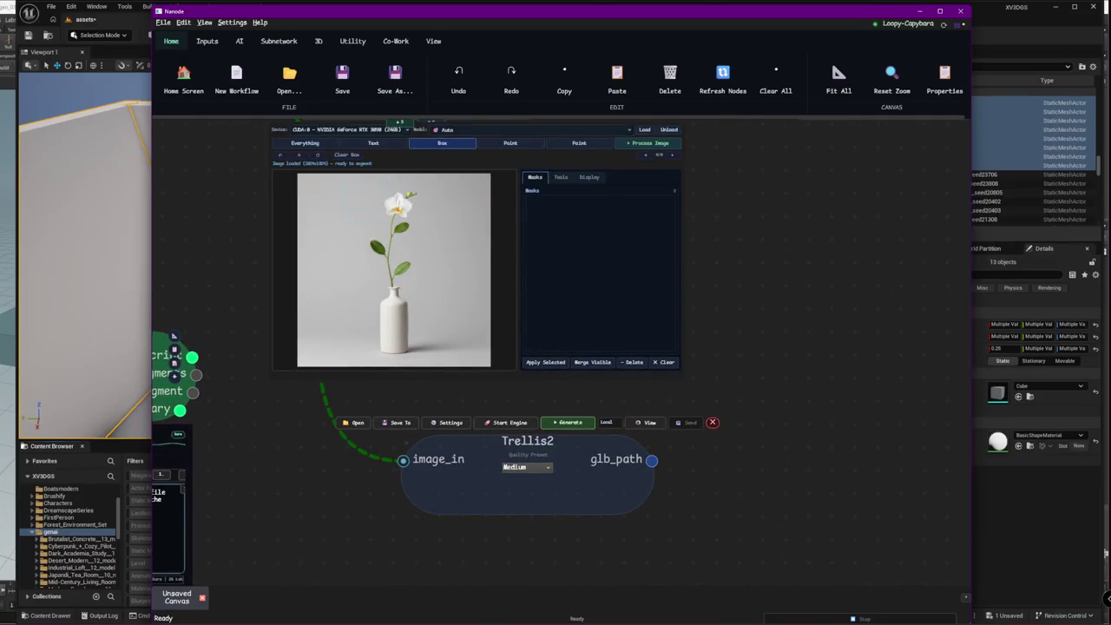
left_click_drag(781, 223, 800, 302)
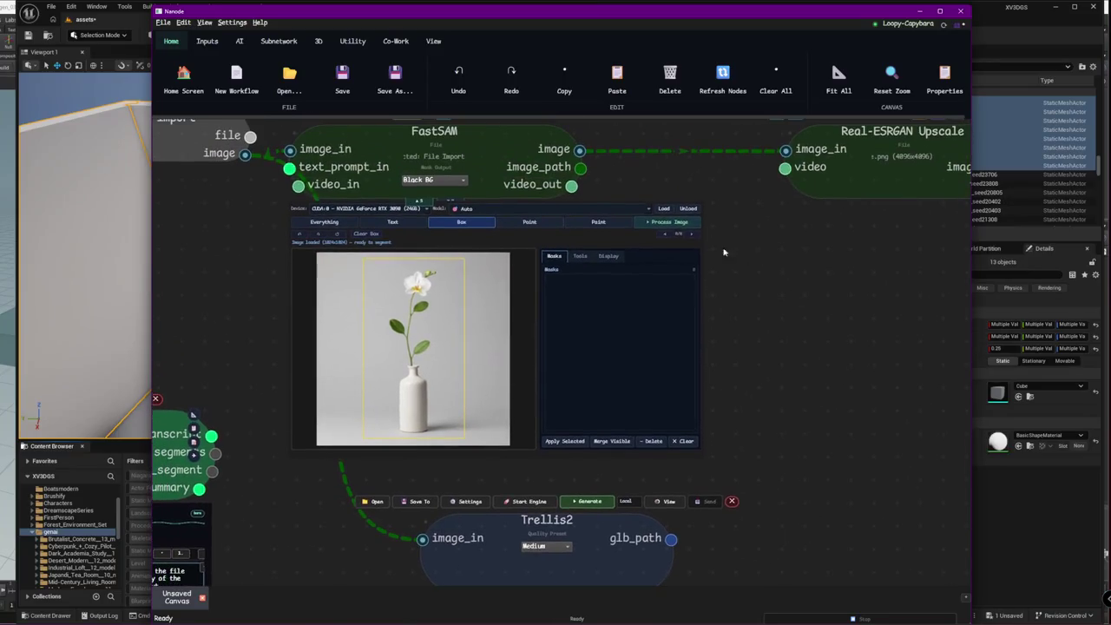
left_click(415, 180)
left_click(414, 183)
left_click(674, 224)
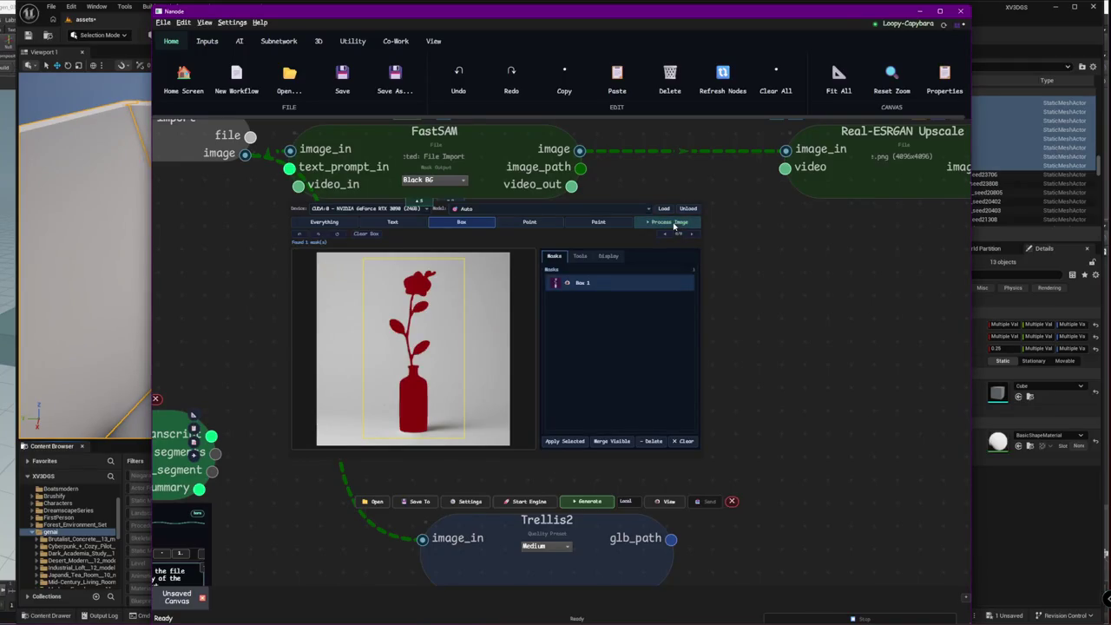
left_click(612, 441)
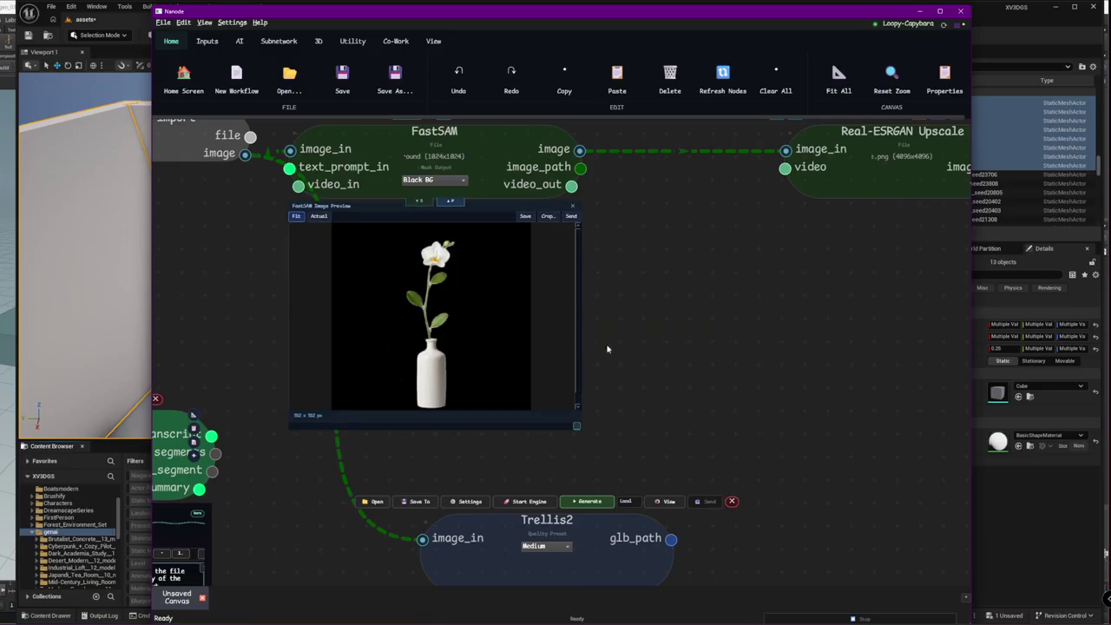
left_click_drag(645, 159, 419, 216)
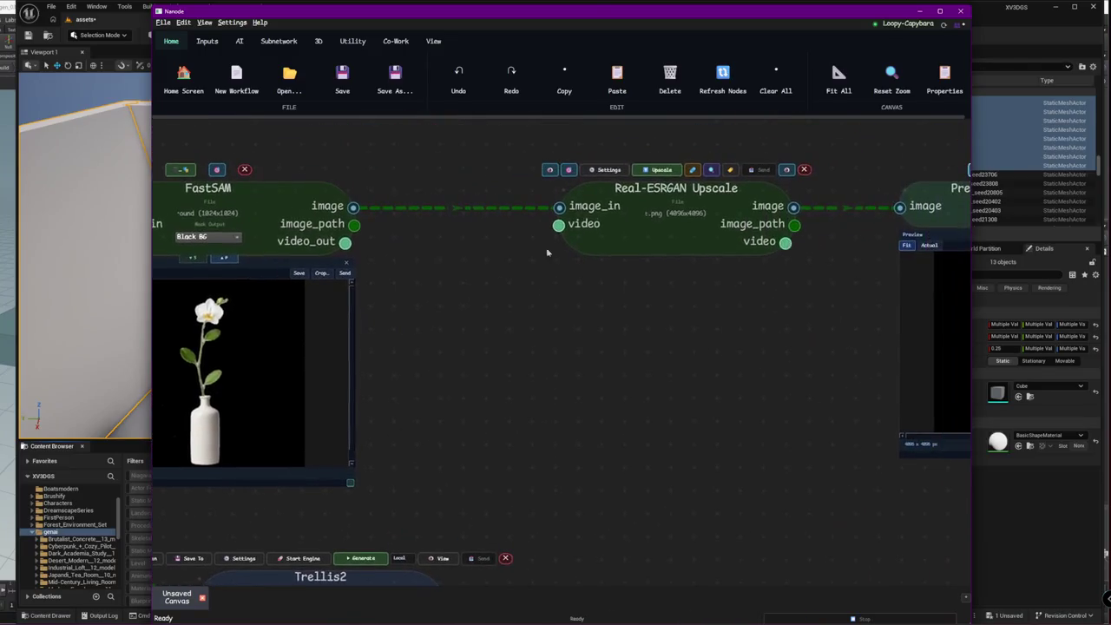
- Set Real-ESRGAN's output scale to 2x and upscale the cut-out image
left_click(607, 169)
scroll(814, 308, "up", 3)
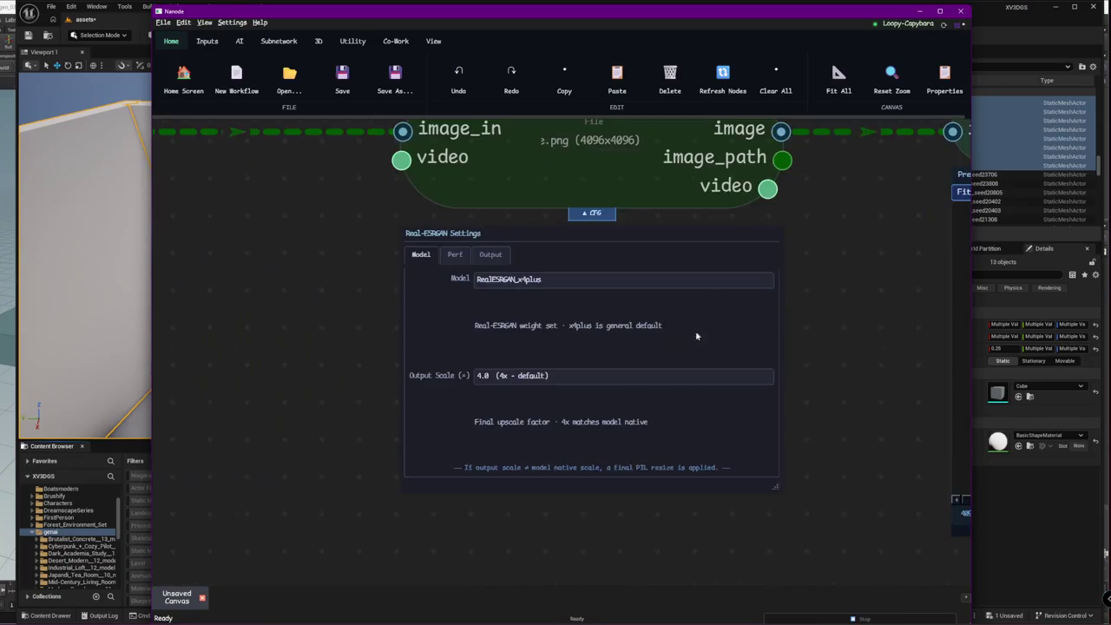
left_click(545, 378)
left_click(522, 373)
scroll(521, 372, "down", 2)
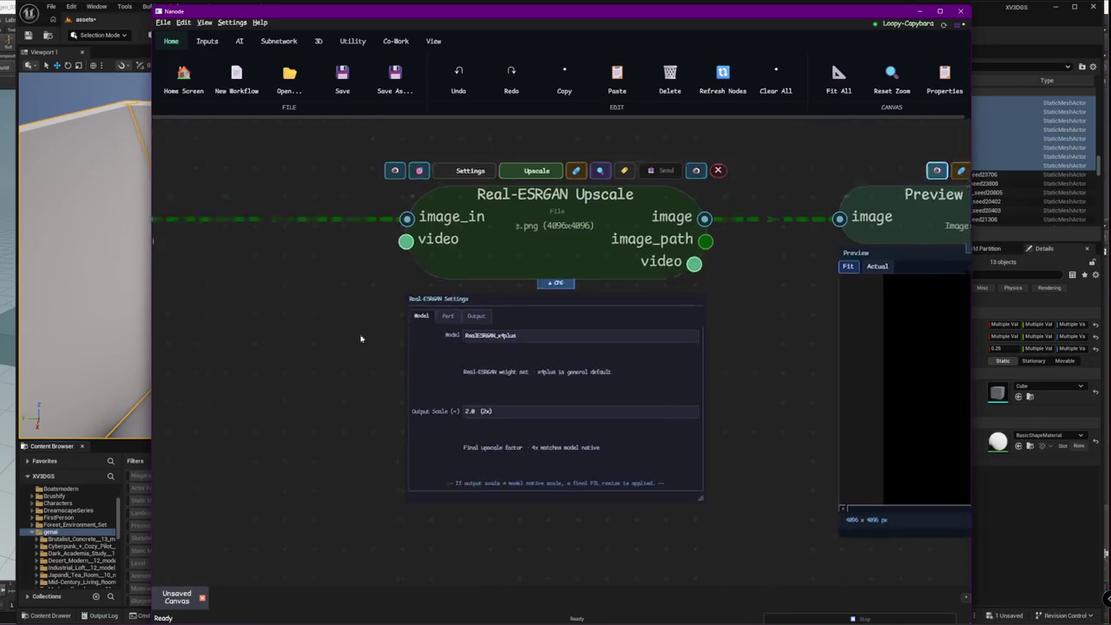
left_click(559, 215)
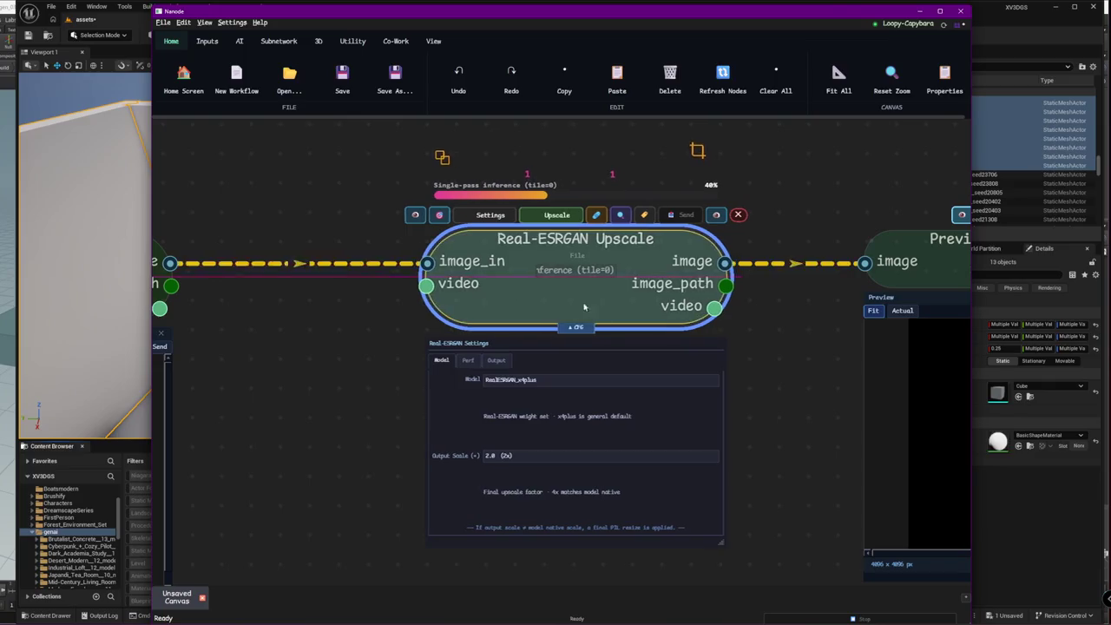
- Remove the Preview node, place Trellis2 beside the upscaler, and wire the image into image_in
left_click_drag(612, 303, 438, 303)
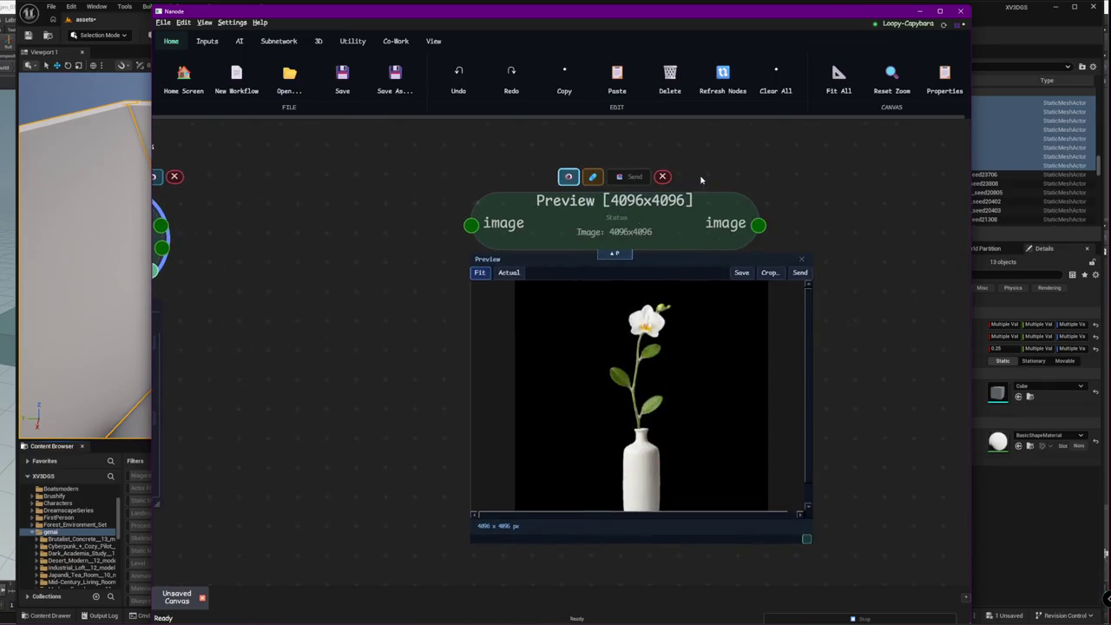
left_click(662, 178)
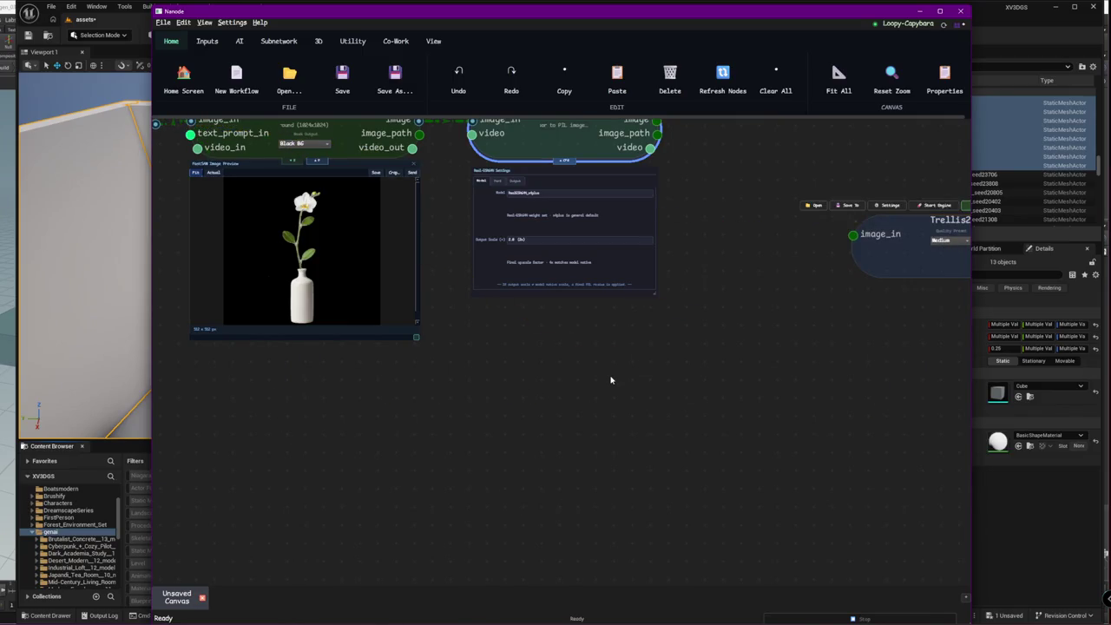
left_click_drag(587, 377, 545, 305)
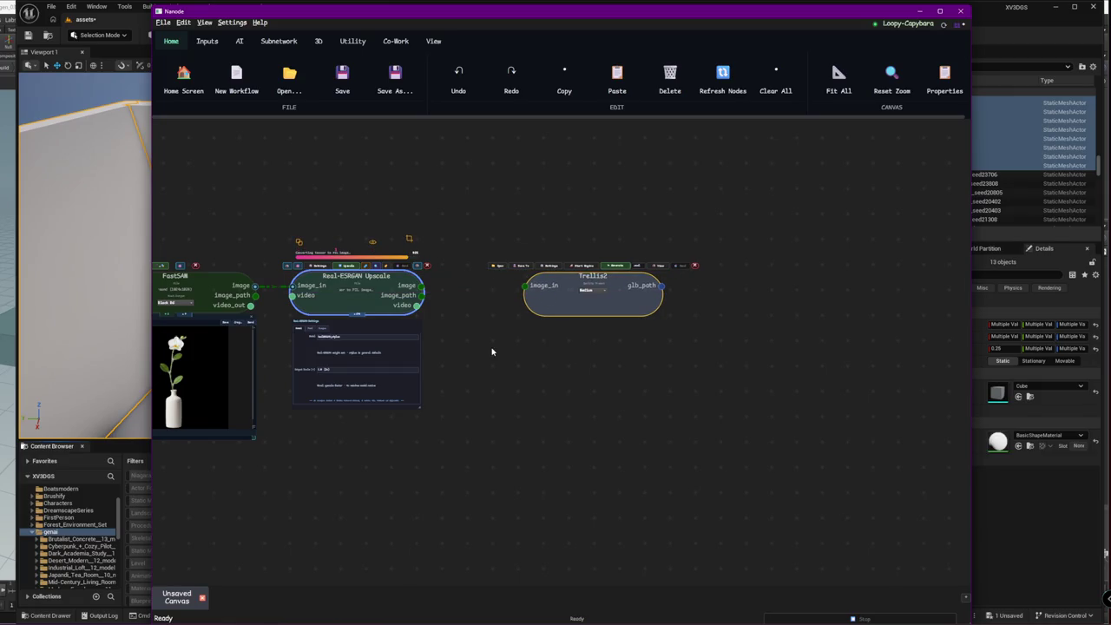
scroll(482, 336, "up", 3)
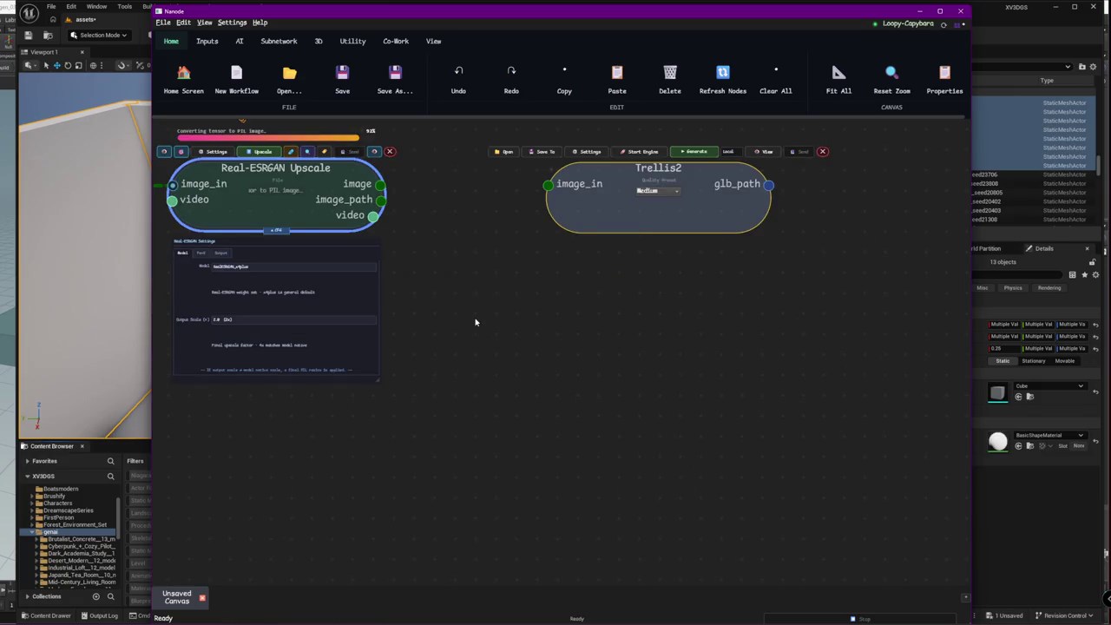
left_click_drag(474, 322, 504, 399)
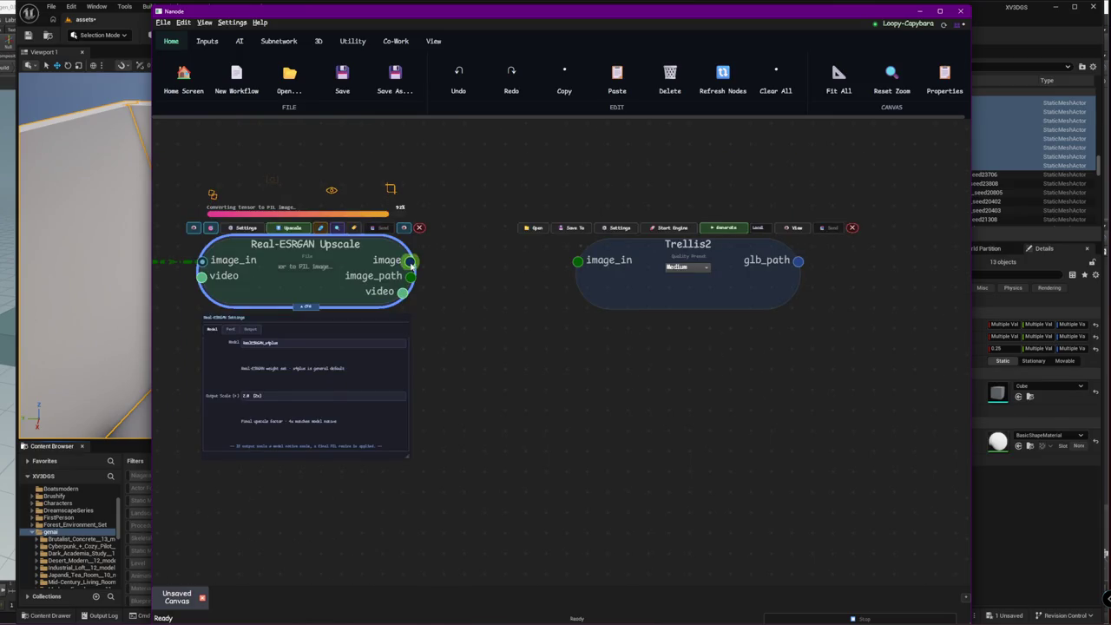
mouse_move(411, 262)
left_mouse_down()
mouse_move(577, 260)
mouse_move(747, 283)
mouse_move(753, 261)
left_mouse_up()
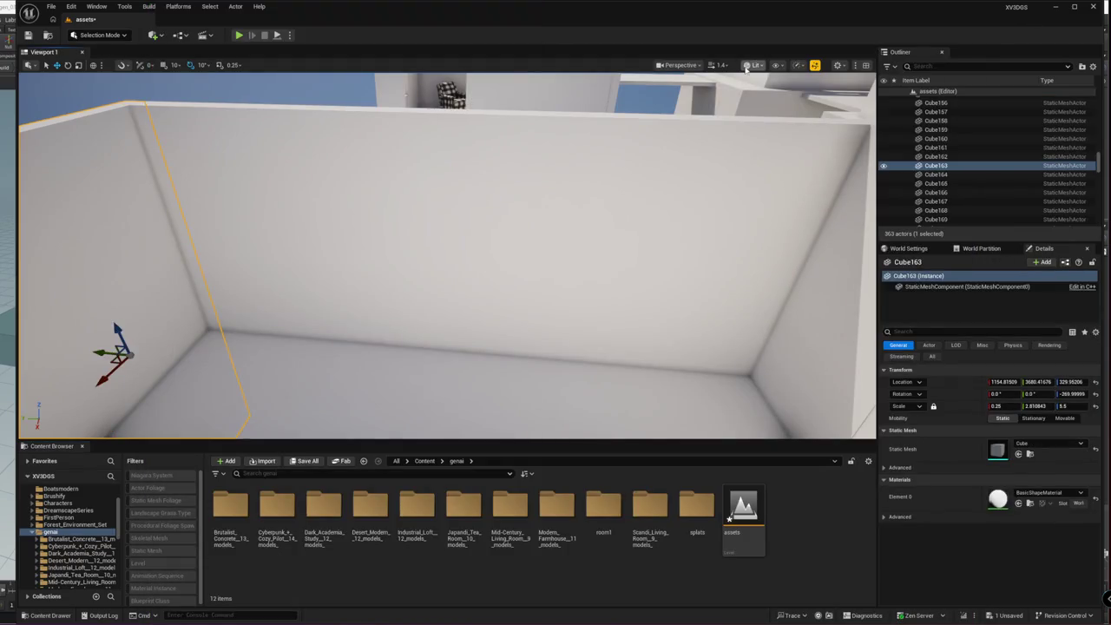
- Switch the Unreal viewport to Unlit view mode with Alt+3
key("alt+3")
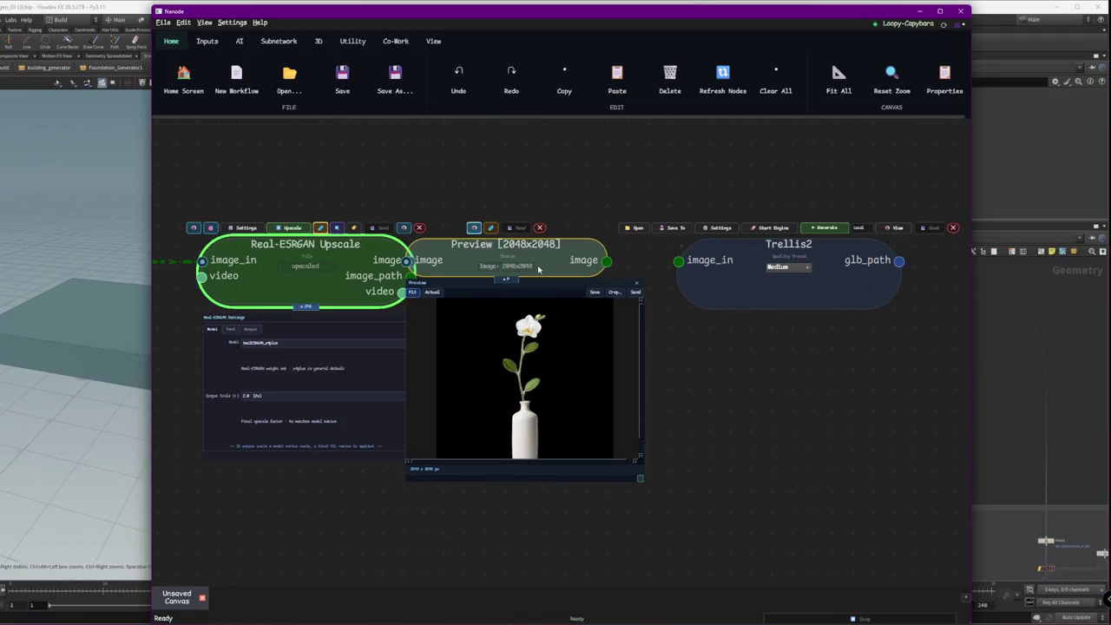
- Connect the Preview node's image to Trellis2's image_in and generate using the Medium preset
left_click_drag(538, 269, 606, 407)
left_click_drag(675, 398, 678, 260)
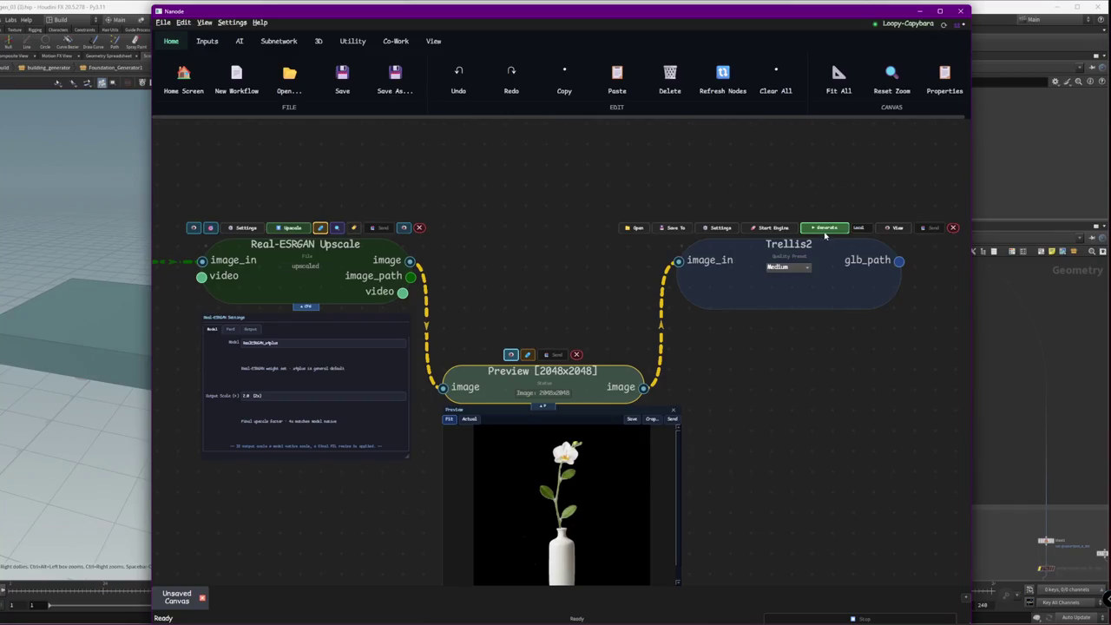
left_click(790, 266)
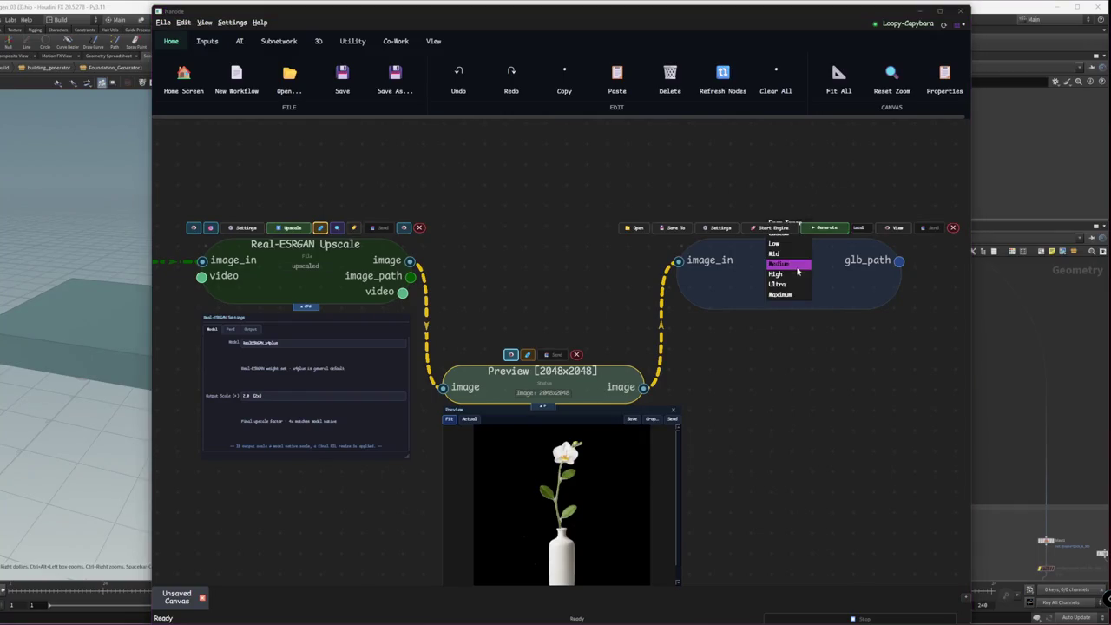
left_click(804, 260)
left_click(825, 227)
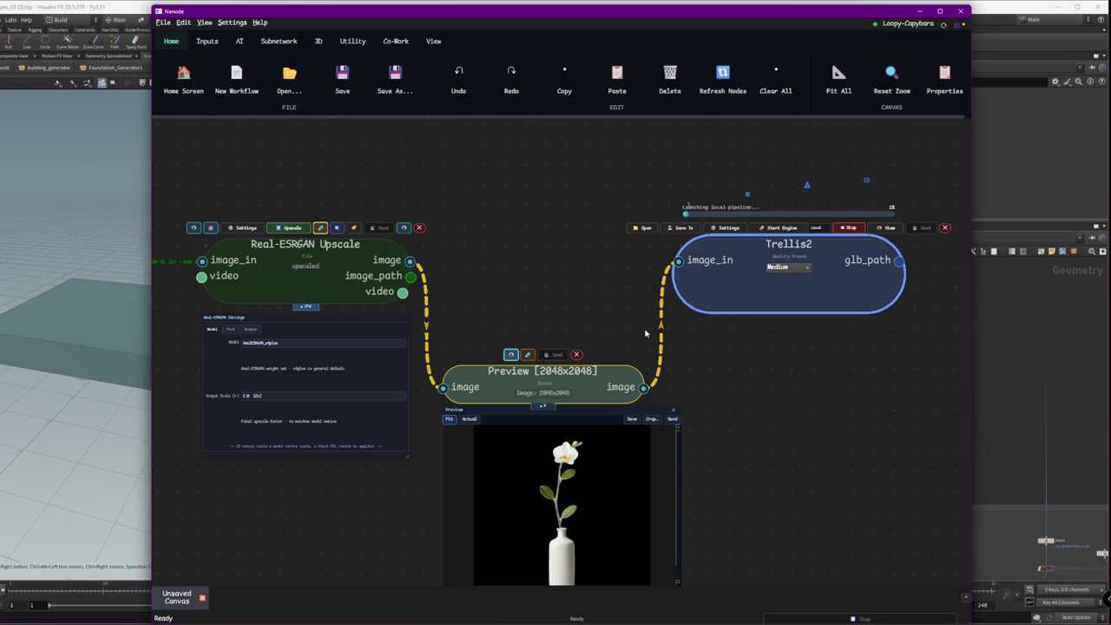
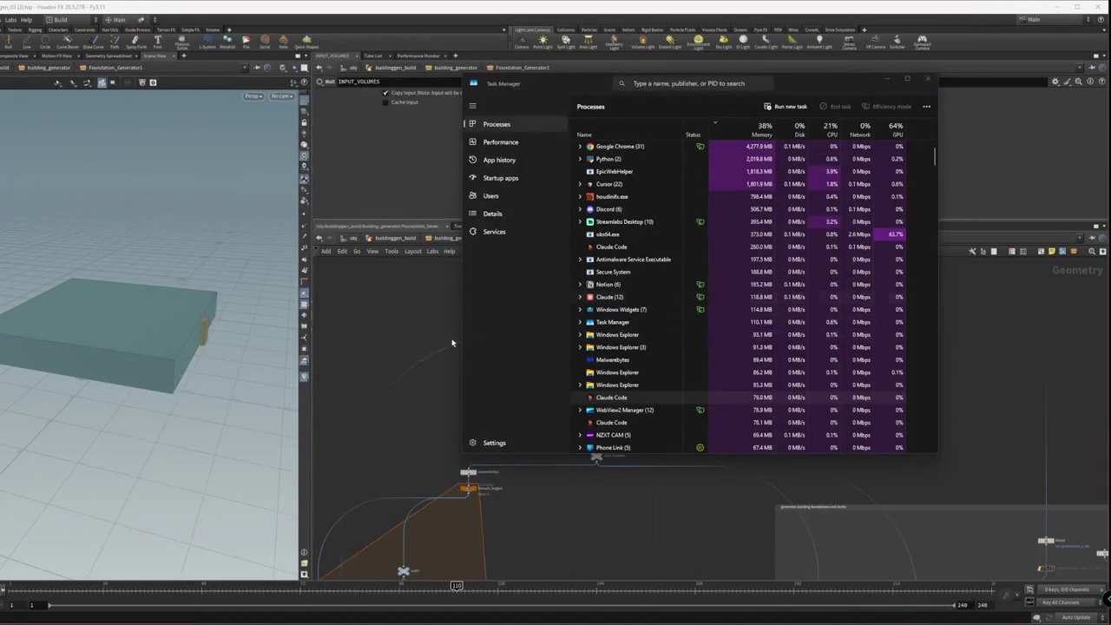
- Pan the network editor over to the split_prim_by_normal10 area
middle_click_drag(622, 486, 677, 443)
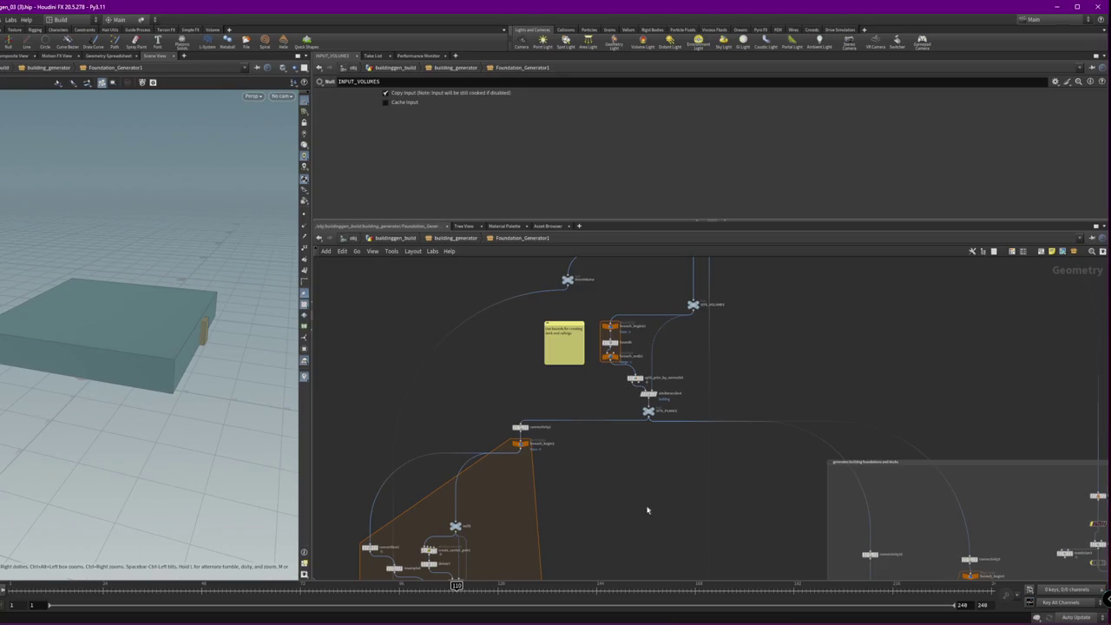
- Display the SITE_PLANES output and move split_prim_by_normal10 to the left
scroll(615, 377, "up", 3)
scroll(610, 426, "up", 3)
left_click(615, 357)
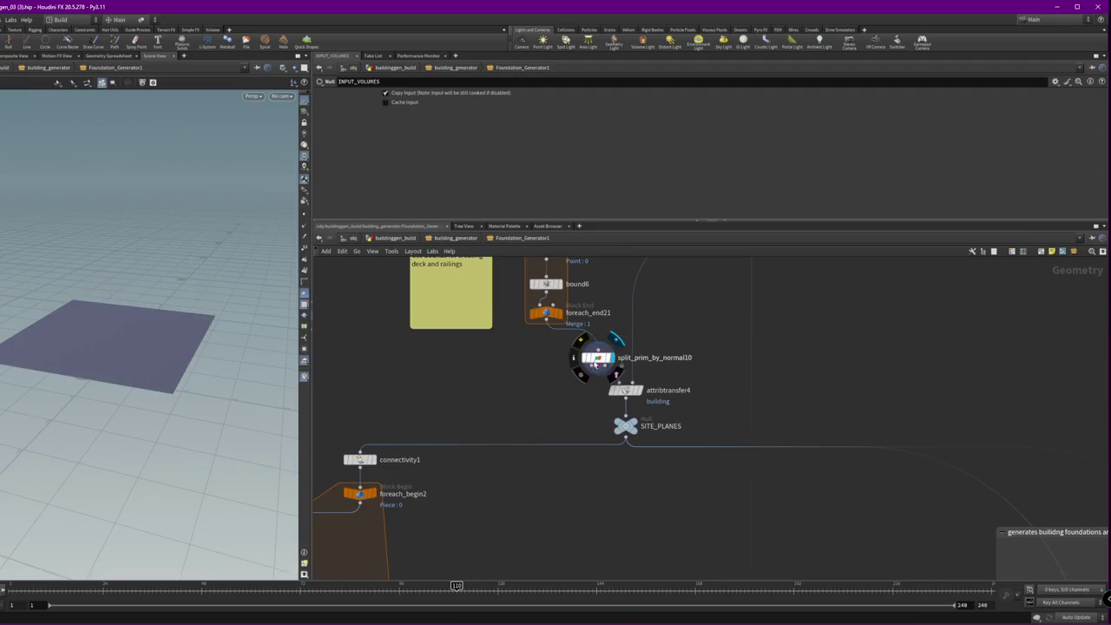
left_click_drag(597, 358, 562, 354)
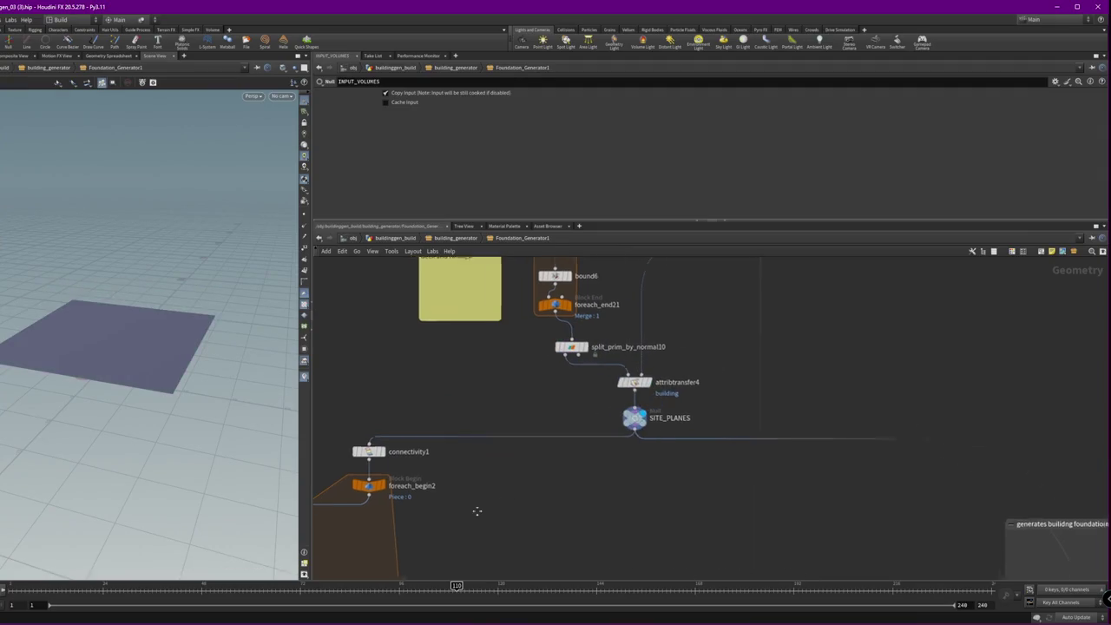
- Display convertline3's outline and place resample4 directly below convertline3
middle_click_drag(477, 509, 581, 425)
scroll(517, 431, "down", 3)
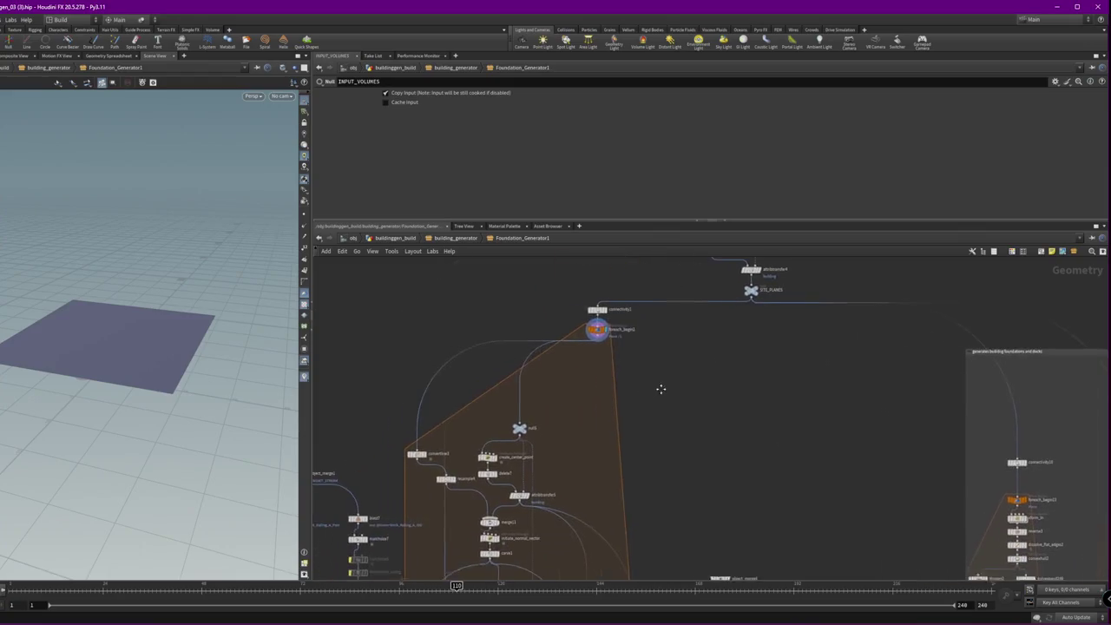
scroll(427, 460, "up", 5)
left_click(427, 455)
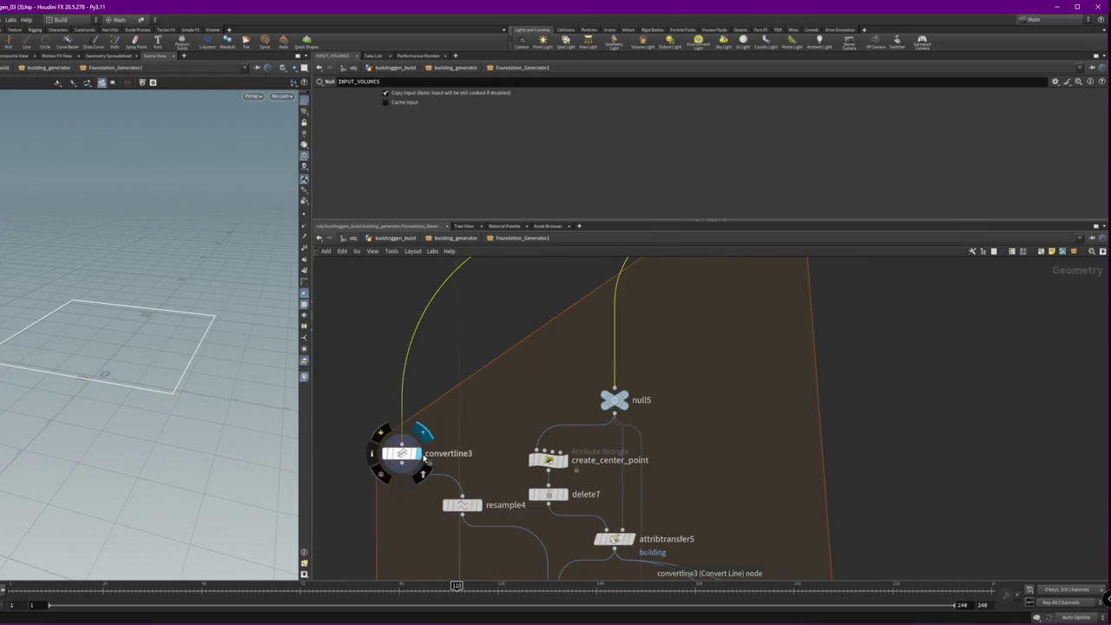
left_click_drag(460, 505, 394, 517)
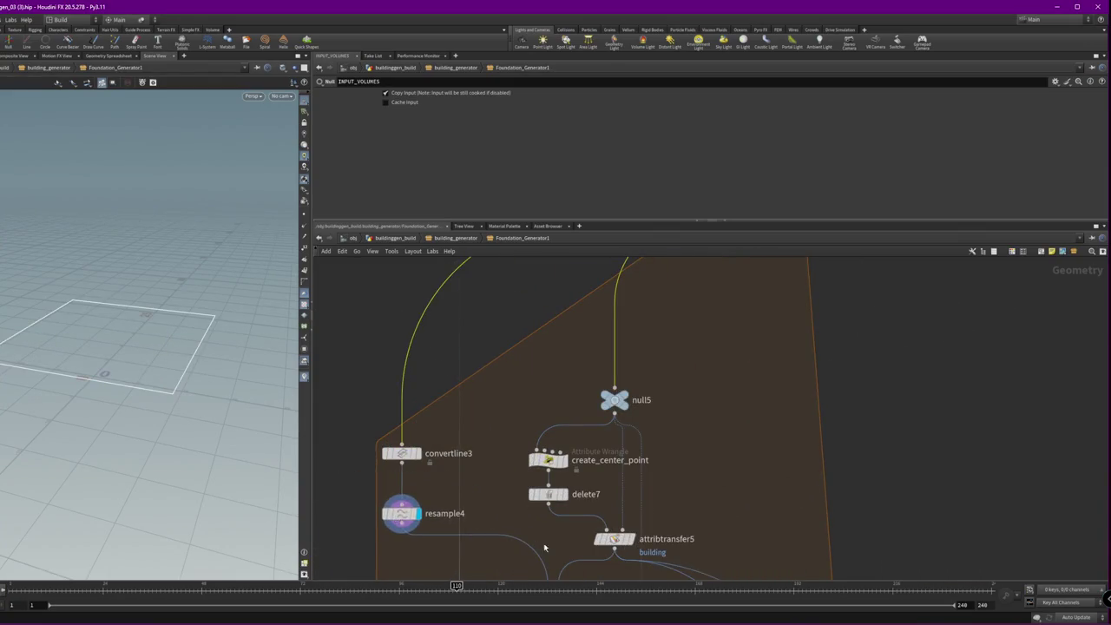
middle_click_drag(400, 518, 399, 322)
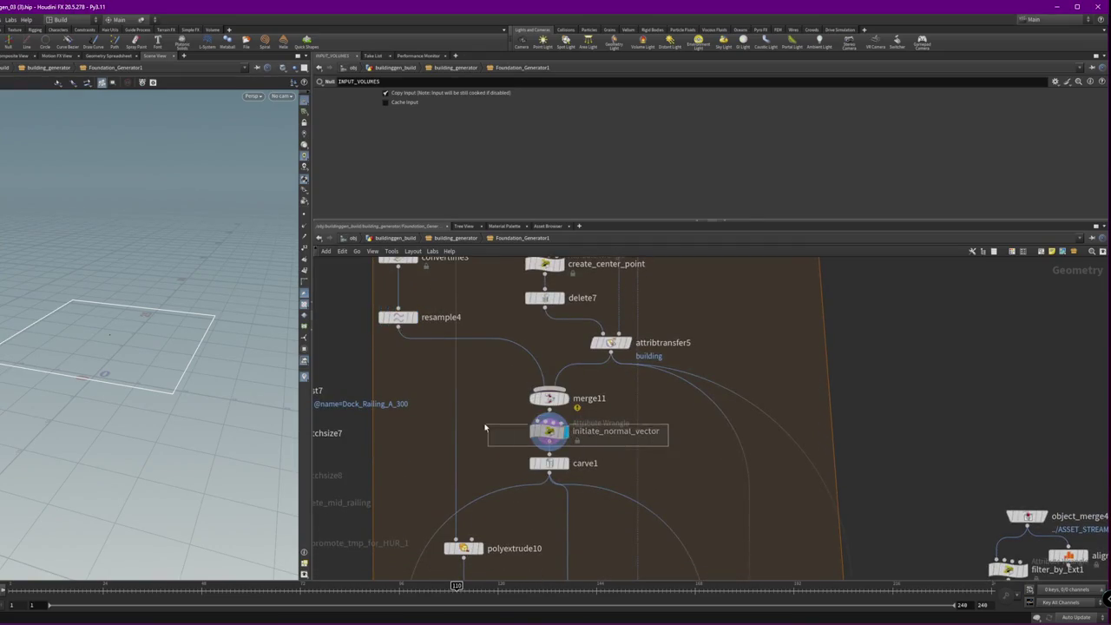
- Read initiate_normal_vector's wrangle code and browse the switch, midpoint and stair-location nodes
left_click(547, 432)
scroll(608, 434, "down", 3)
middle_click_drag(607, 521, 608, 334)
scroll(742, 413, "down", 3)
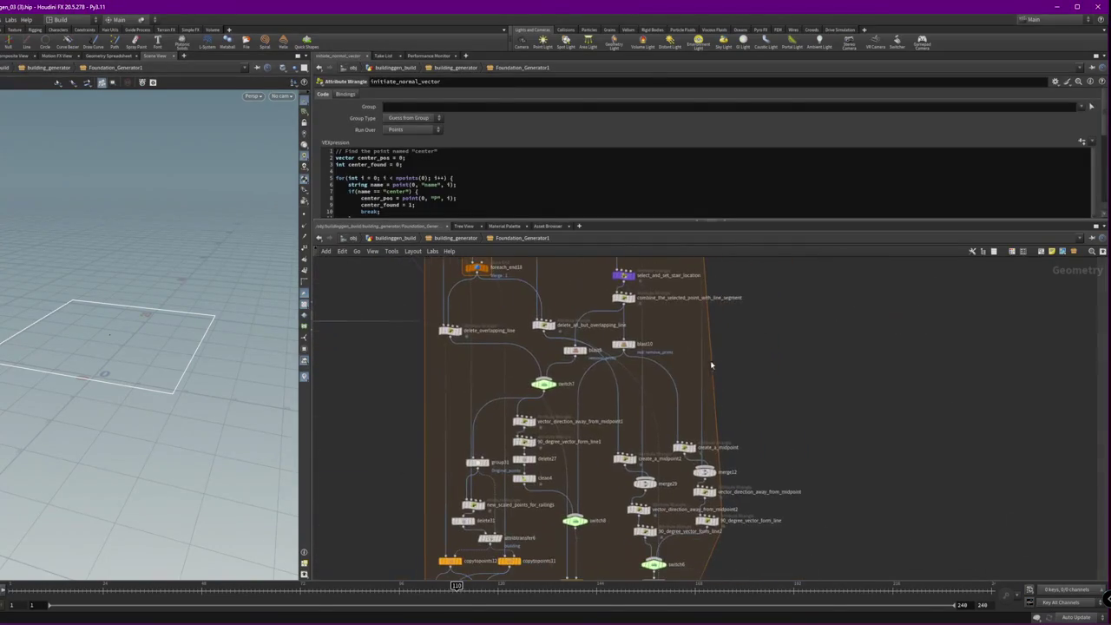
scroll(631, 433, "up", 2)
scroll(632, 433, "up", 1)
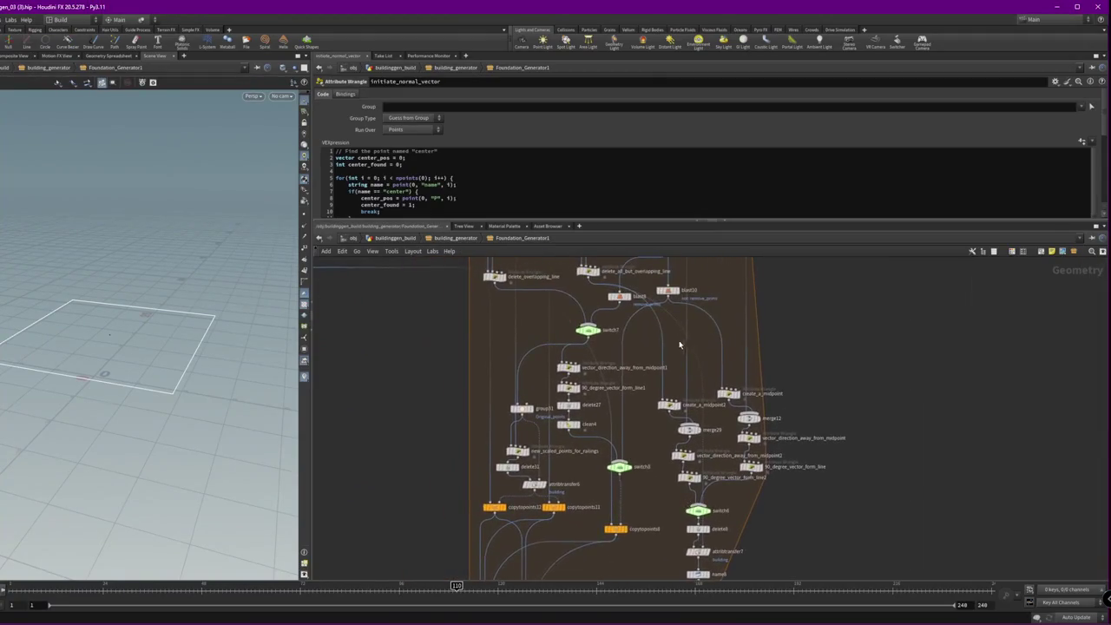
middle_click_drag(614, 277, 607, 384)
scroll(608, 384, "up", 3)
- Nudge delete_all_but_overlapping_line down and orbit the viewport around the white line
left_click_drag(561, 418, 560, 430)
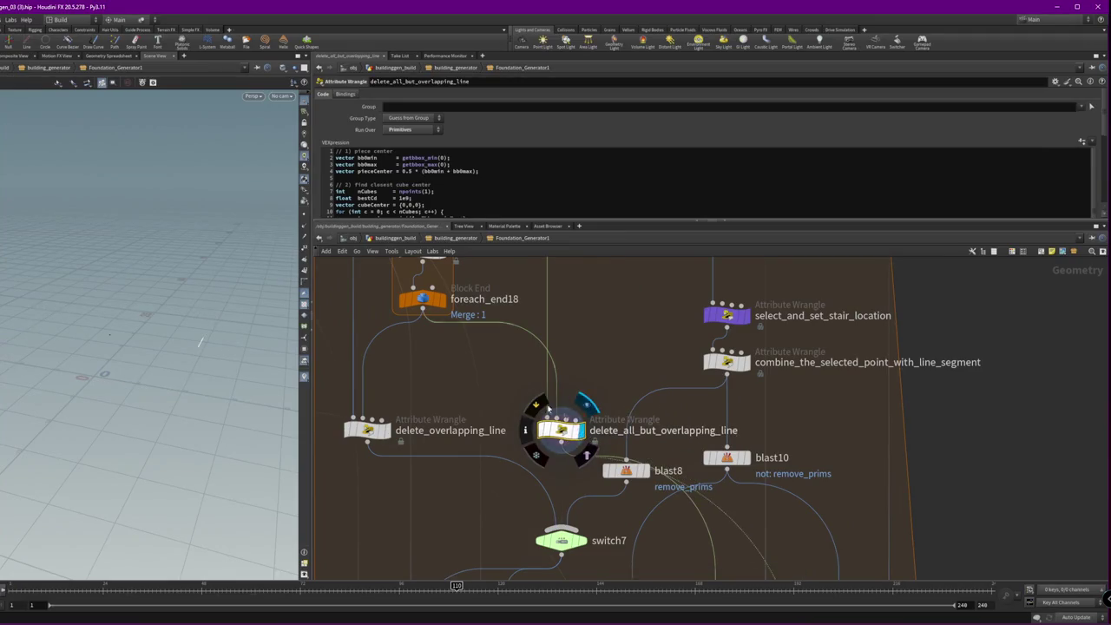
mouse_move(575, 276)
middle_mouse_down()
mouse_move(605, 379)
mouse_move(617, 521)
middle_mouse_up()
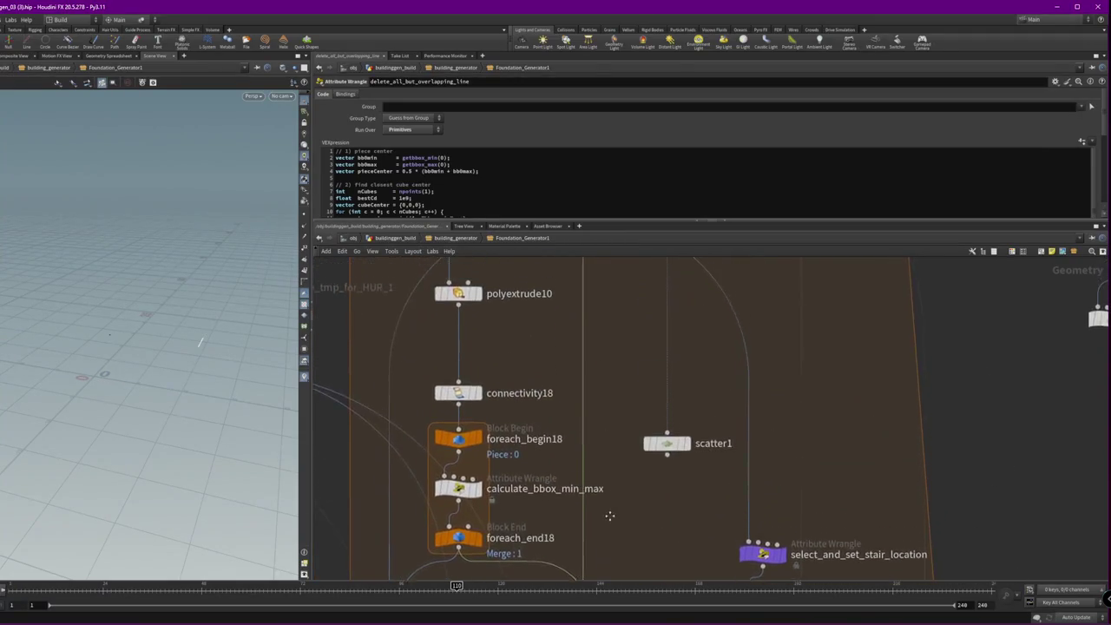
scroll(617, 533, "down", 5)
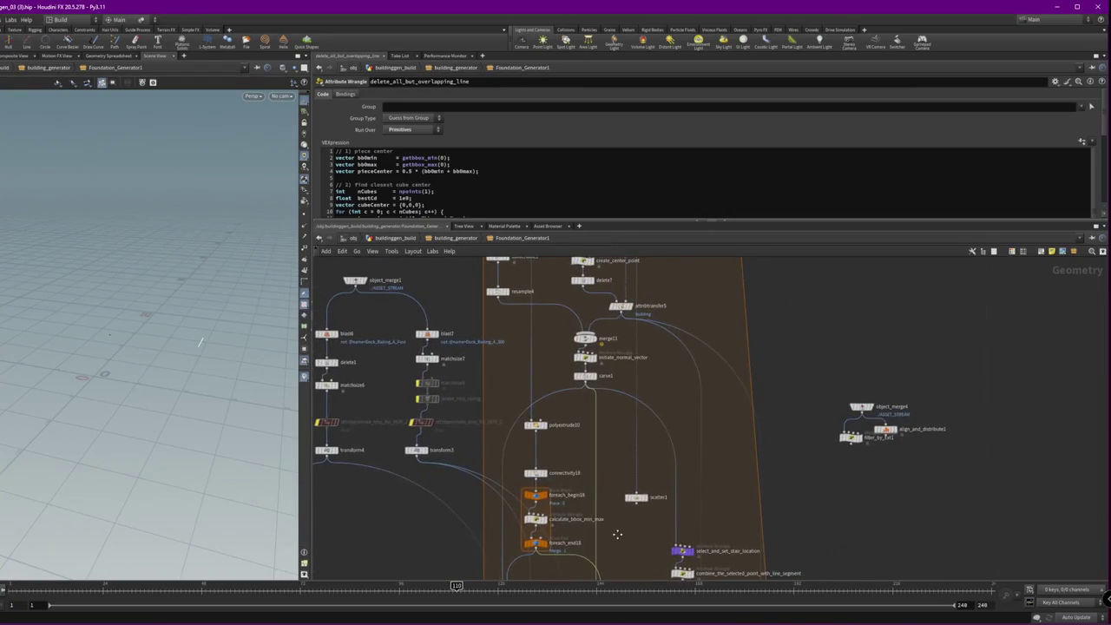
scroll(209, 388, "up", 3)
left_click_drag(210, 388, 180, 367)
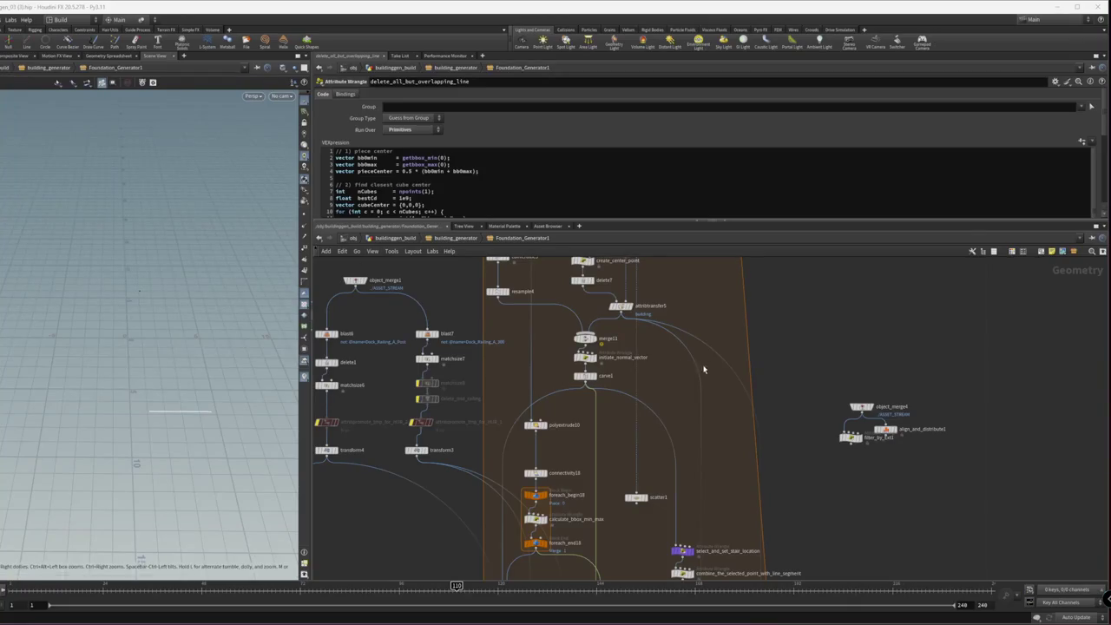
- Display initiate_normal_vector's output, then bring up carve1's parameters
middle_click_drag(714, 403, 920, 403)
scroll(915, 378, "up", 3)
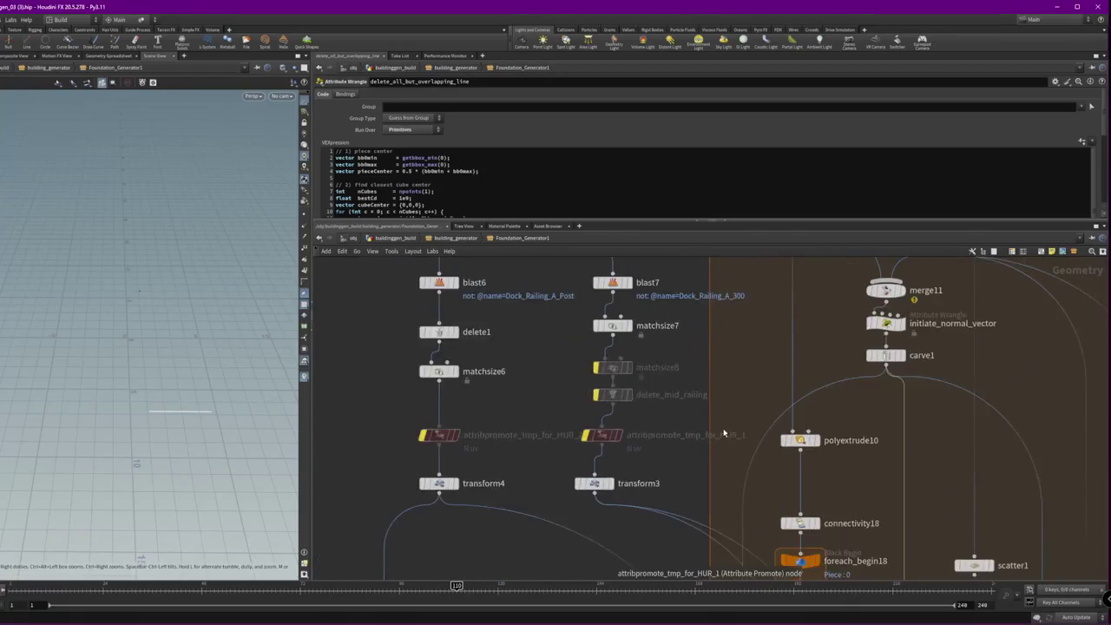
middle_click_drag(710, 437, 537, 454)
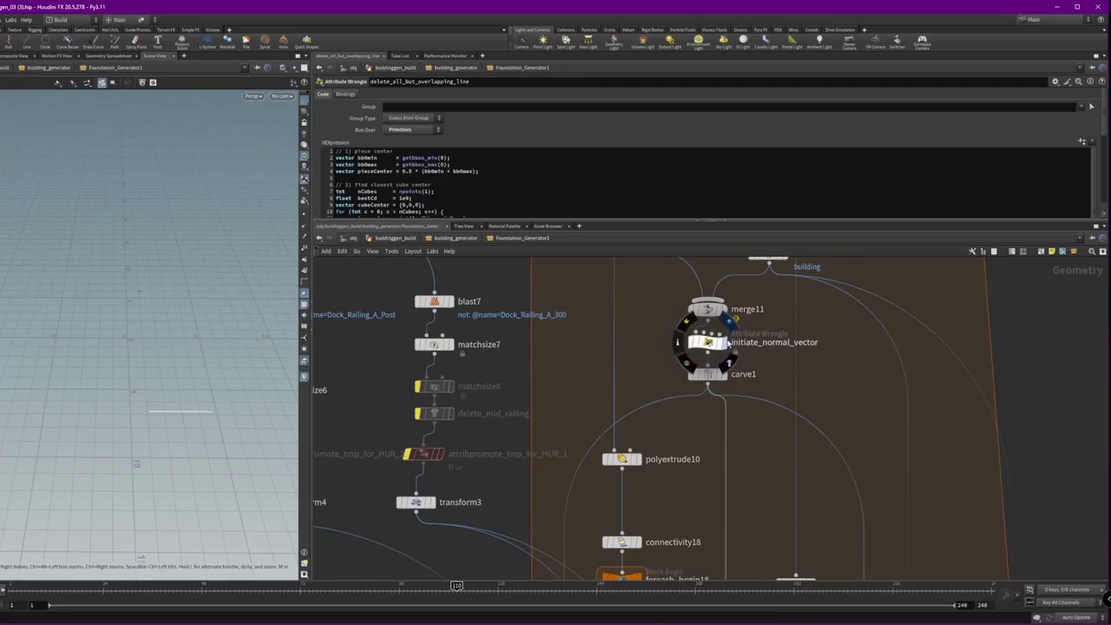
left_click(724, 342)
left_click(707, 343)
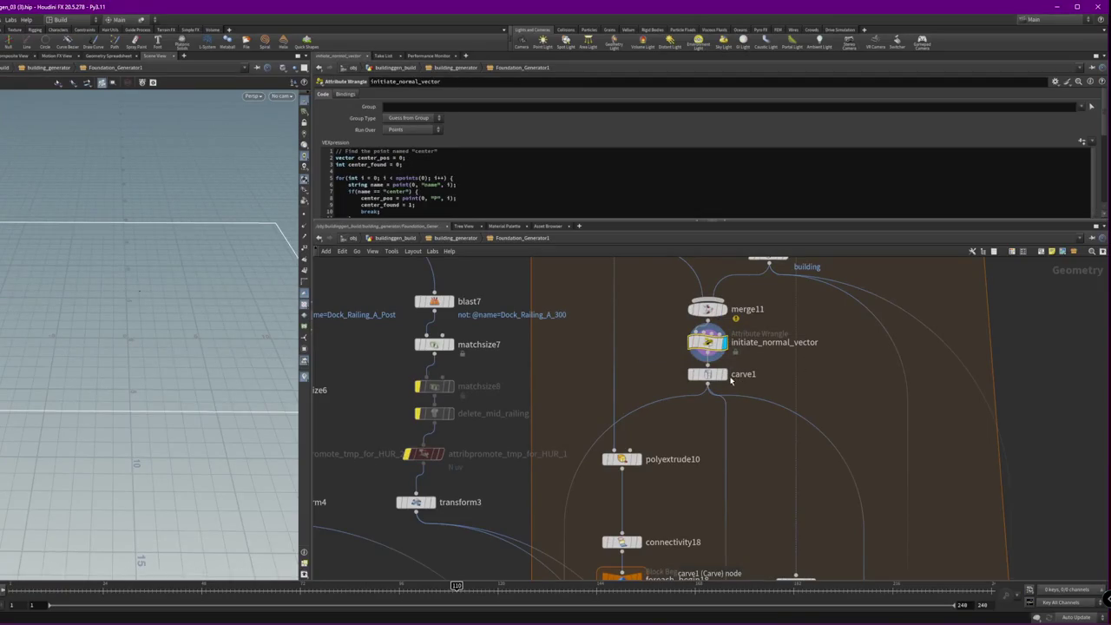
left_click(707, 374)
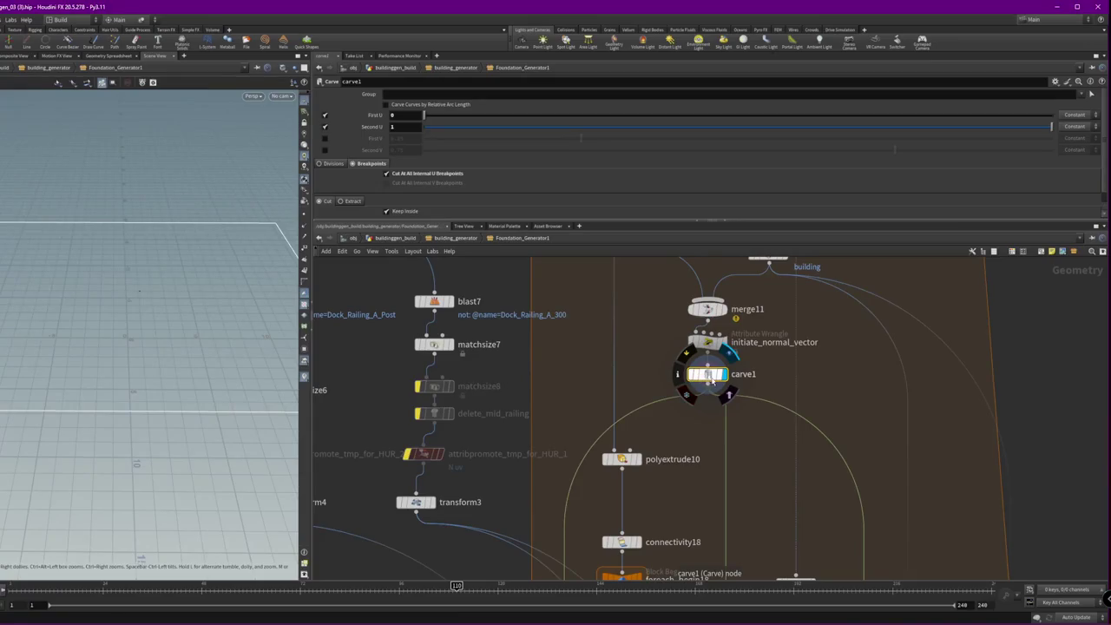
- Add a Resample node, resample7, below carve1 and display its curve
left_click(707, 373)
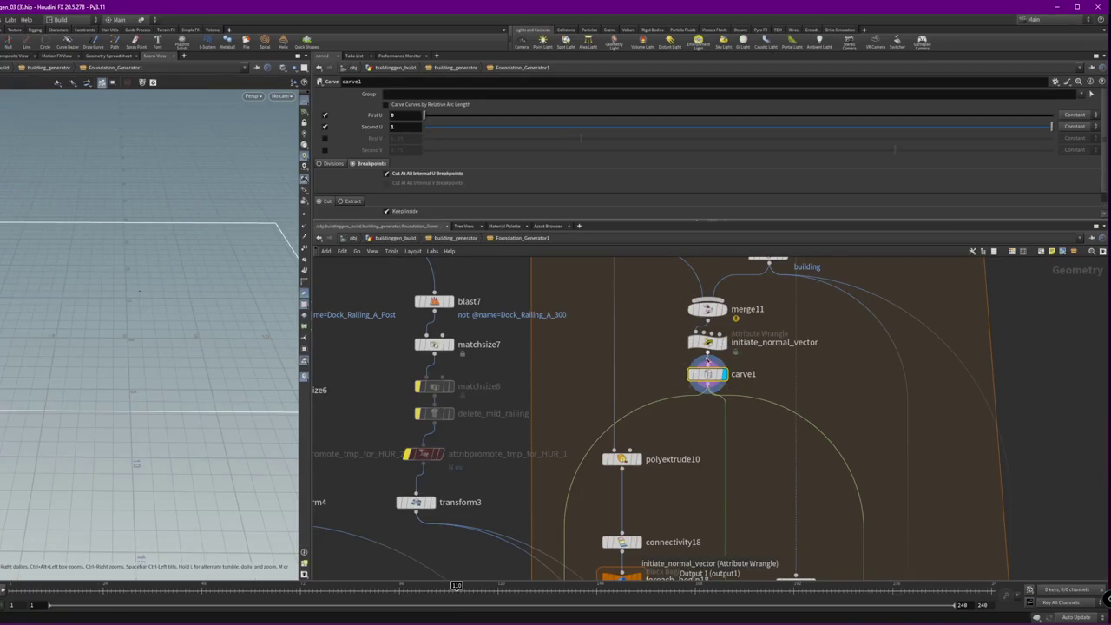
key("Tab")
type("resa")
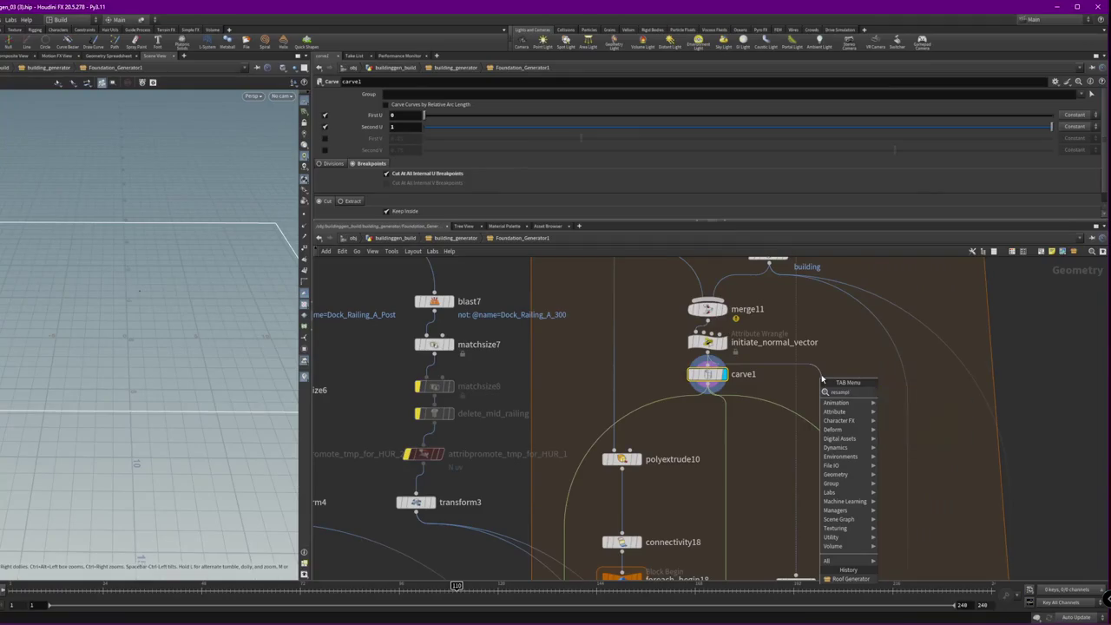
key("Return")
left_click(821, 381)
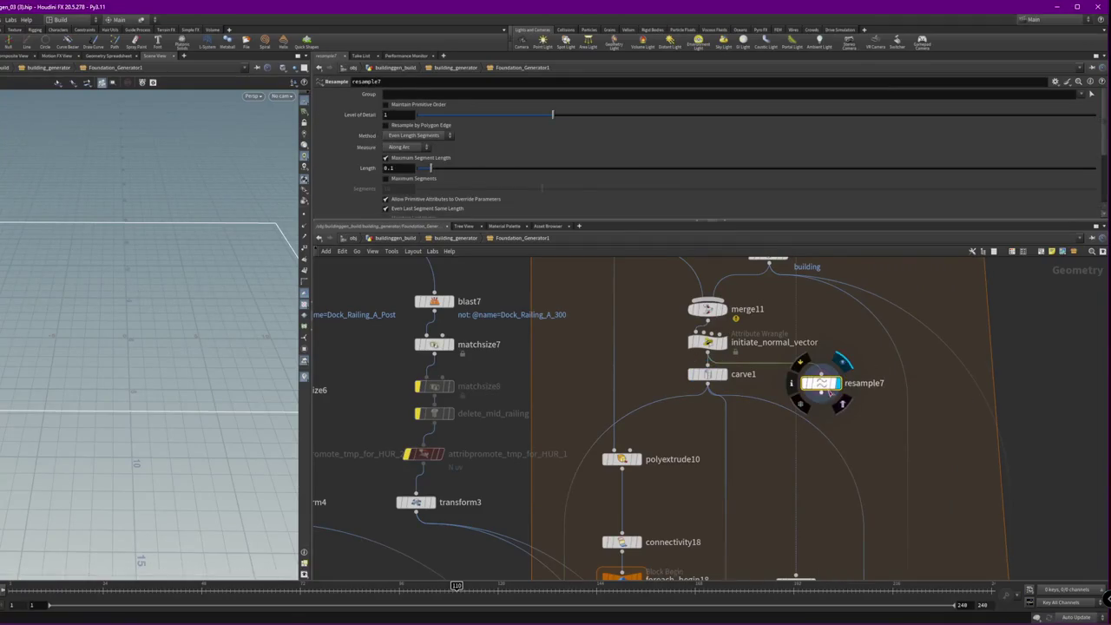
left_click_drag(840, 381, 854, 386)
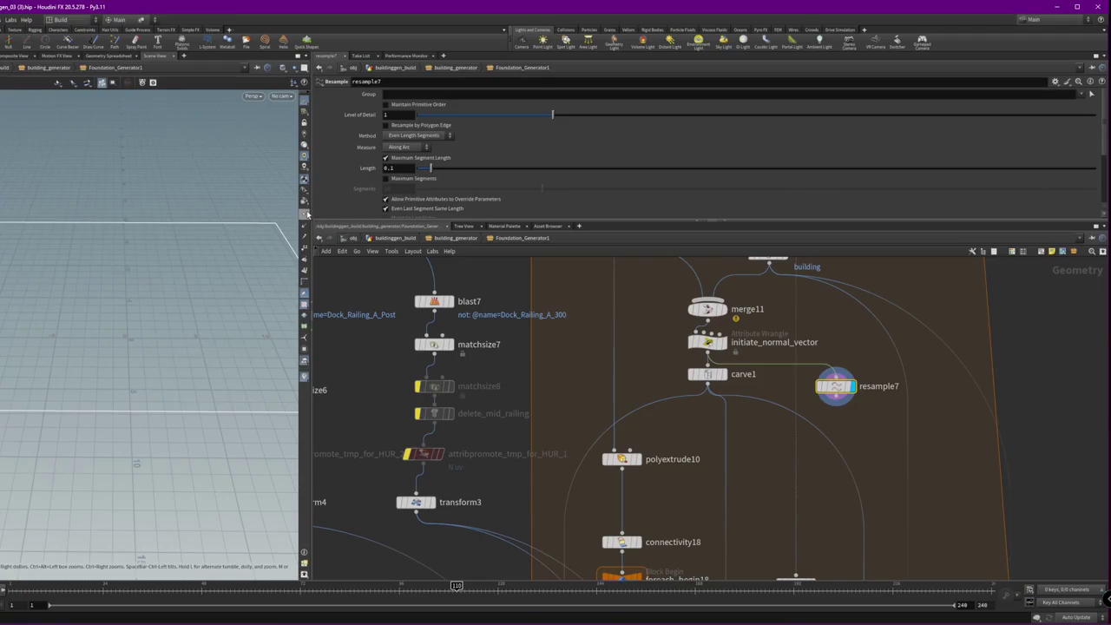
- Set resample7's maximum segment length to 2.5
mouse_move(431, 168)
left_mouse_down()
mouse_move(892, 206)
mouse_move(771, 209)
left_mouse_up()
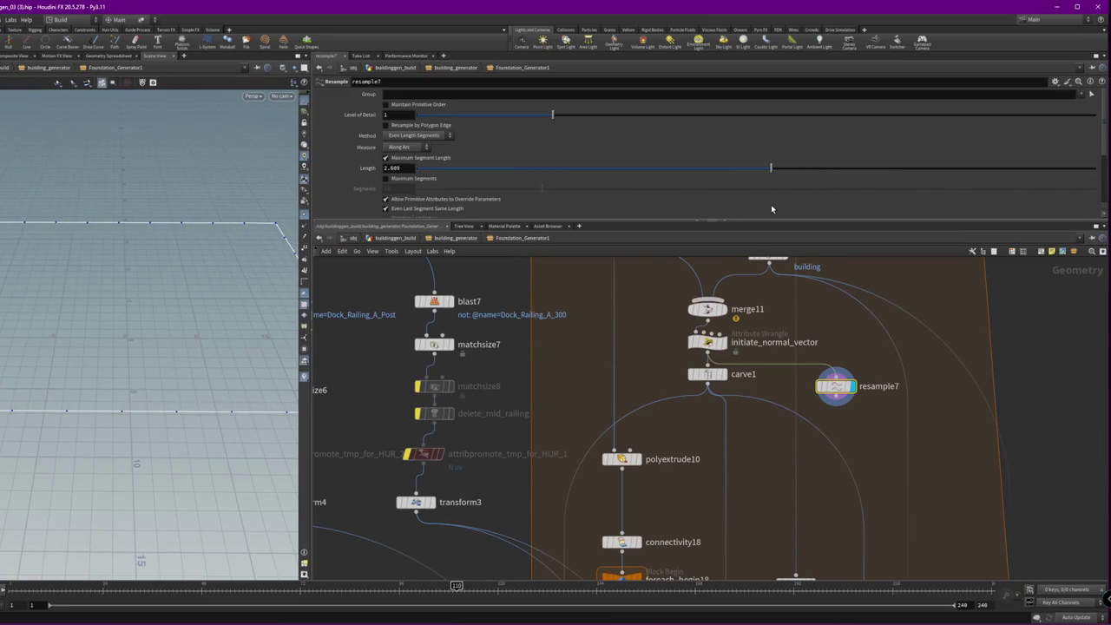
type("25")
key("Return")
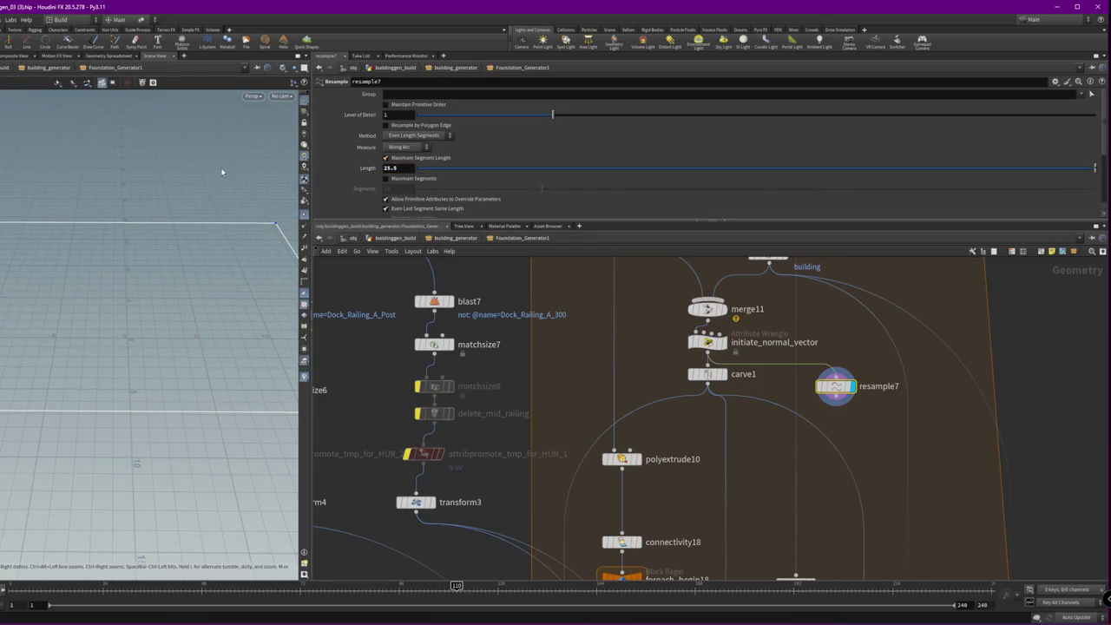
key("Return")
double_click(403, 167)
type("2.")
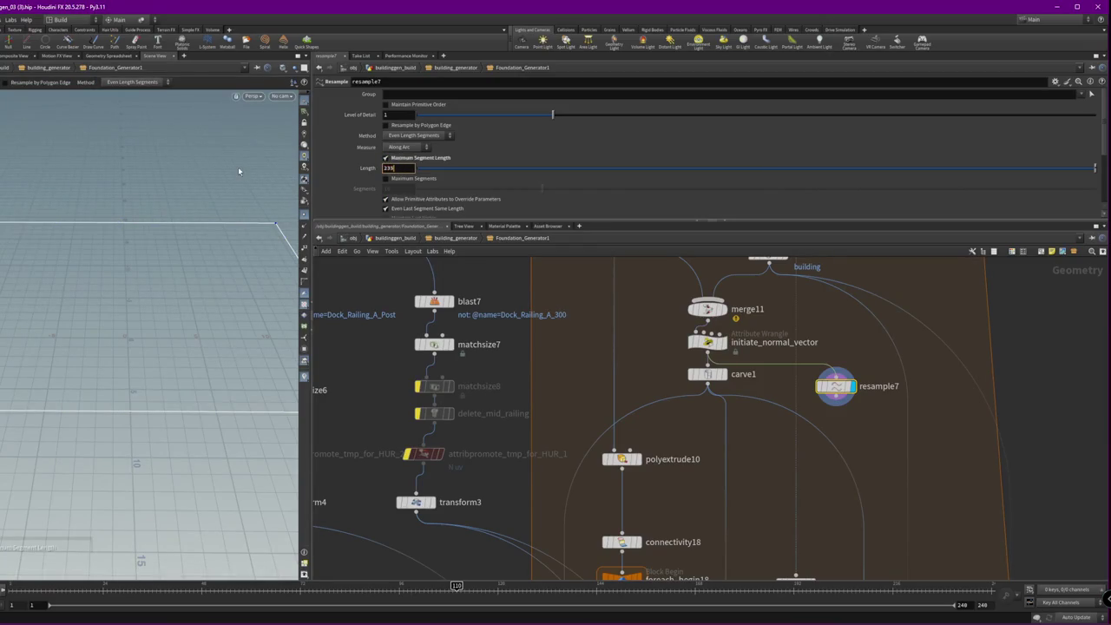
type("5")
key("Return")
- Display the delete_overlapping_line and for-each loop outputs in the viewport
middle_click_drag(834, 440, 787, 236)
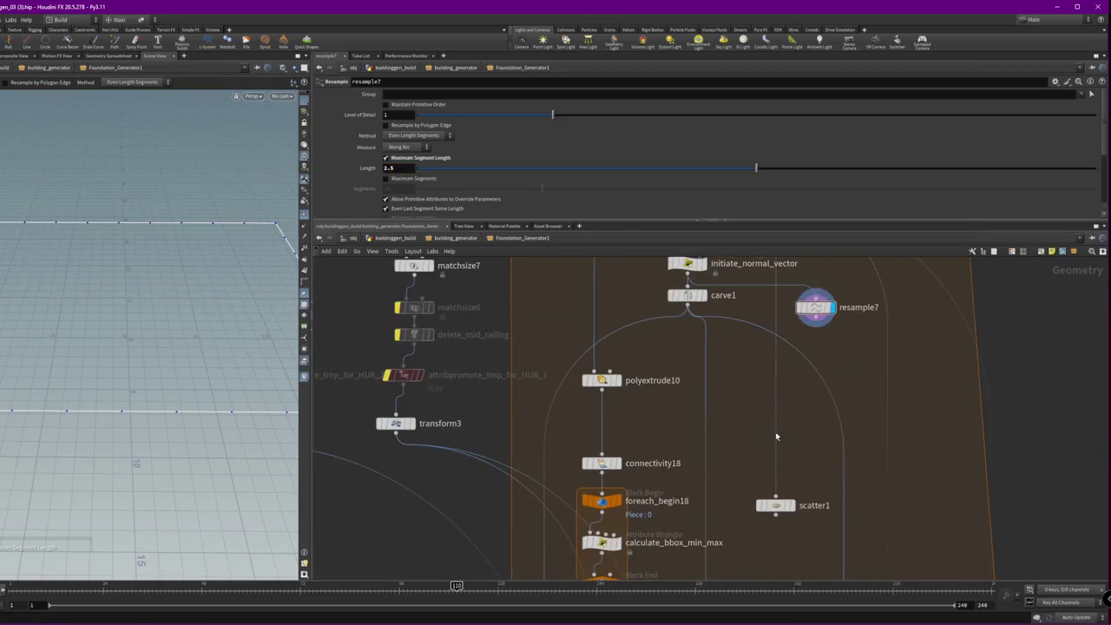
middle_click_drag(642, 282, 627, 180)
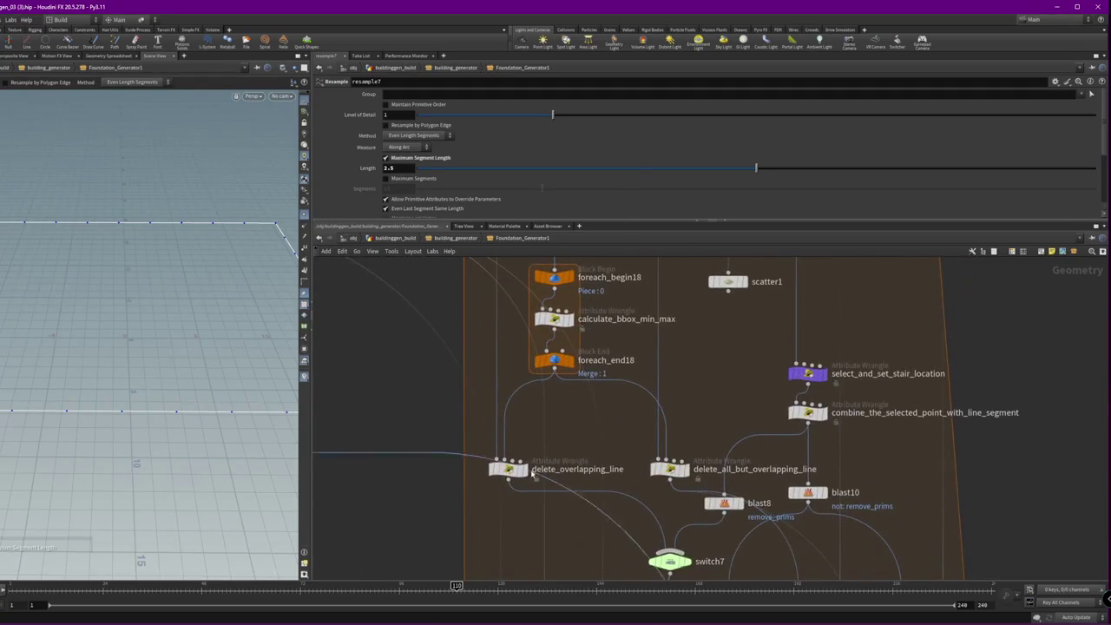
scroll(627, 452, "down", 3)
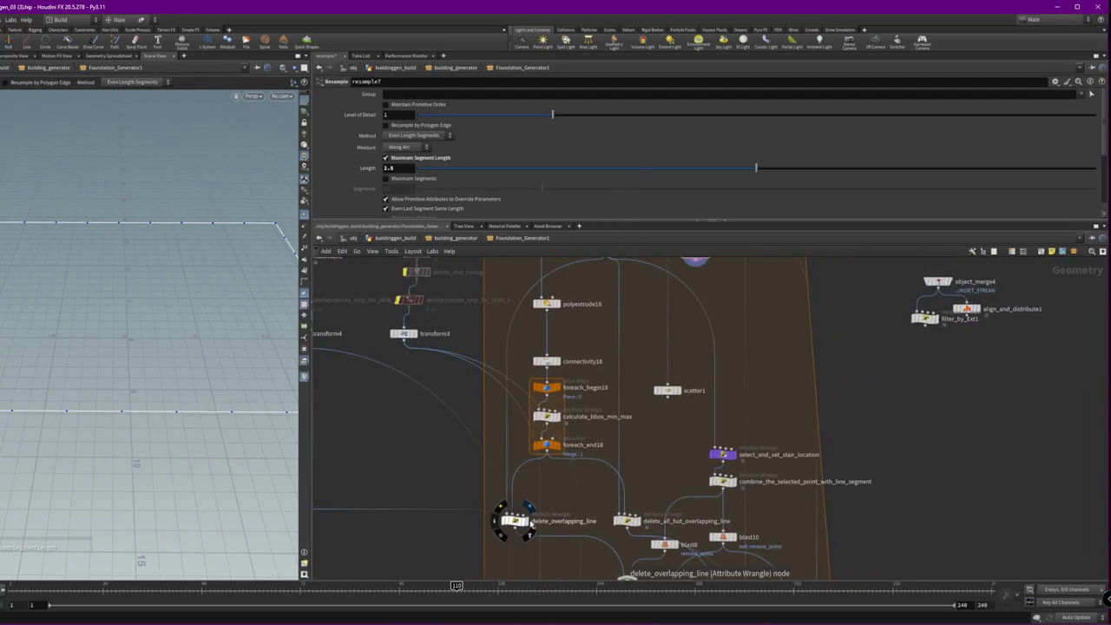
left_click(527, 527)
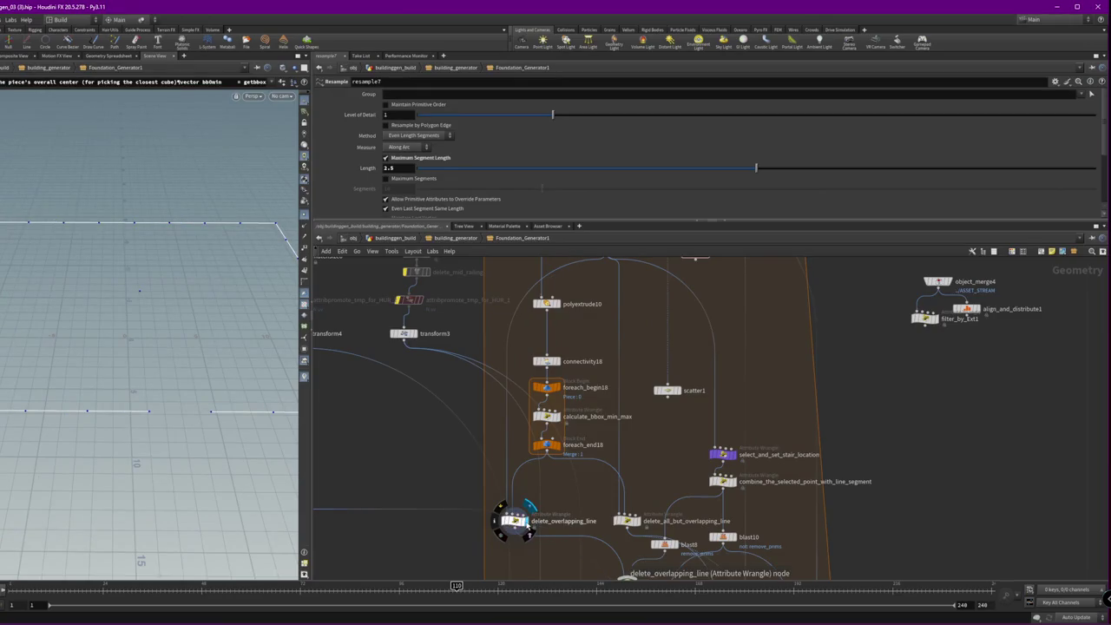
middle_click_drag(747, 292, 726, 342)
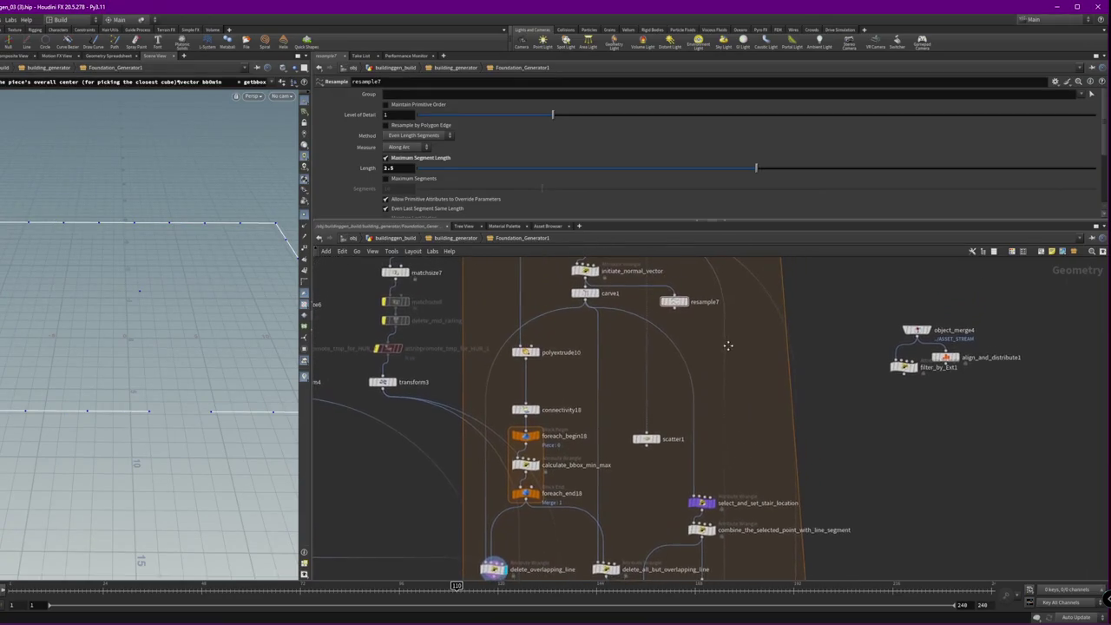
left_click(540, 497)
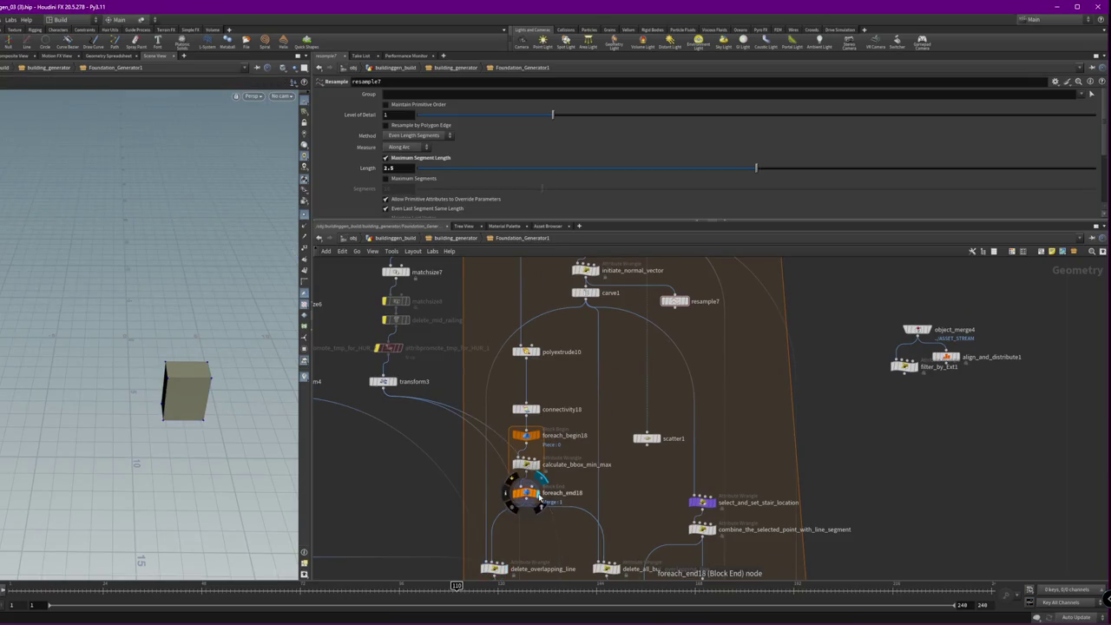
mouse_move(684, 447)
middle_mouse_down()
mouse_move(686, 391)
mouse_move(726, 367)
middle_mouse_up()
- Move resample7 right, review polyextrude10, foreach_end18 and calculate_bbox_min_max, then display resample7
left_click_drag(653, 292, 849, 473)
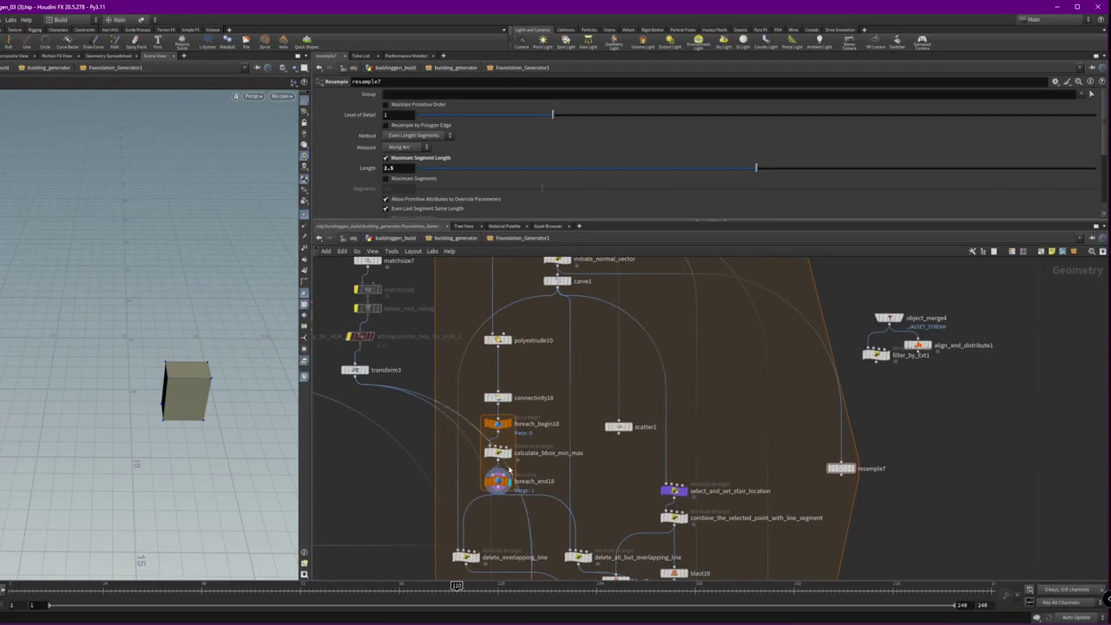
left_click_drag(512, 518, 497, 400)
left_click(497, 339)
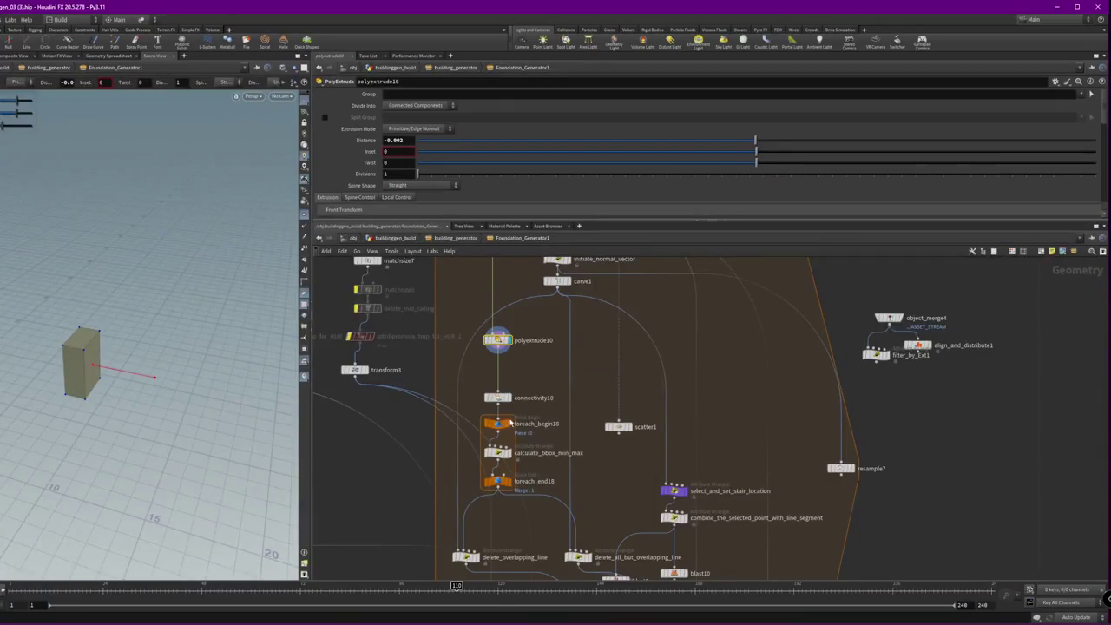
left_click(491, 478)
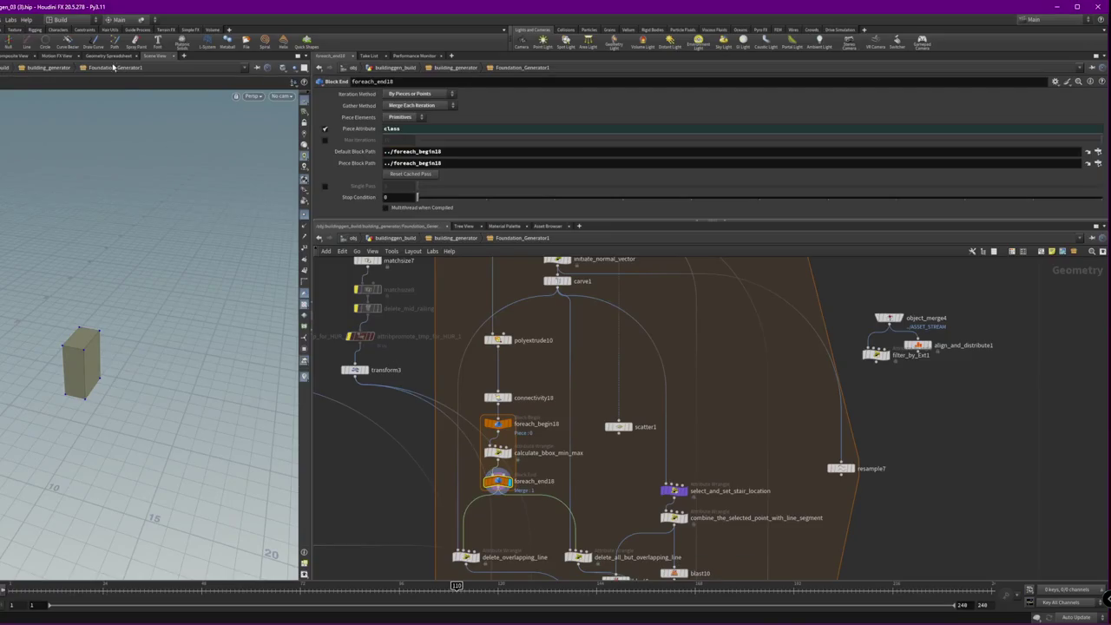
left_click(11, 21)
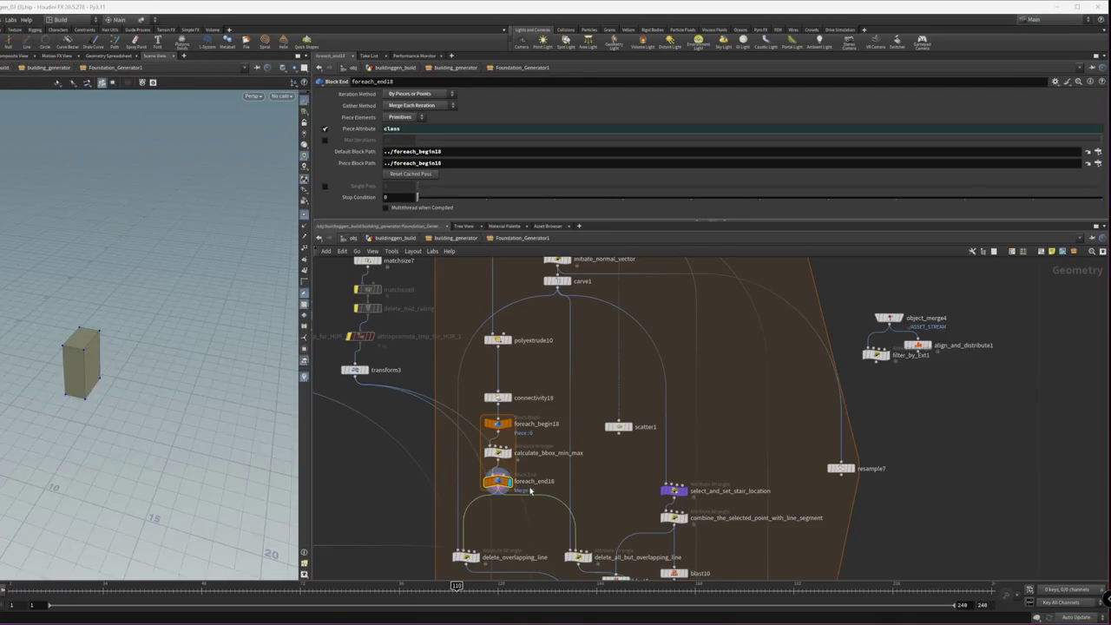
left_click(496, 452)
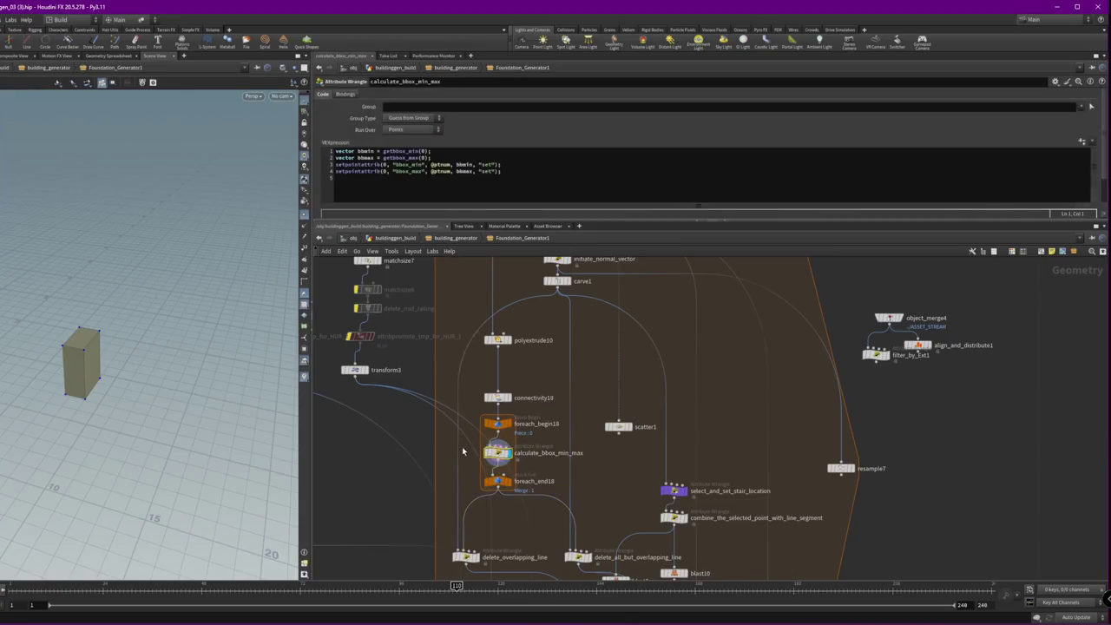
left_click(840, 468)
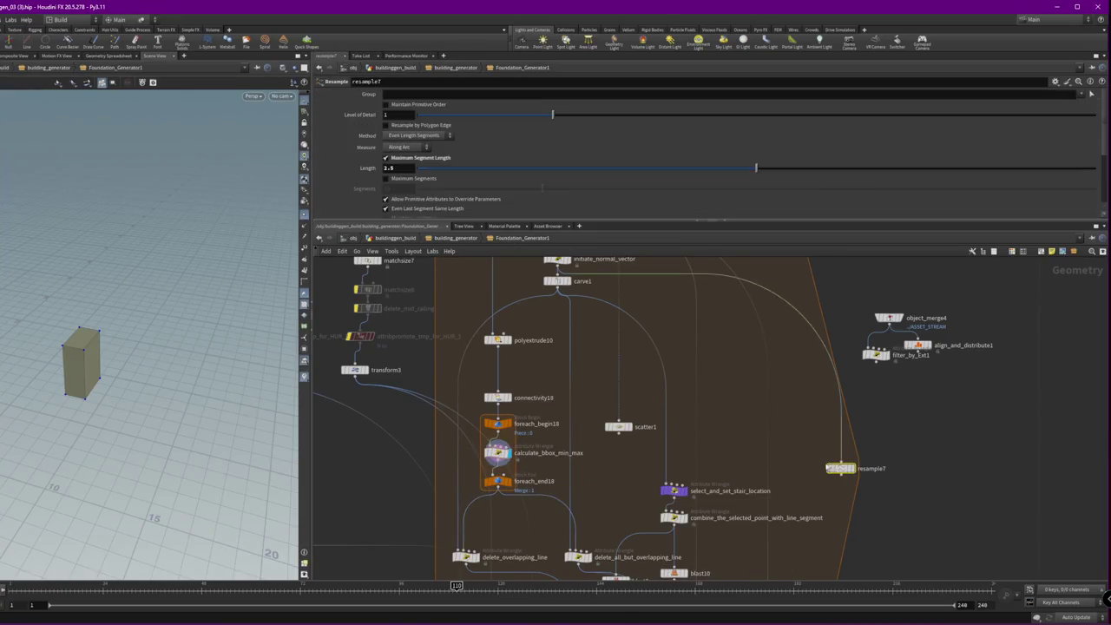
left_click(850, 468)
- Alt-drag a copy of delete_overlapping_line to the right side of the network
middle_click_drag(695, 511, 691, 432)
left_click_drag(460, 476, 908, 467, "alt")
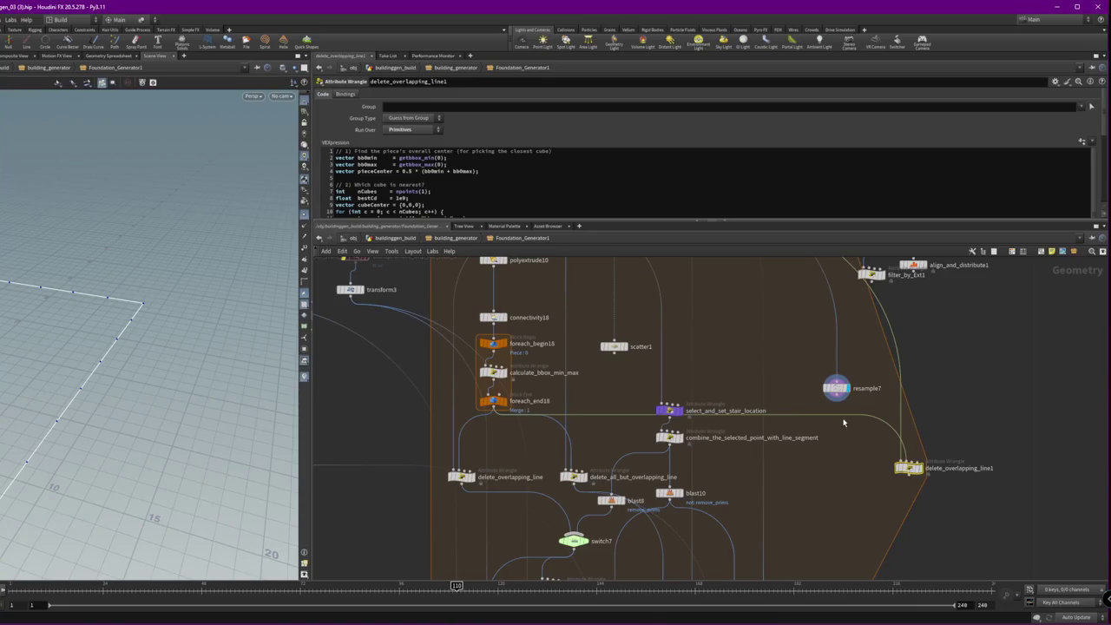
middle_click_drag(707, 304, 740, 369)
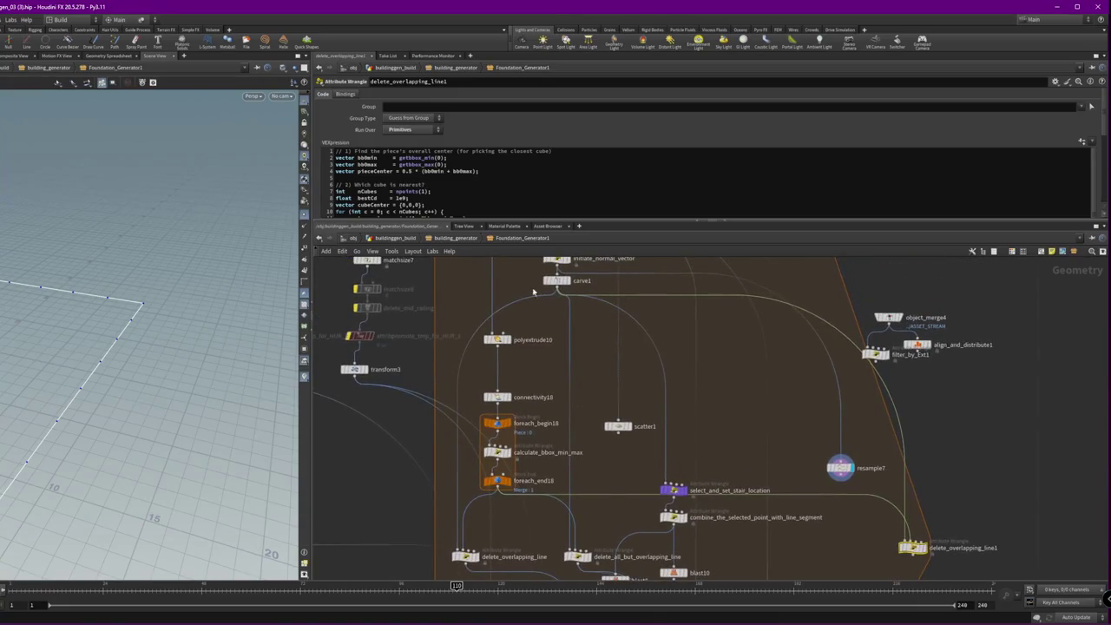
middle_click_drag(619, 305, 571, 327)
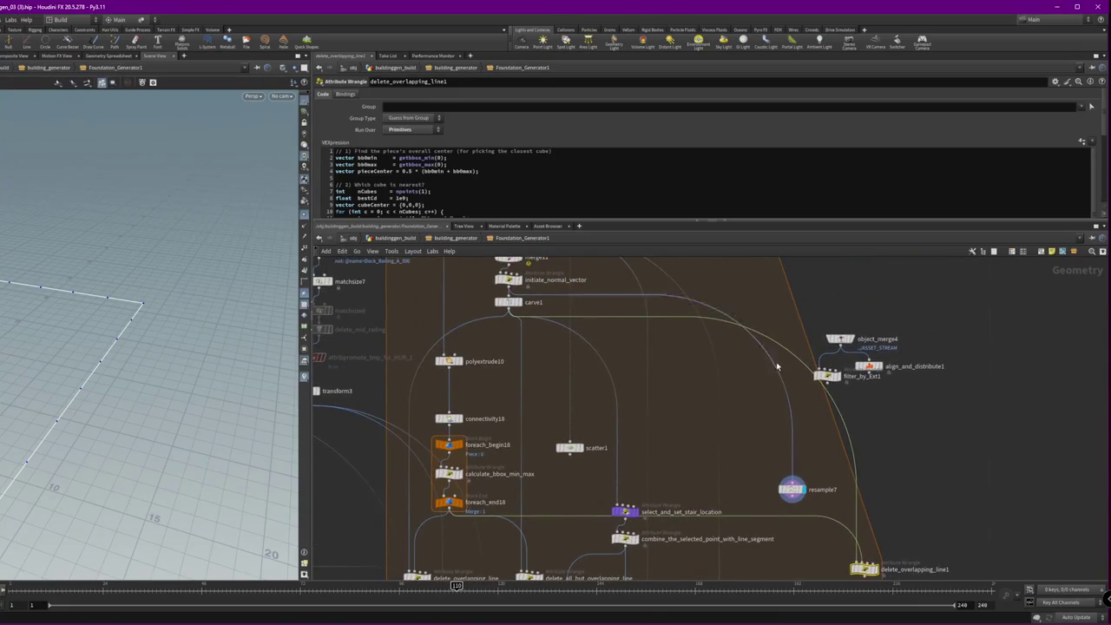
- Wire resample7's output into delete_overlapping_line1 and view its VEX code
left_click(791, 489)
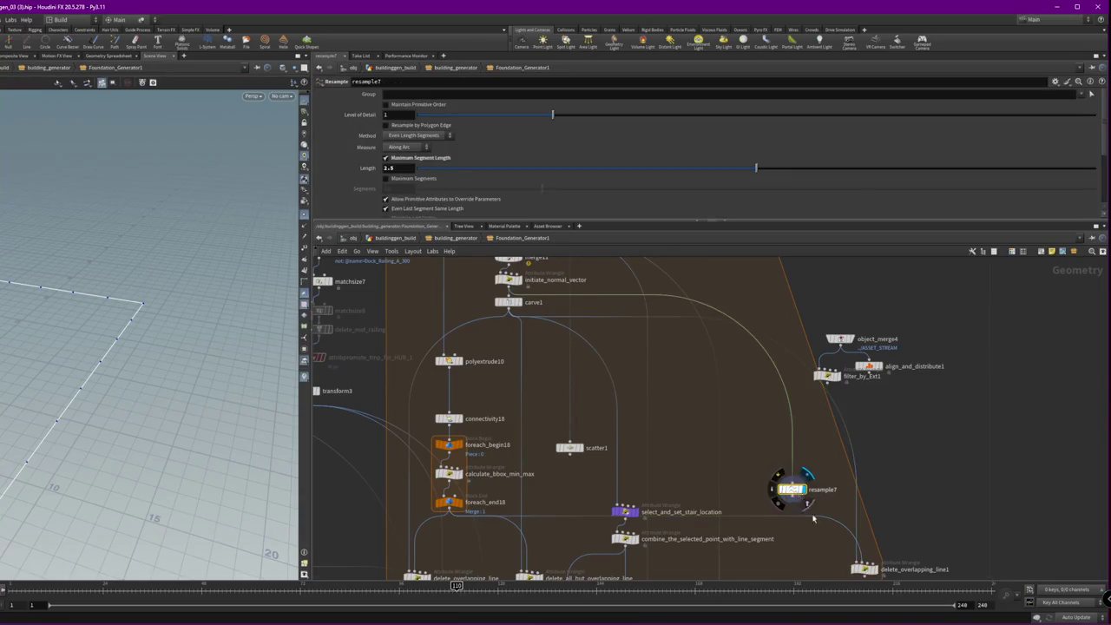
middle_click_drag(813, 518, 764, 473)
left_click(746, 454)
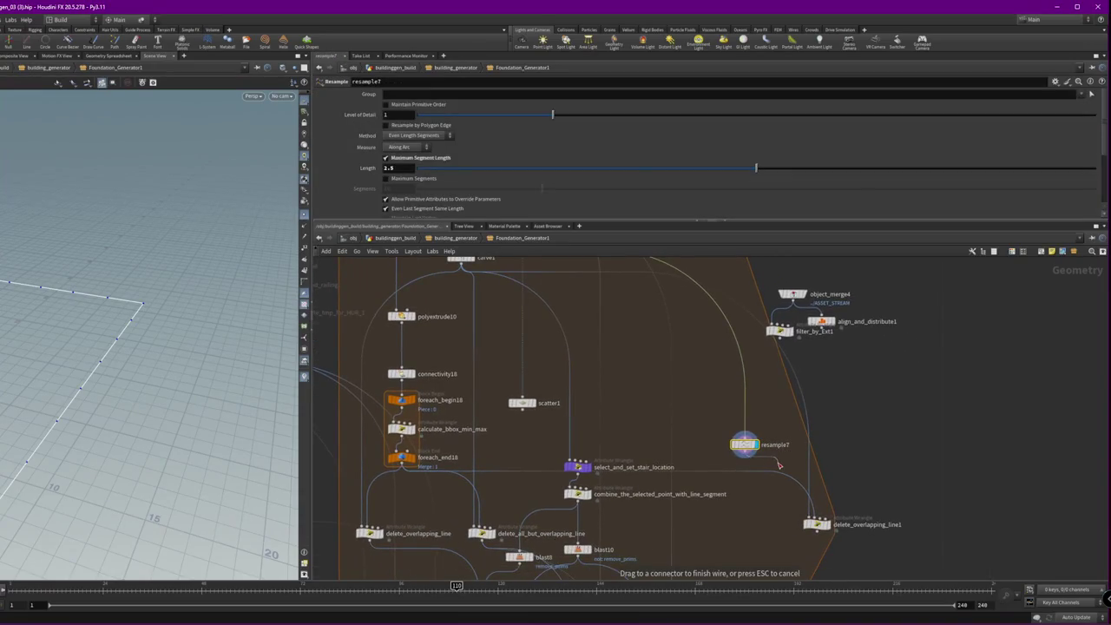
left_click(812, 516)
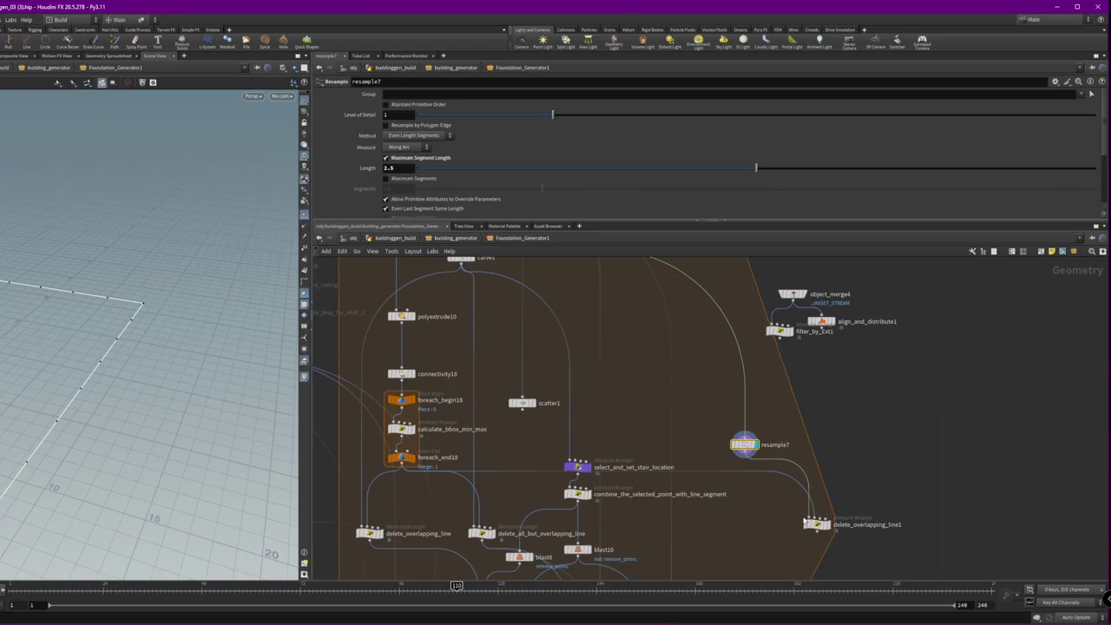
left_click(816, 524)
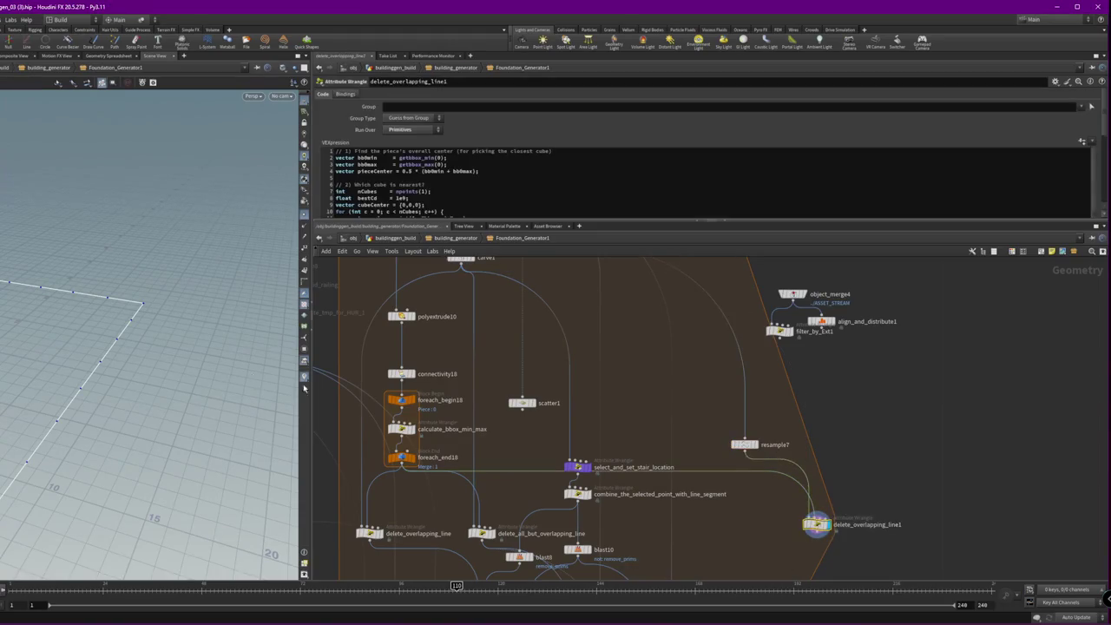
- Compare the original and copied delete_overlapping_line results, raise resample7, and switch to Nanode
left_click_drag(147, 308, 199, 347)
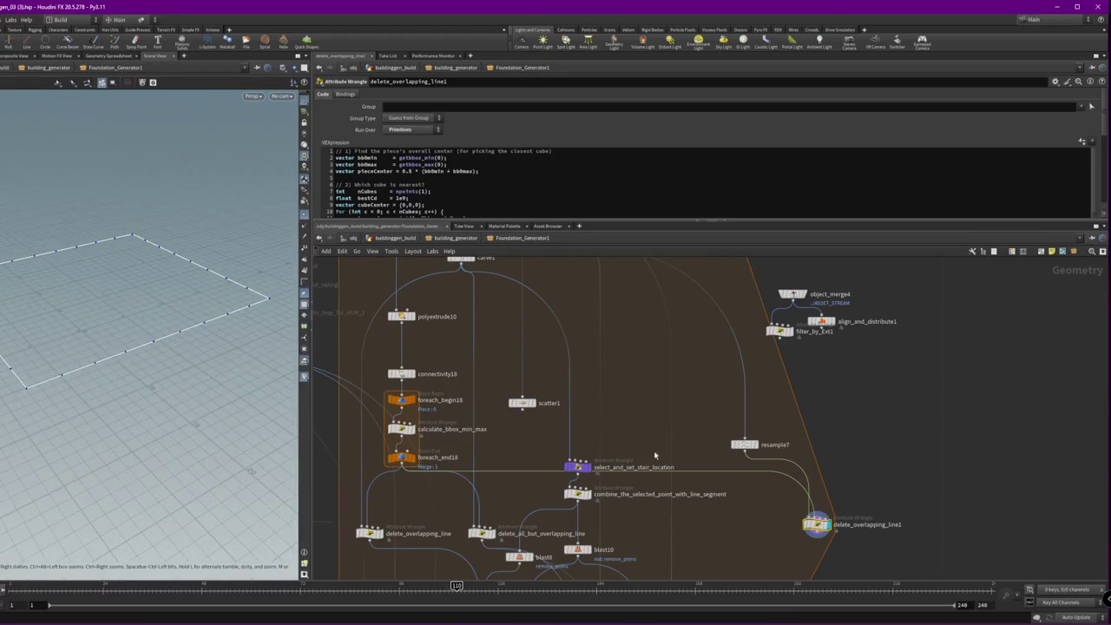
left_click(384, 534)
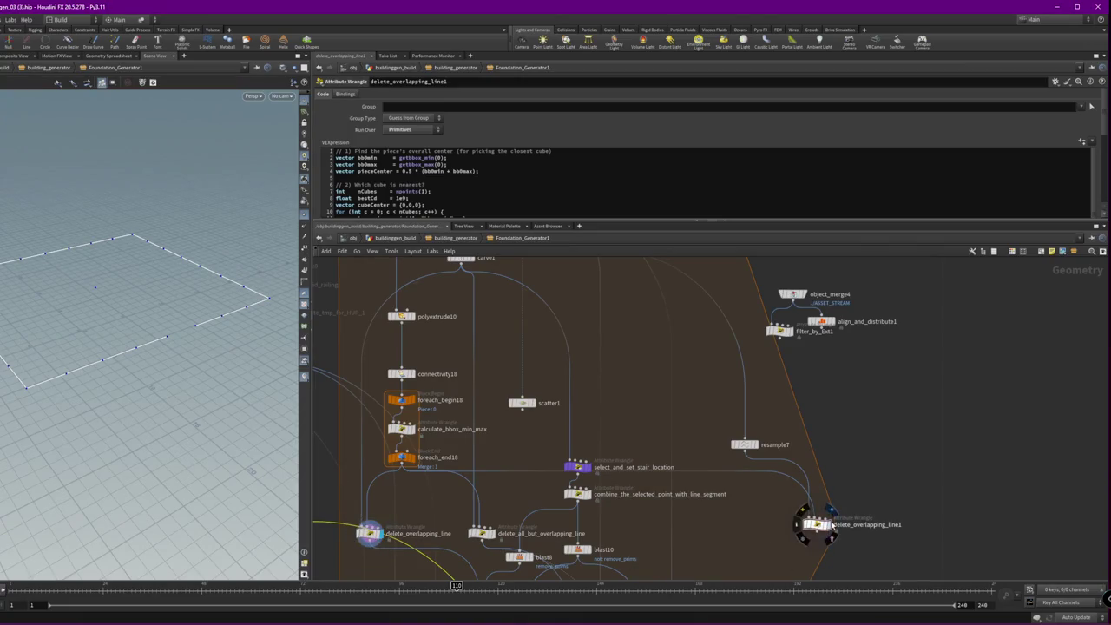
left_click(826, 524)
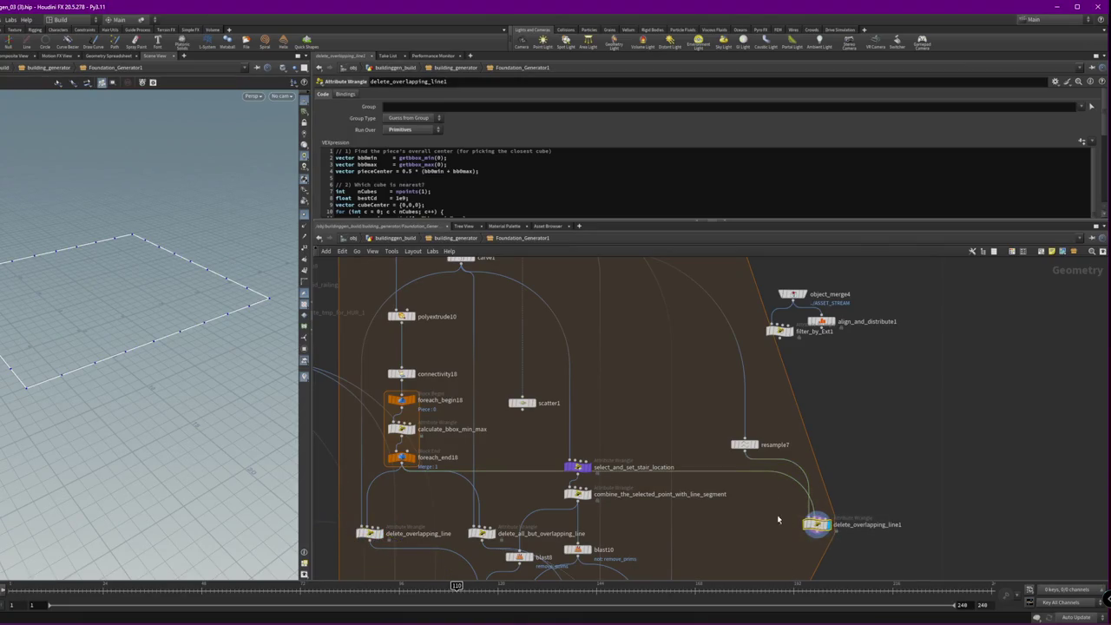
left_click_drag(744, 444, 742, 432)
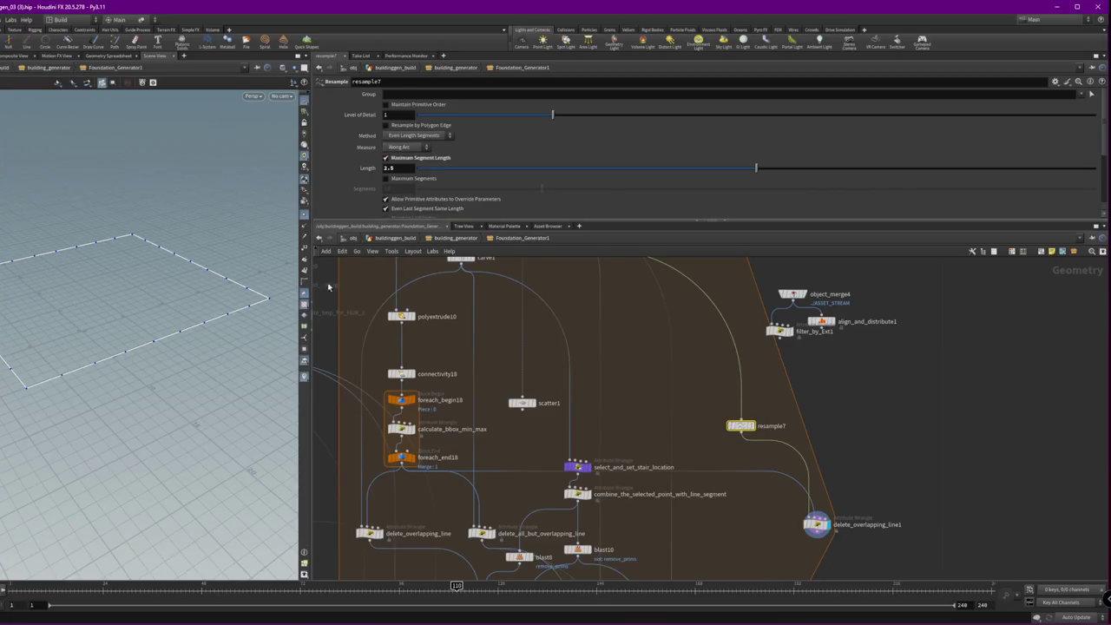
left_click(252, 599)
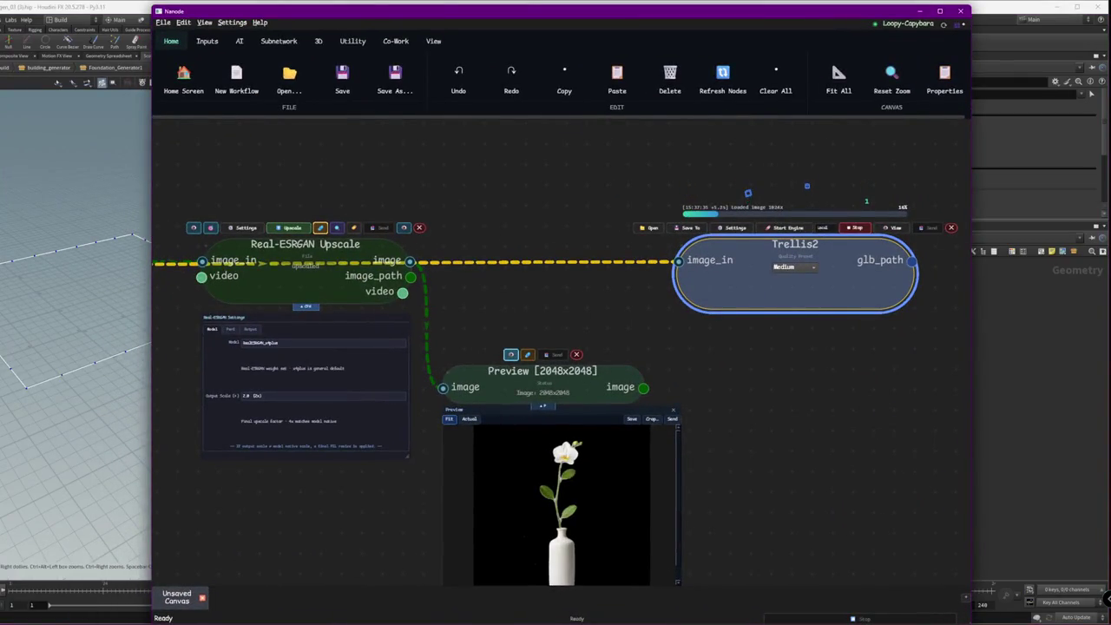
- Line up Real-ESRGAN Upscale and FastSAM side by side ahead of Preview
left_click_drag(350, 330, 309, 396)
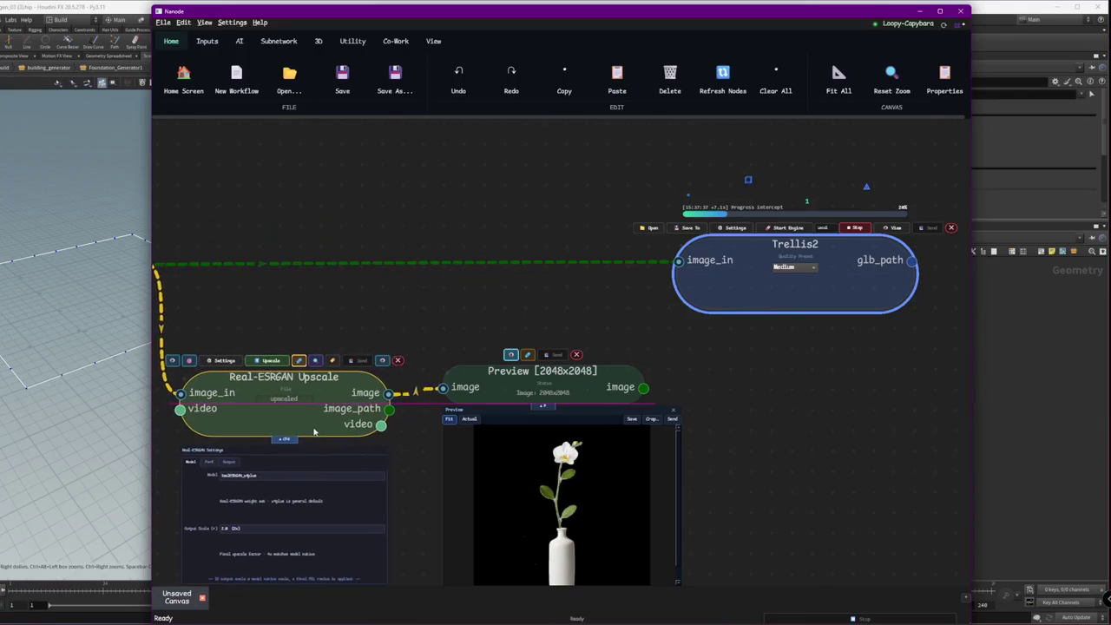
left_click_drag(322, 318, 600, 320)
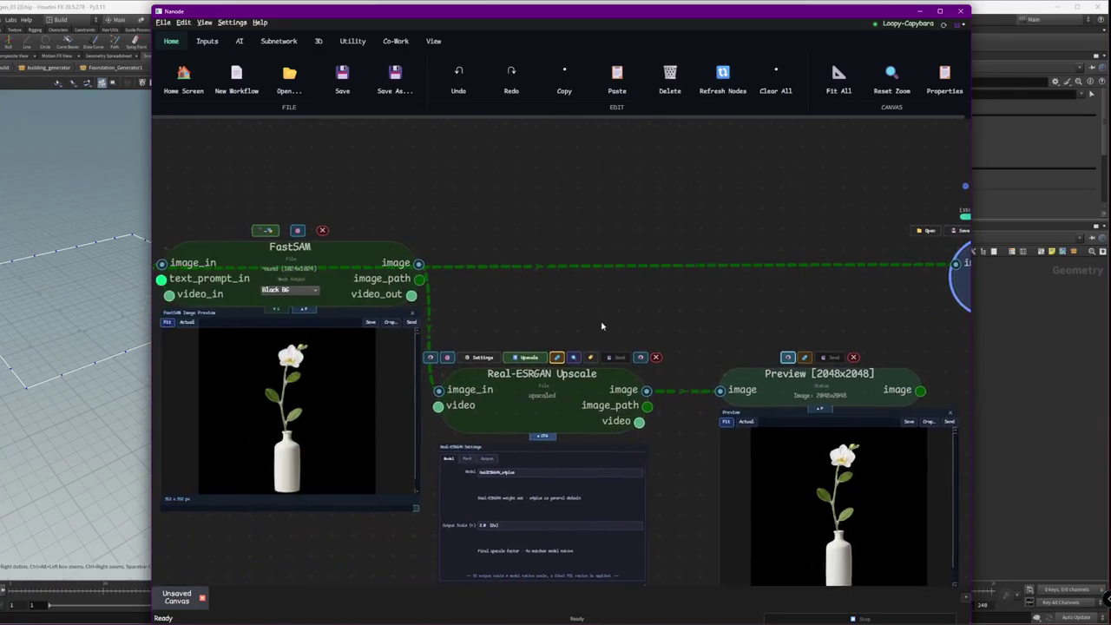
mouse_move(353, 289)
left_mouse_down()
mouse_move(323, 439)
mouse_move(323, 421)
left_mouse_up()
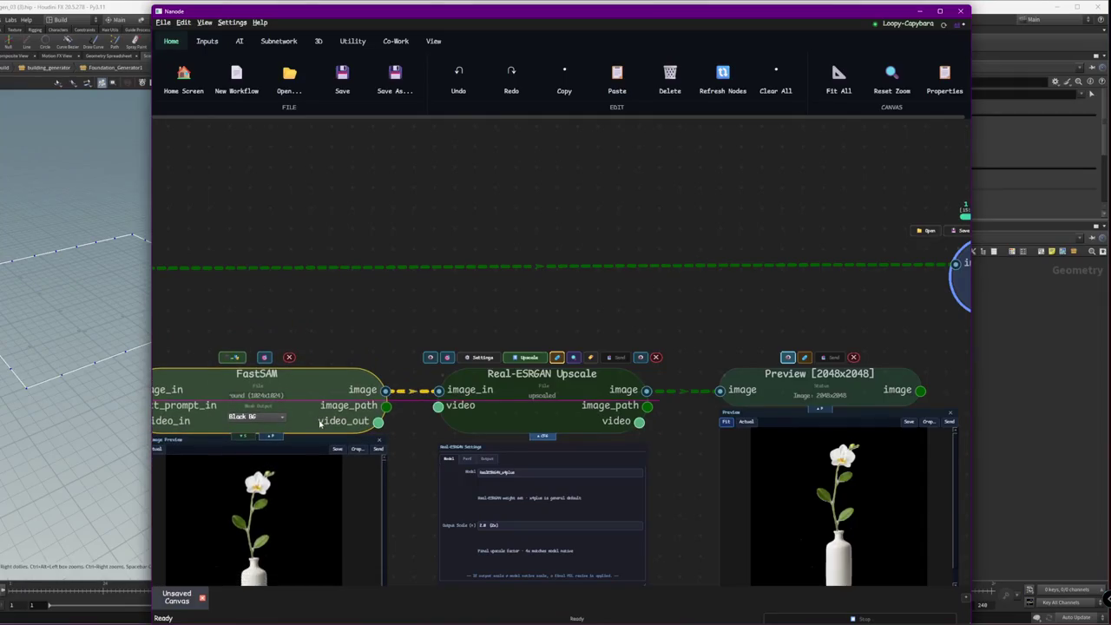
mouse_move(300, 335)
left_mouse_down()
mouse_move(636, 330)
mouse_move(421, 327)
left_mouse_up()
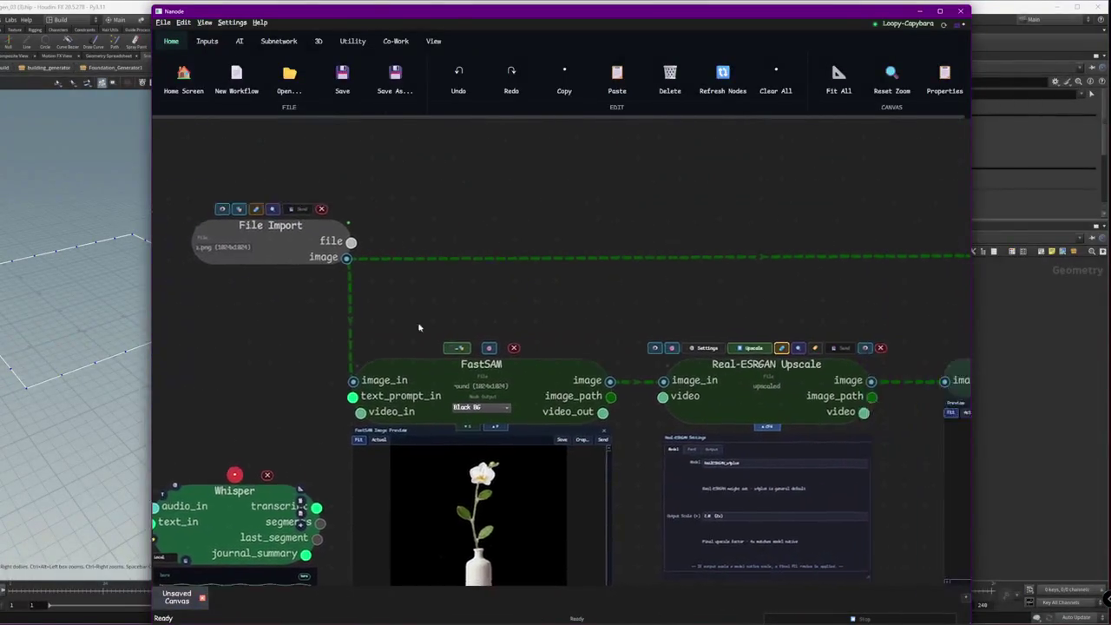
- Pan the Nanode canvas to Trellis2, then minimize Nanode to return to Houdini
left_click_drag(868, 330, 478, 330)
left_click_drag(781, 330, 538, 330)
left_click_drag(348, 286, 764, 299)
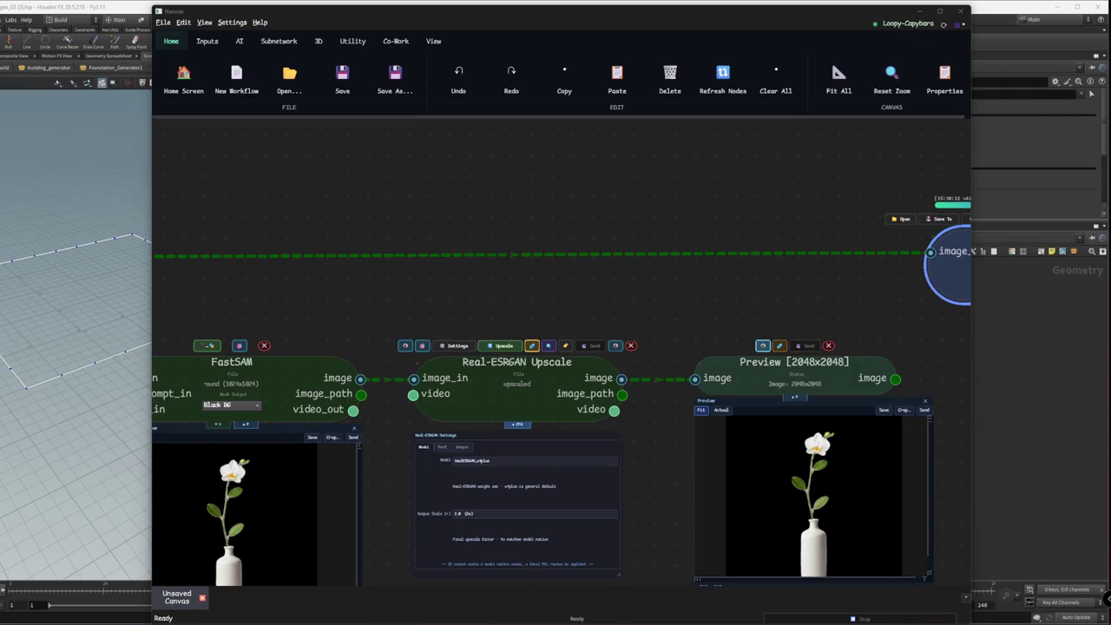
left_click(879, 260)
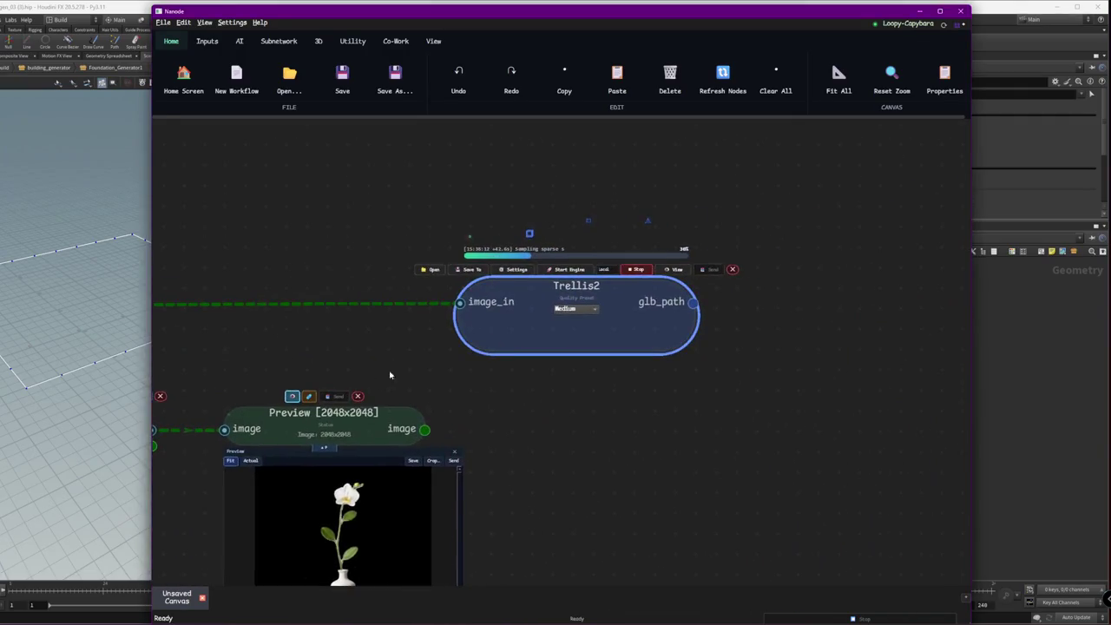
left_click(990, 325)
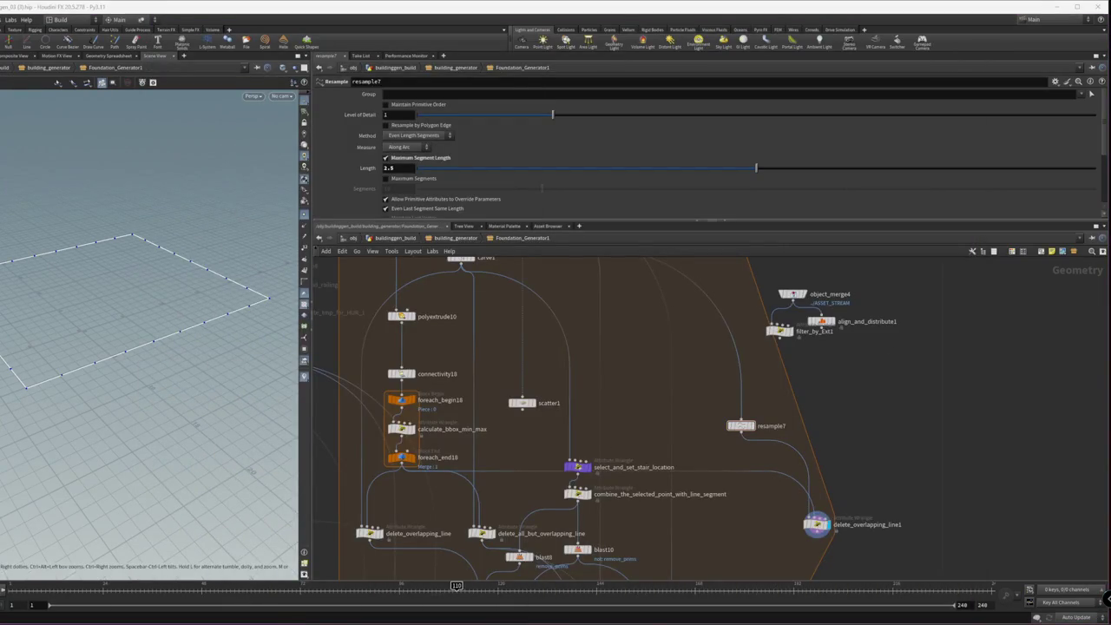
- View delete_overlapping_line1's code, then inspect carve1 and resample7 settings
left_click(815, 524)
middle_click_drag(855, 550, 806, 432)
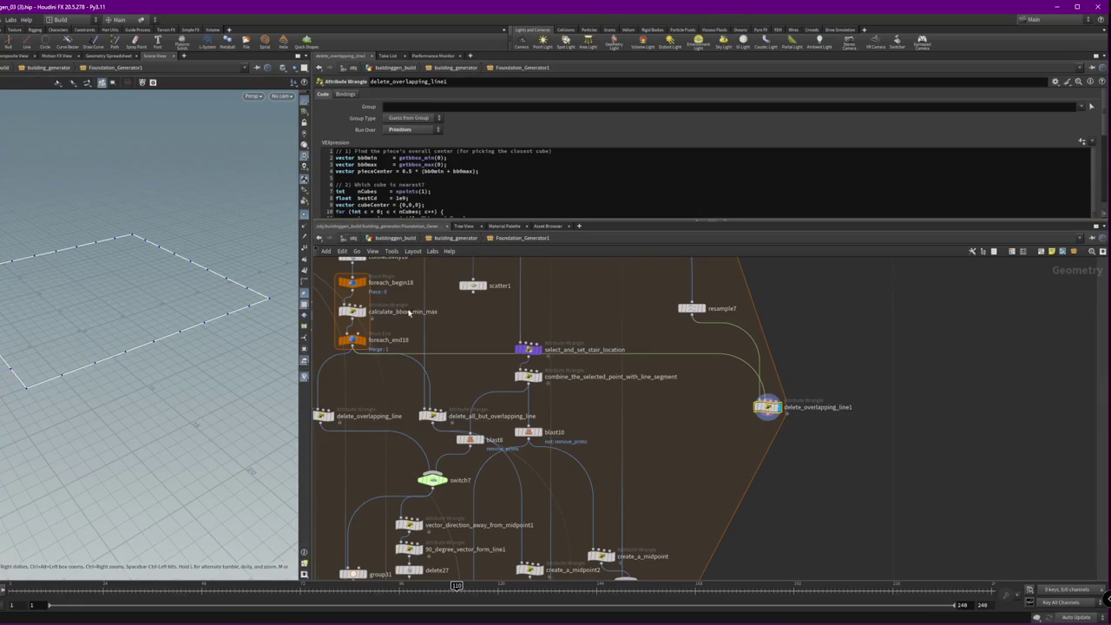
middle_click_drag(474, 310, 534, 486)
left_click(474, 320)
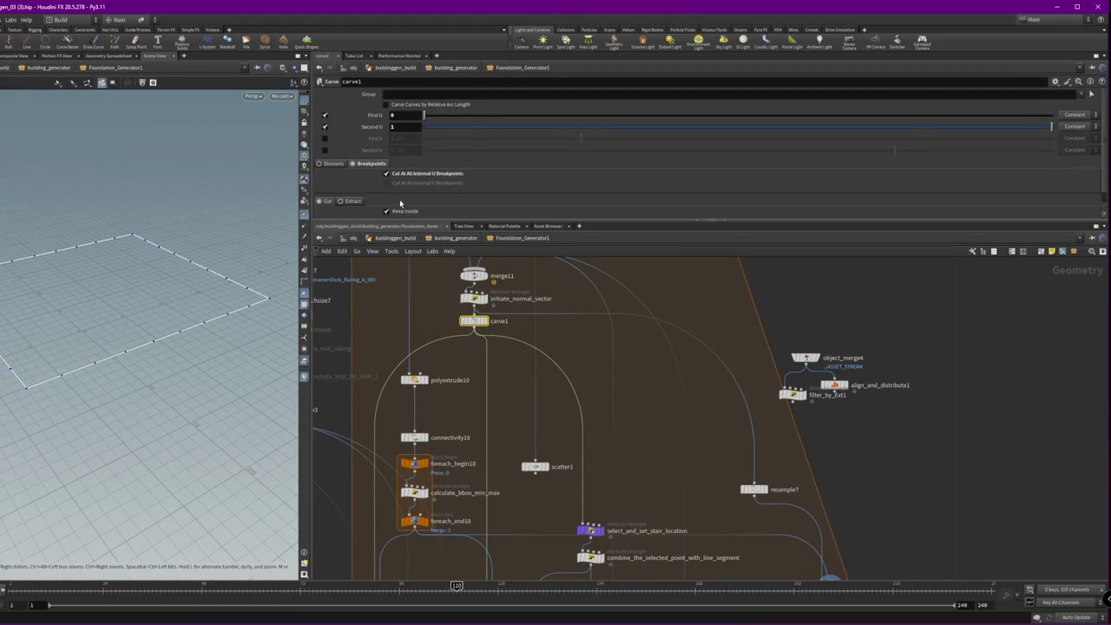
left_click(753, 488)
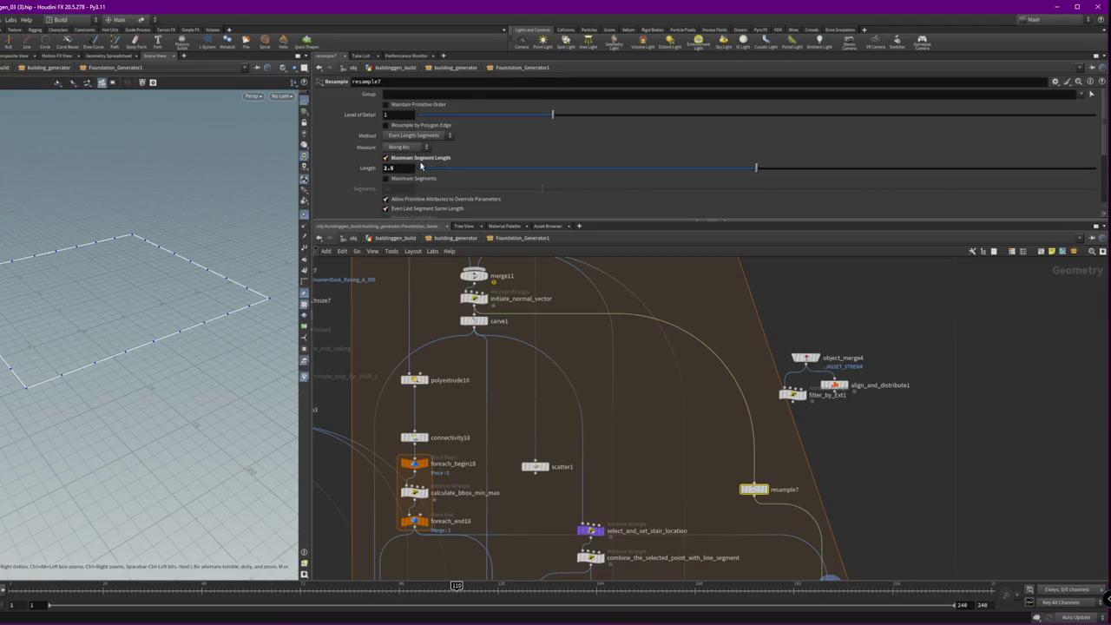
- Enable Output as Polygon Curves on resample7 and move the node up and left
scroll(361, 200, "down", 2)
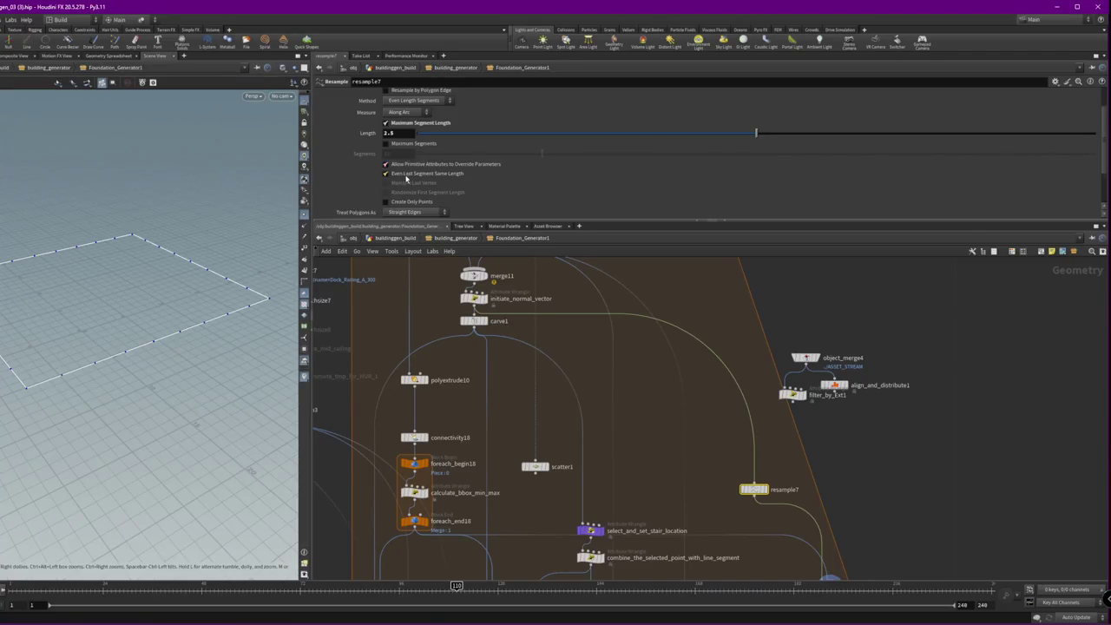
scroll(506, 187, "down", 1)
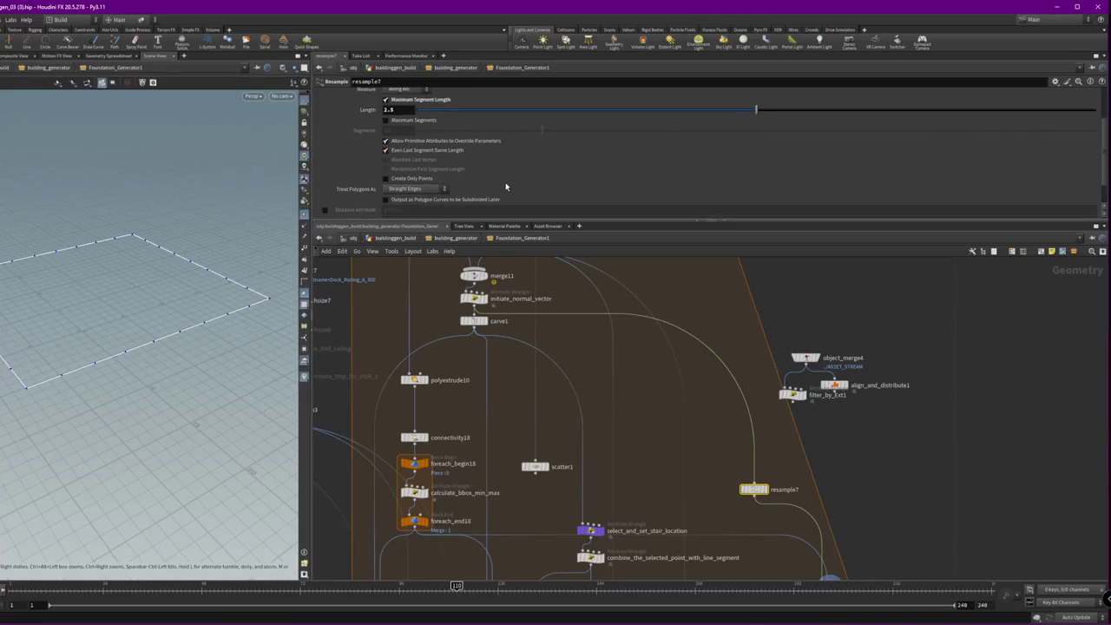
left_click(470, 202)
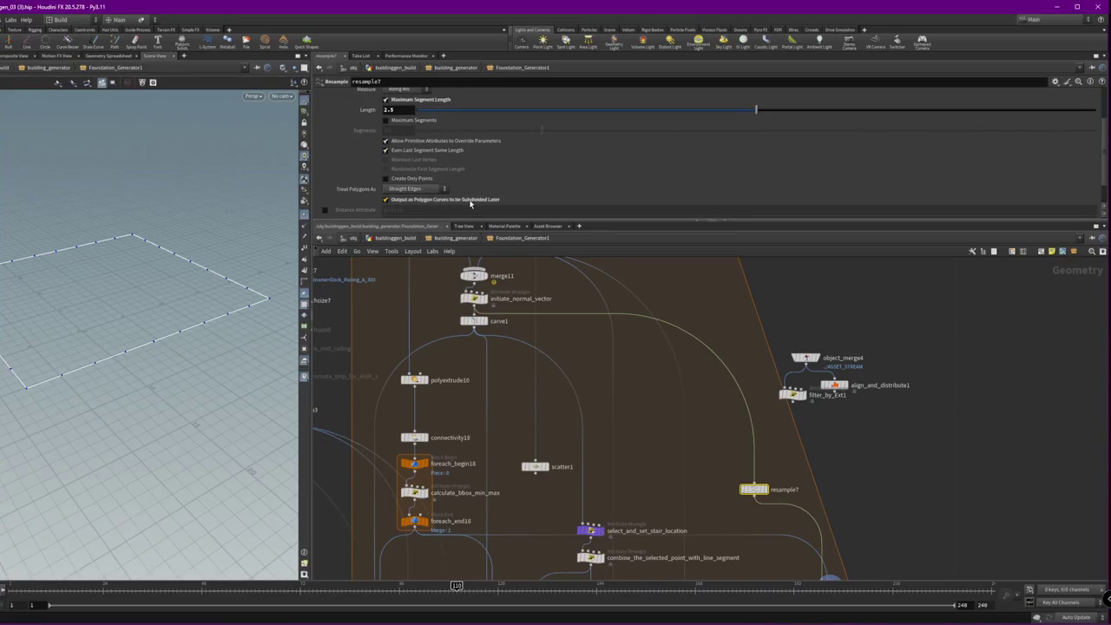
middle_click_drag(884, 548, 861, 457)
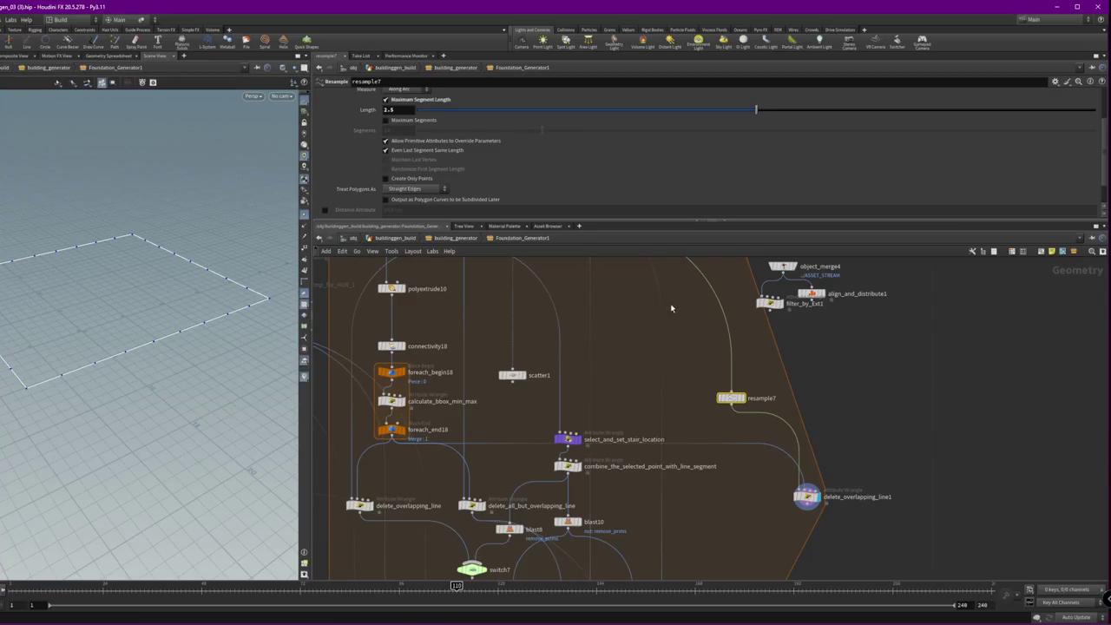
left_click_drag(731, 401, 708, 360)
right_click(708, 367)
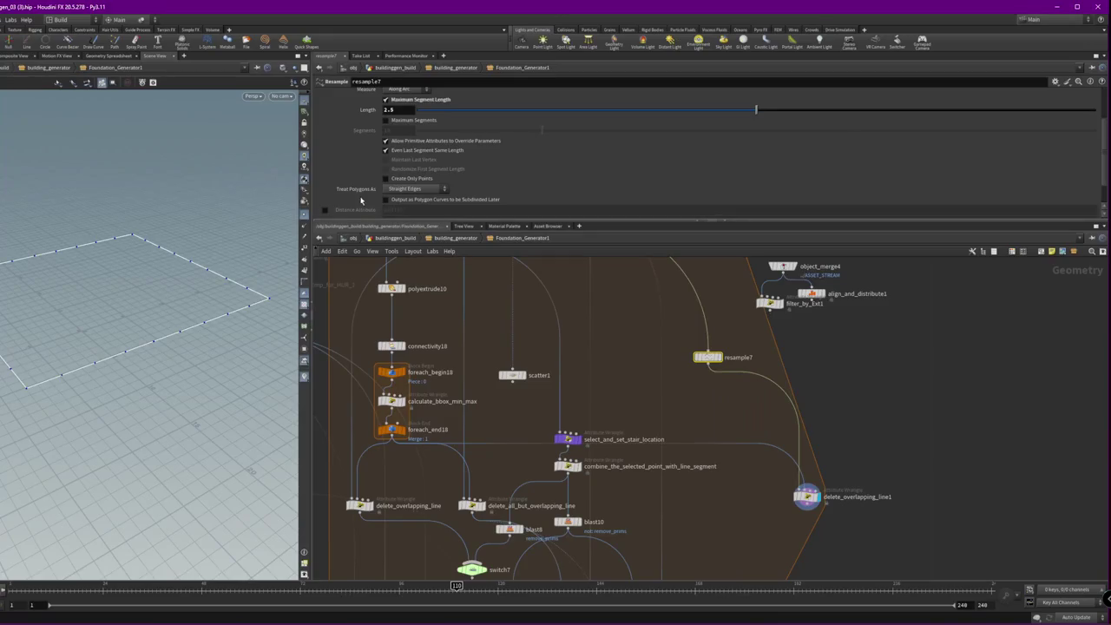
- Try and revert Resample by Polygon Edge and Maximum Segment Length, then show delete_overlapping_line1
scroll(361, 174, "down", 2)
scroll(361, 176, "up", 5)
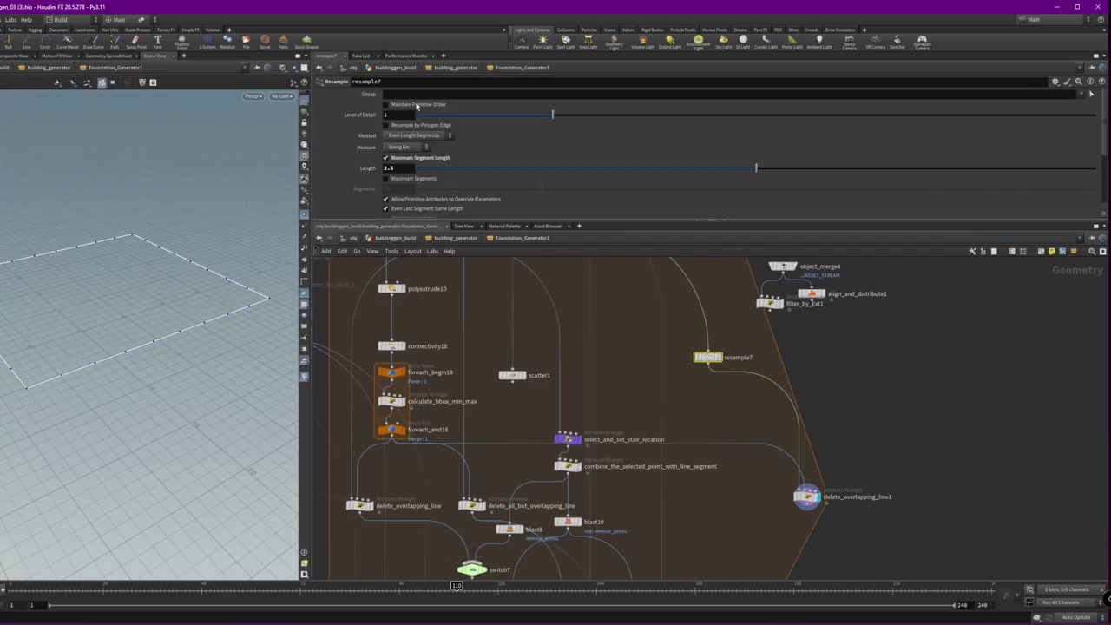
left_click(416, 126)
left_click(415, 126)
left_click(425, 159)
left_click(425, 159)
left_click(407, 148)
left_click(407, 148)
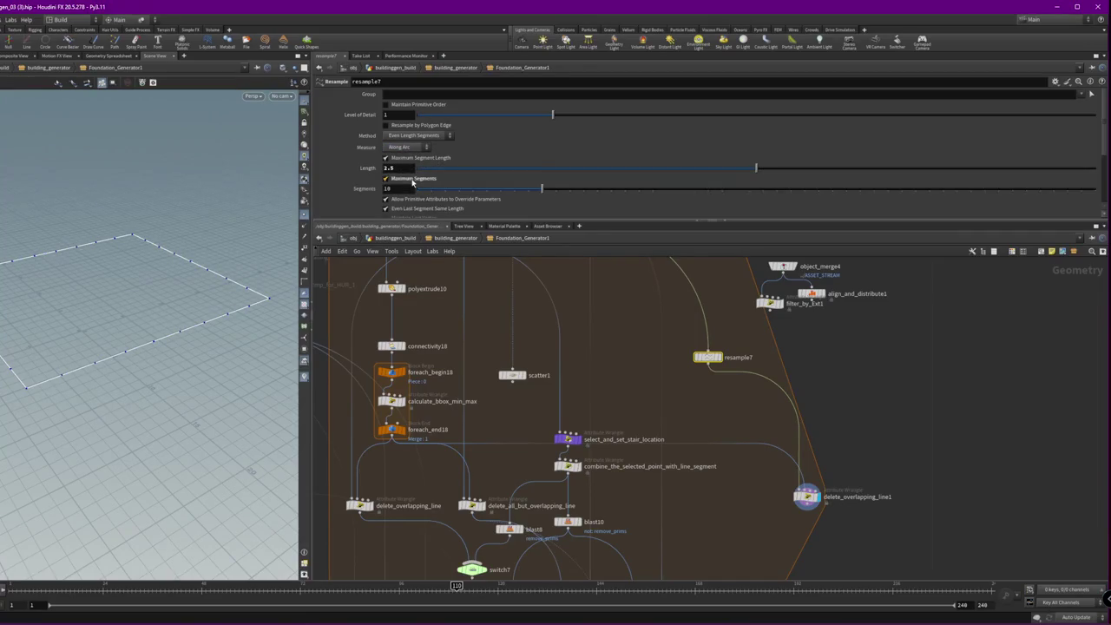
left_click(806, 496)
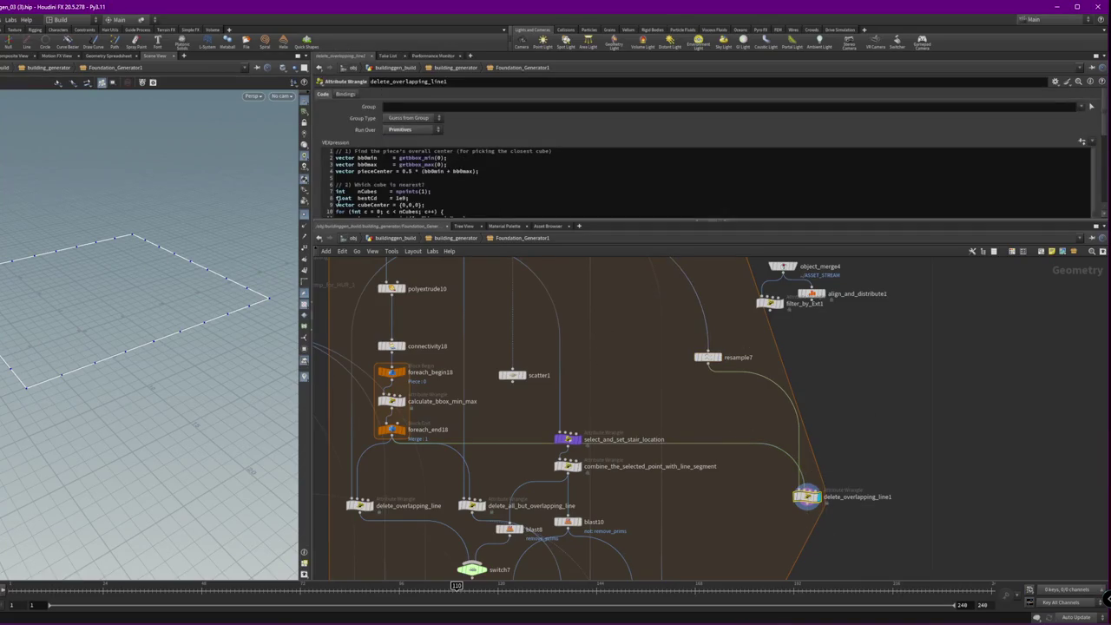
- Enlarge the code pane and display foreach_end18's output, zoomed out to the whole box
left_click_drag(347, 220, 344, 341)
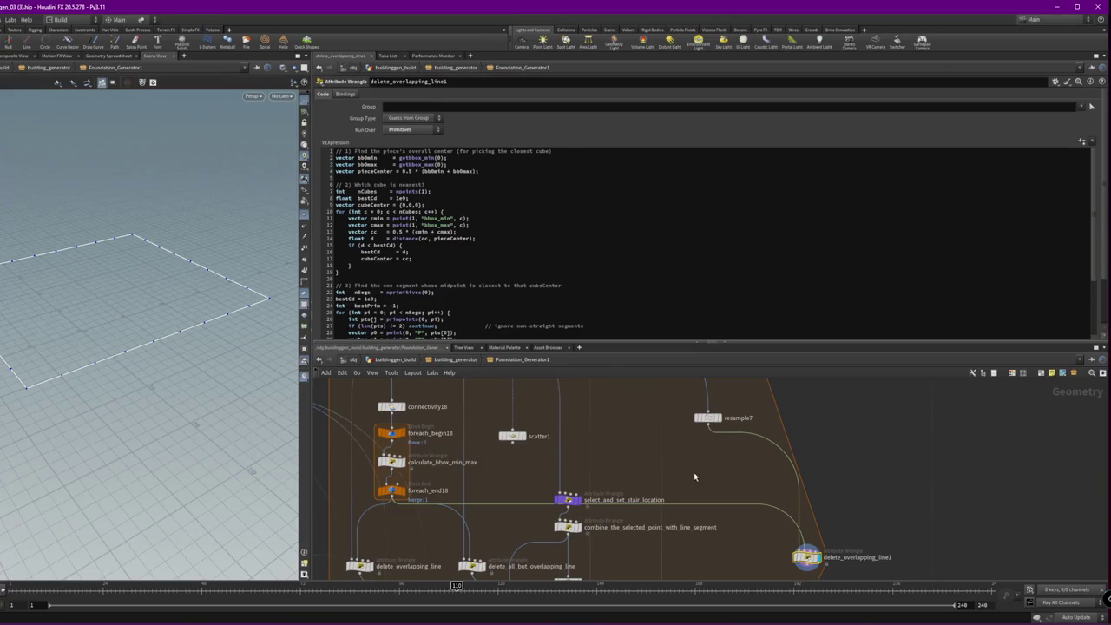
left_click(401, 490)
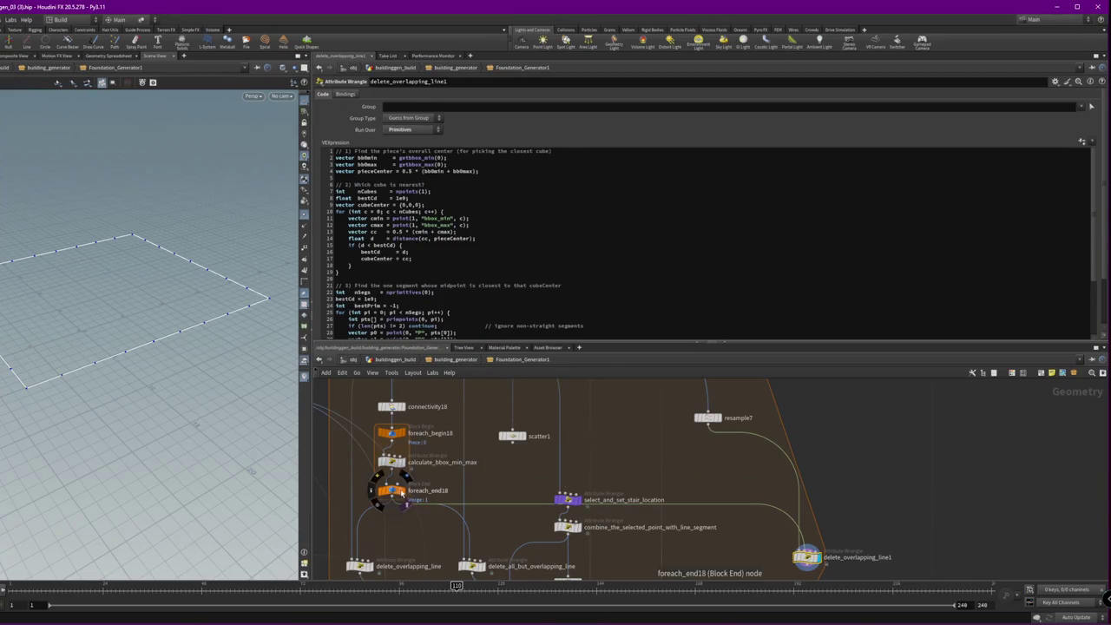
scroll(185, 330, "up", 3)
scroll(187, 326, "down", 3)
scroll(191, 321, "up", 2)
scroll(191, 320, "down", 2)
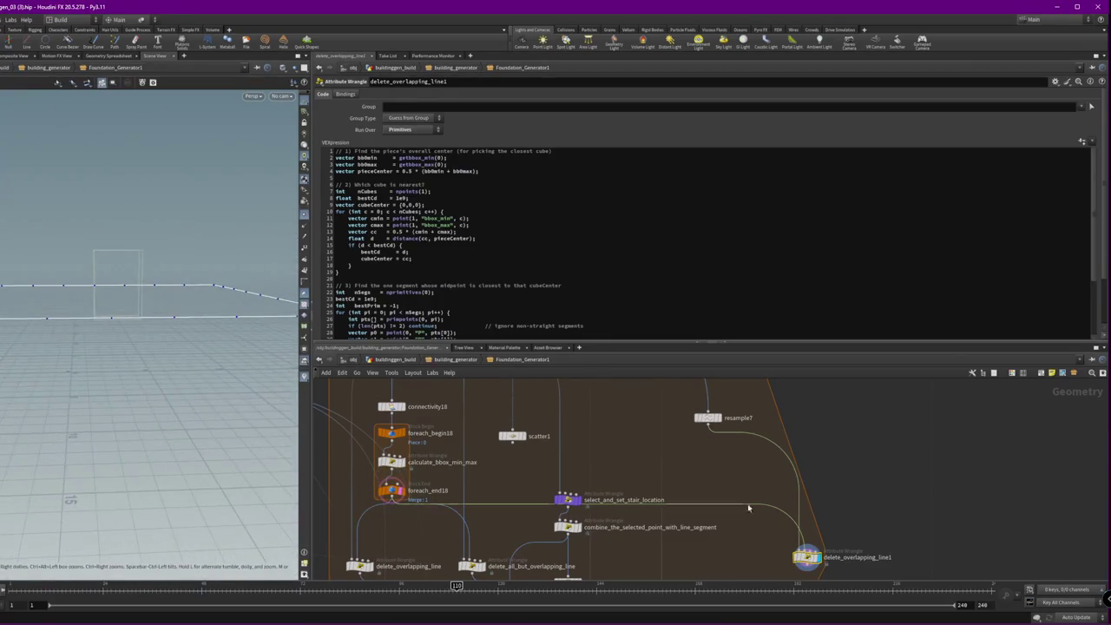
middle_click_drag(862, 510, 888, 453)
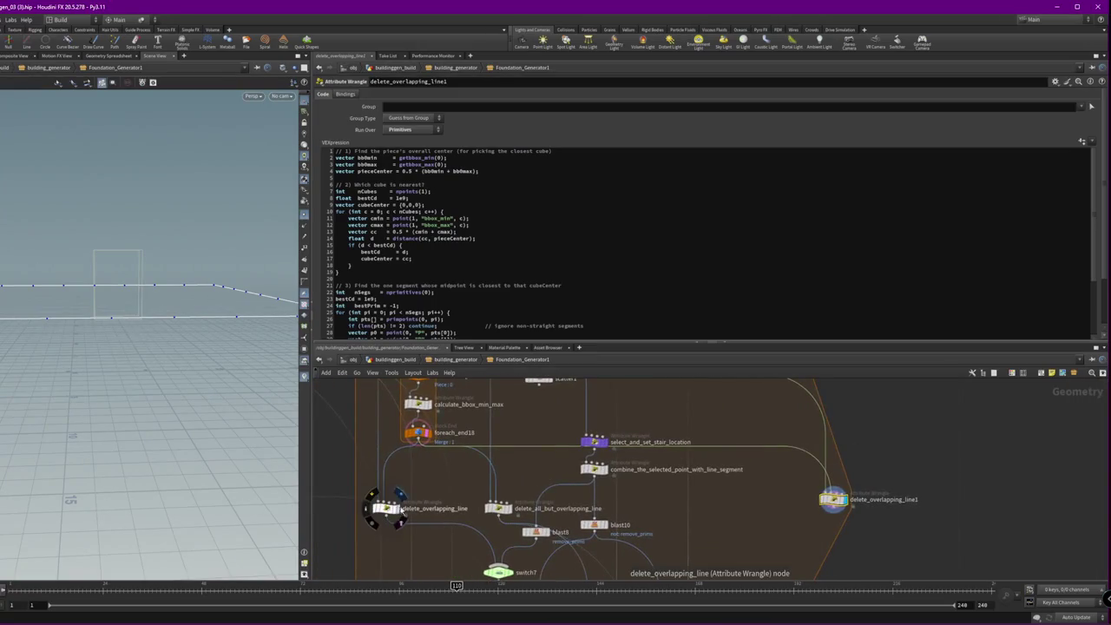
- Display carve1's output, then pan to calculate_bbox_min_max and view its VEX code
mouse_move(392, 517)
middle_mouse_down()
mouse_move(717, 469)
mouse_move(696, 535)
middle_mouse_up()
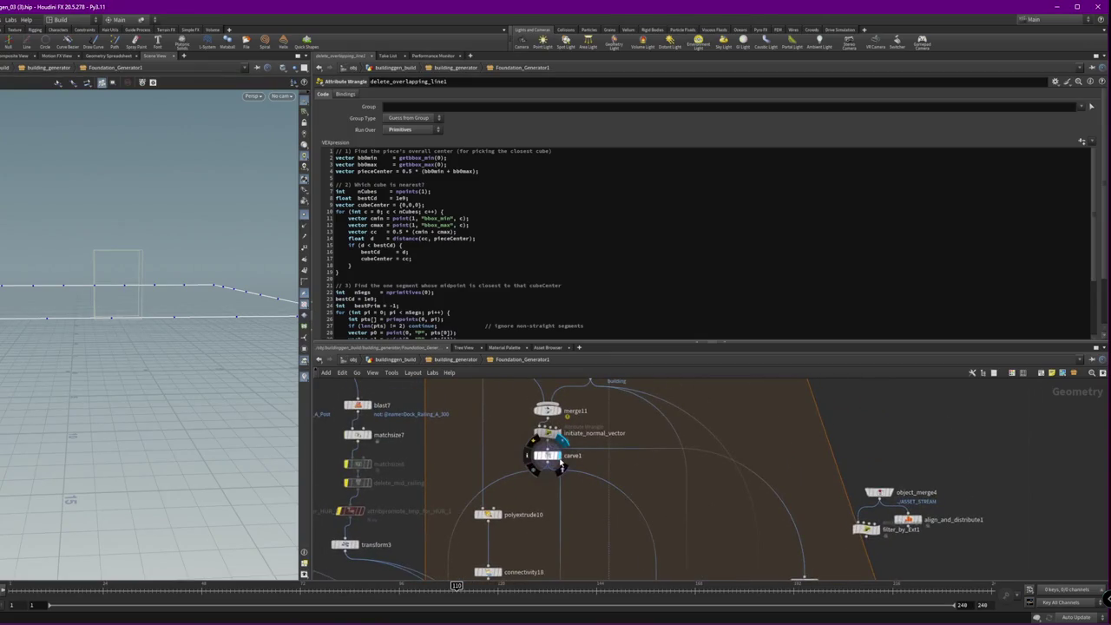
left_click(564, 460)
mouse_move(153, 347)
left_mouse_down("alt")
mouse_move(198, 335)
mouse_move(160, 340)
left_mouse_up("alt")
middle_click_drag(626, 518, 701, 486)
middle_click_drag(625, 486, 522, 533)
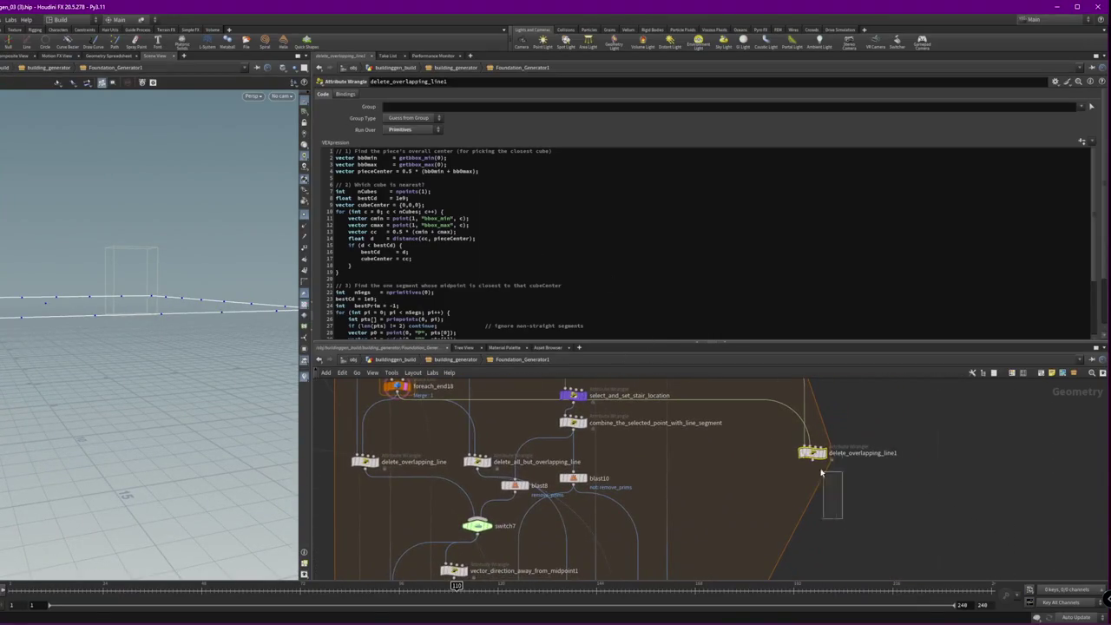
mouse_move(734, 496)
middle_mouse_down()
mouse_move(736, 526)
mouse_move(713, 485)
mouse_move(799, 428)
middle_mouse_up()
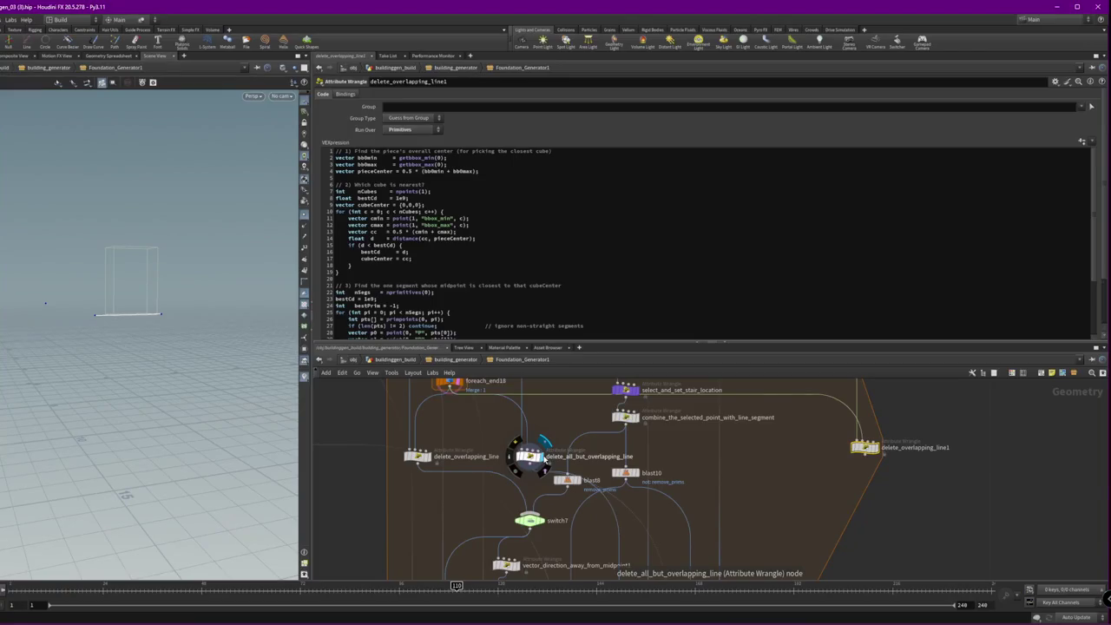
middle_click_drag(511, 382, 549, 451)
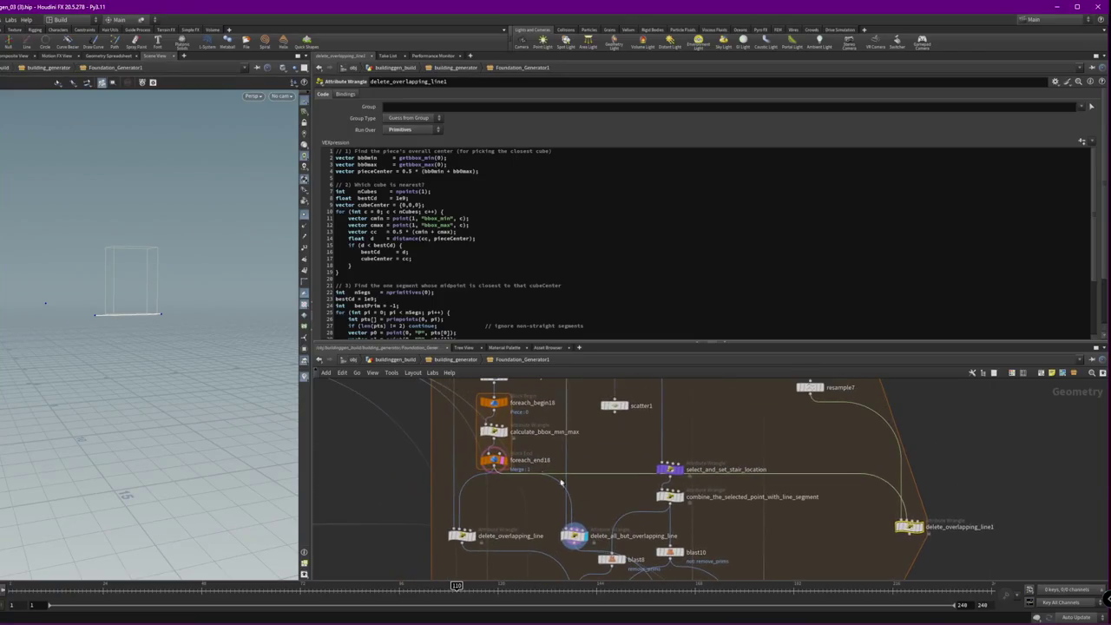
left_click(508, 429)
mouse_move(546, 427)
middle_mouse_down()
mouse_move(546, 472)
mouse_move(627, 471)
middle_mouse_up()
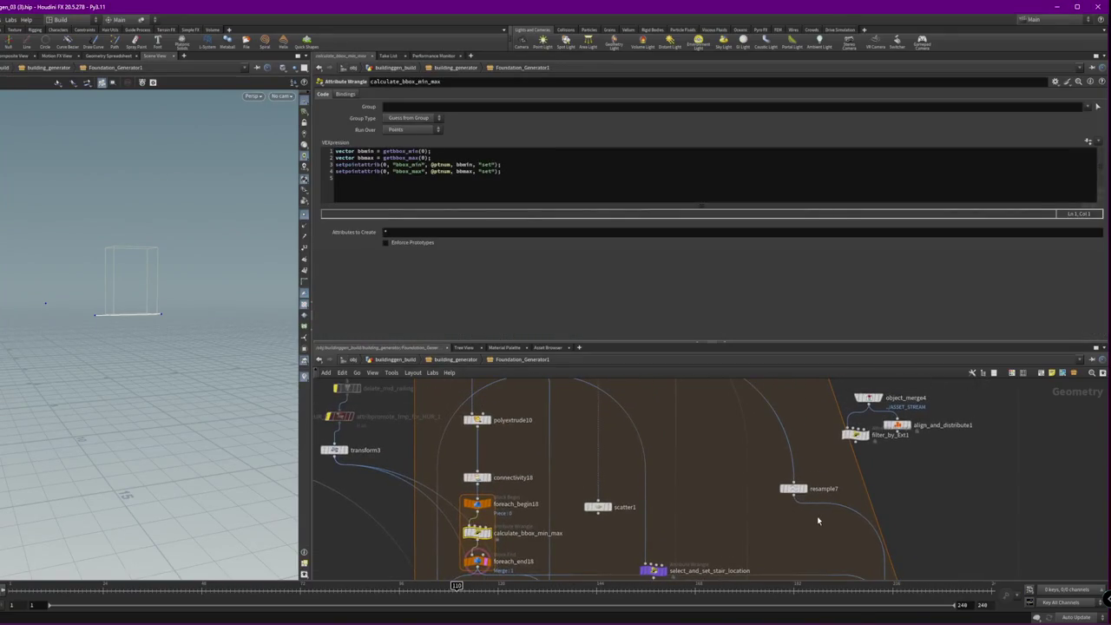
- Create a Boolean node, boolean1, just below resample7
left_click(793, 488)
key("Tab")
type("bool")
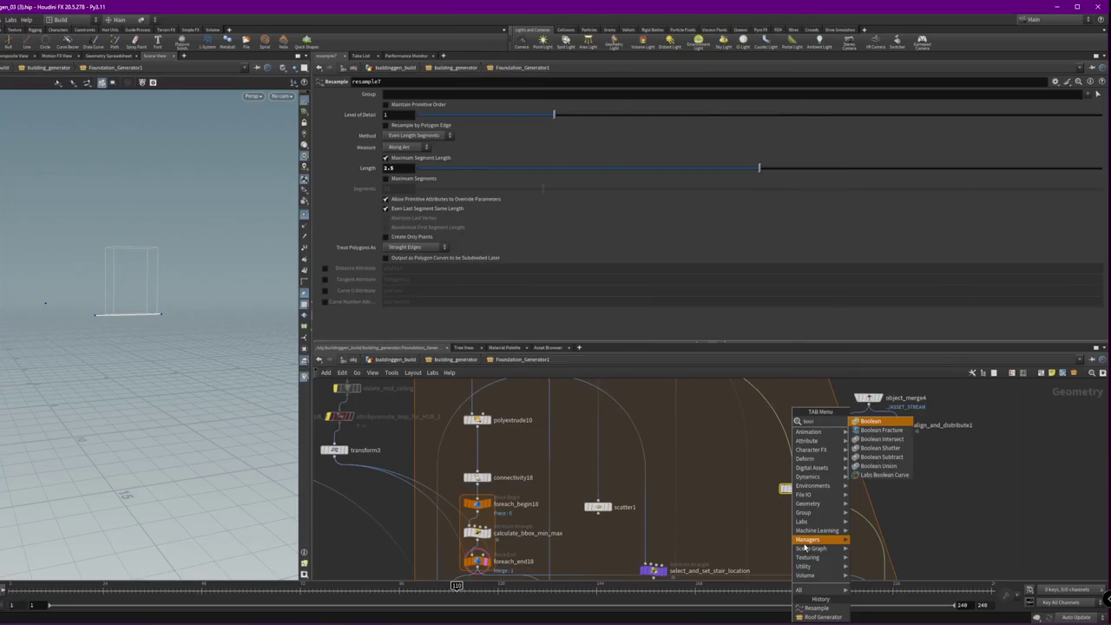
key("Return")
left_click(792, 511)
left_click_drag(792, 511, 794, 537)
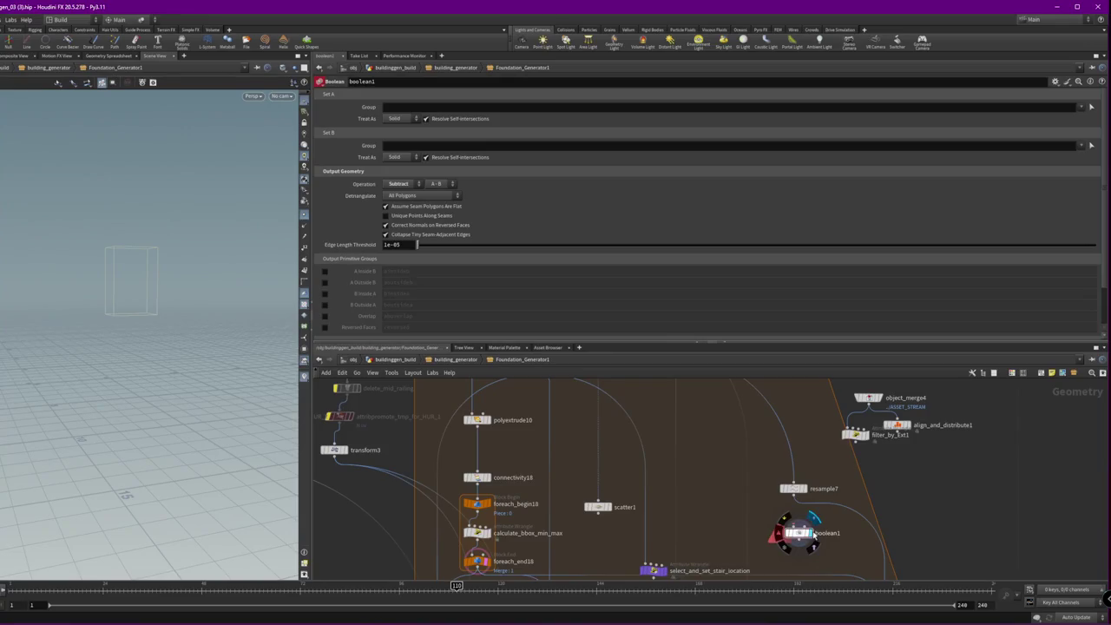
- Wire polyextrude10 into boolean1's first input and resample7 into its second
middle_click_drag(811, 549, 785, 548)
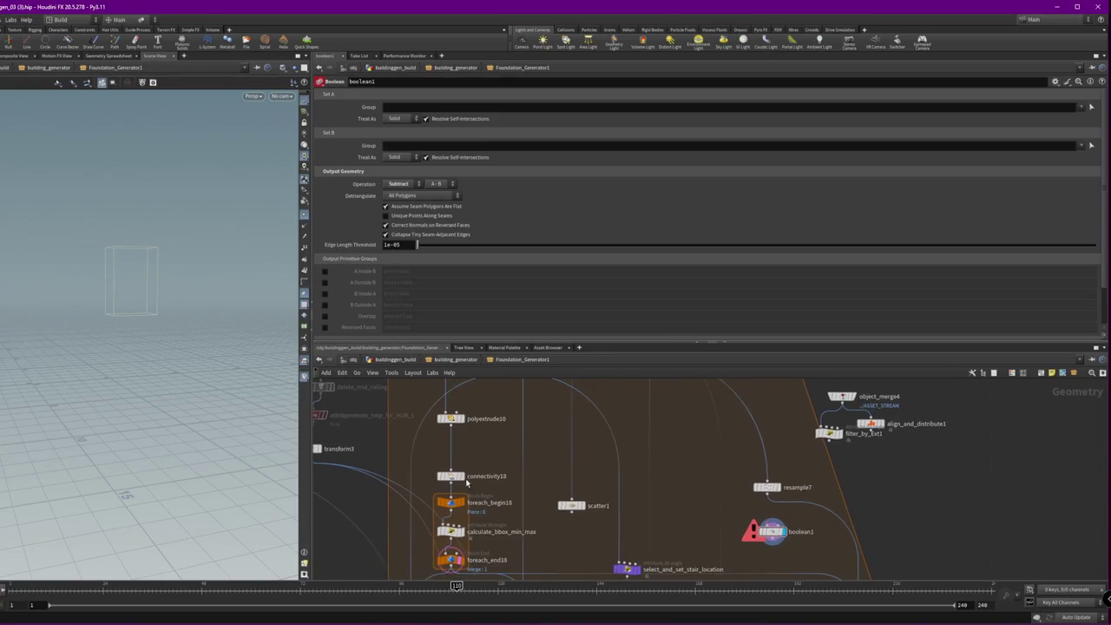
left_click_drag(452, 426, 771, 524)
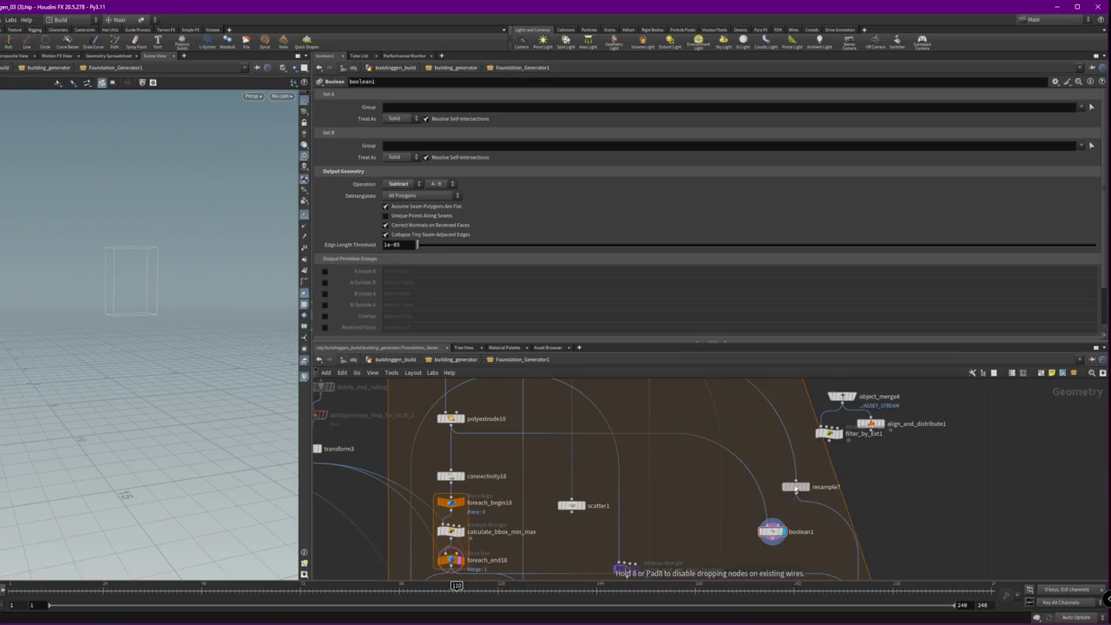
middle_click_drag(808, 543, 767, 492)
left_click_drag(754, 442, 733, 473)
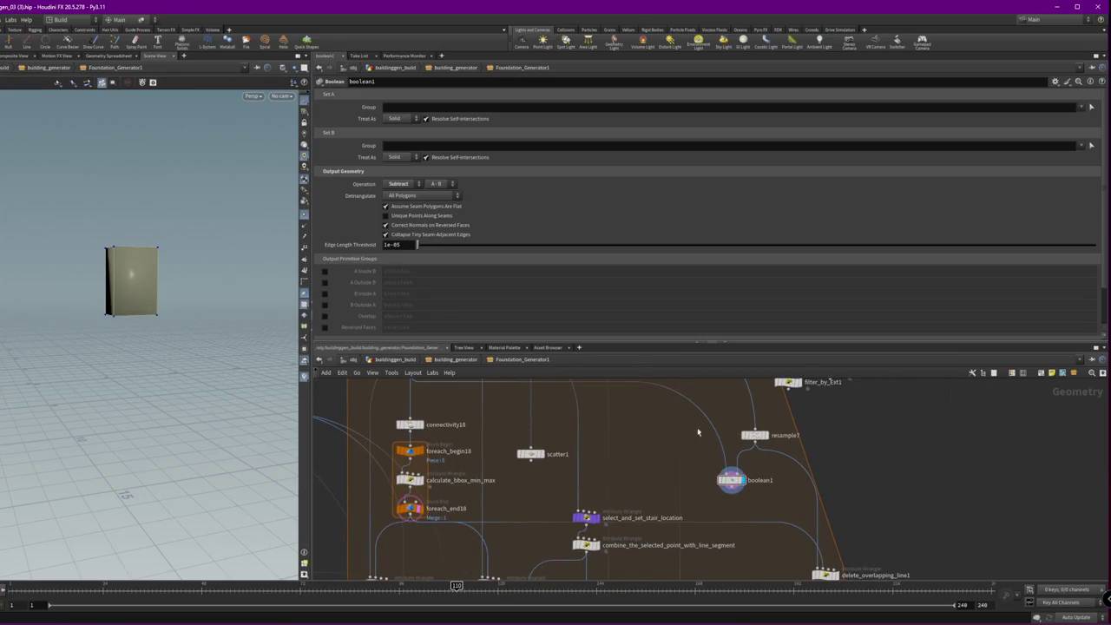
middle_click_drag(731, 469, 747, 508)
mouse_move(740, 510)
left_mouse_down()
mouse_move(724, 502)
mouse_move(744, 512)
left_mouse_up()
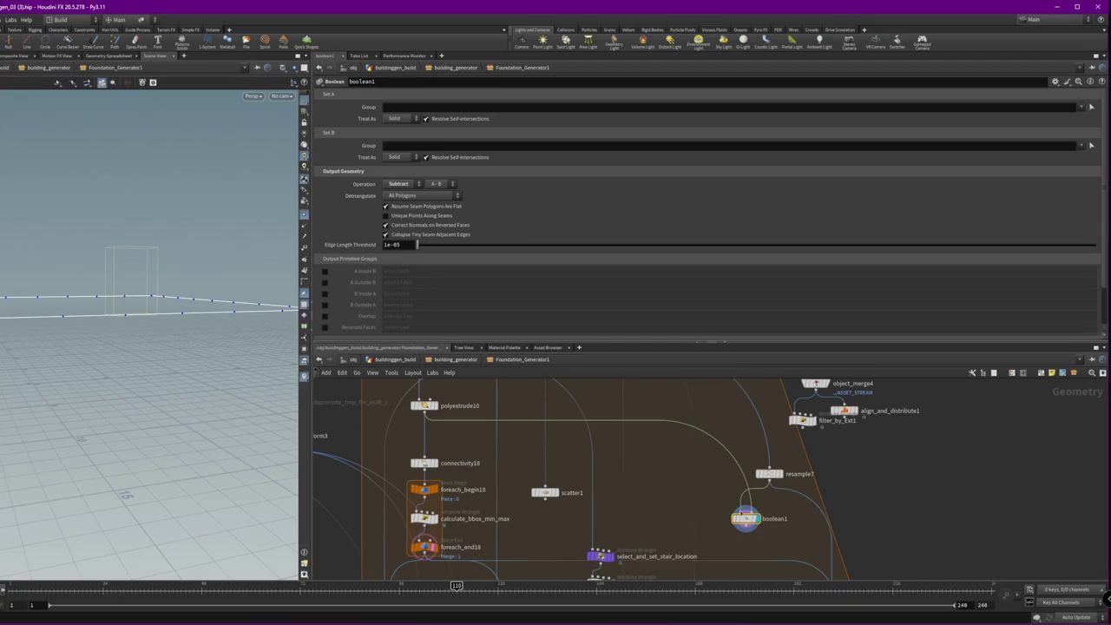
key("Tab")
- Add a Transform node (transform29) below the box and give it a negative Translate Y
type("tran")
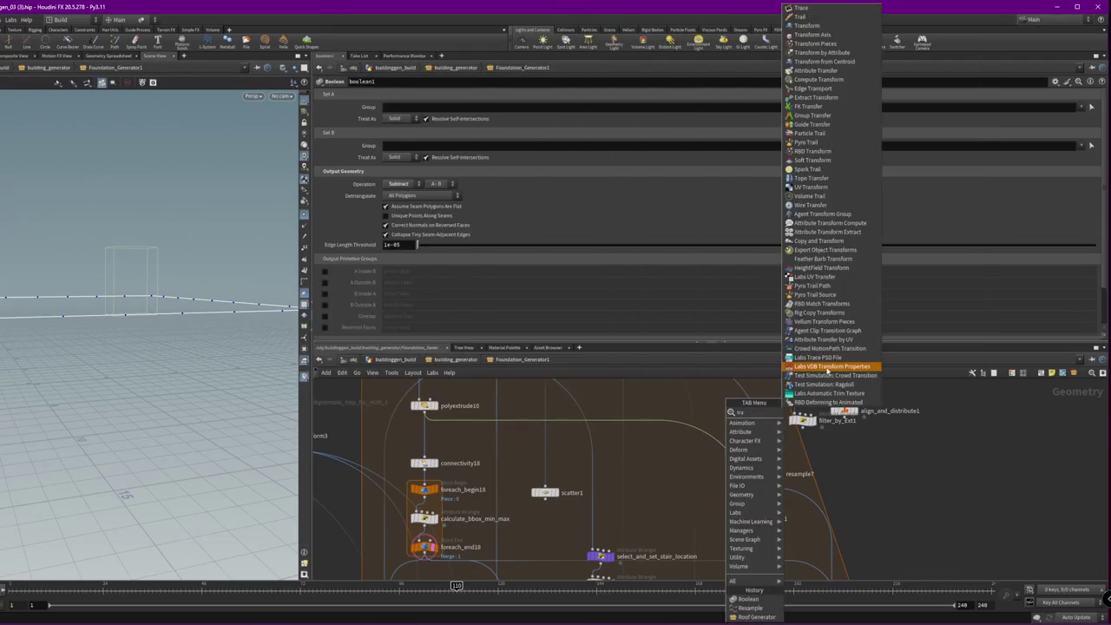
left_click(807, 106)
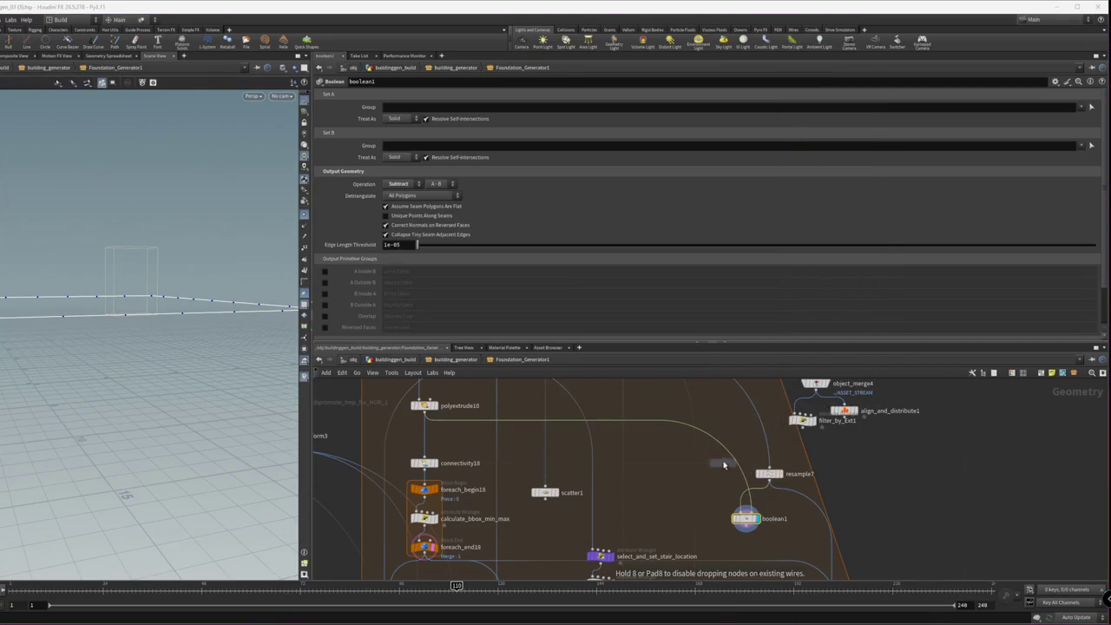
left_click(726, 449)
left_click_drag(726, 450, 716, 450)
middle_click_drag(667, 128, 519, 132)
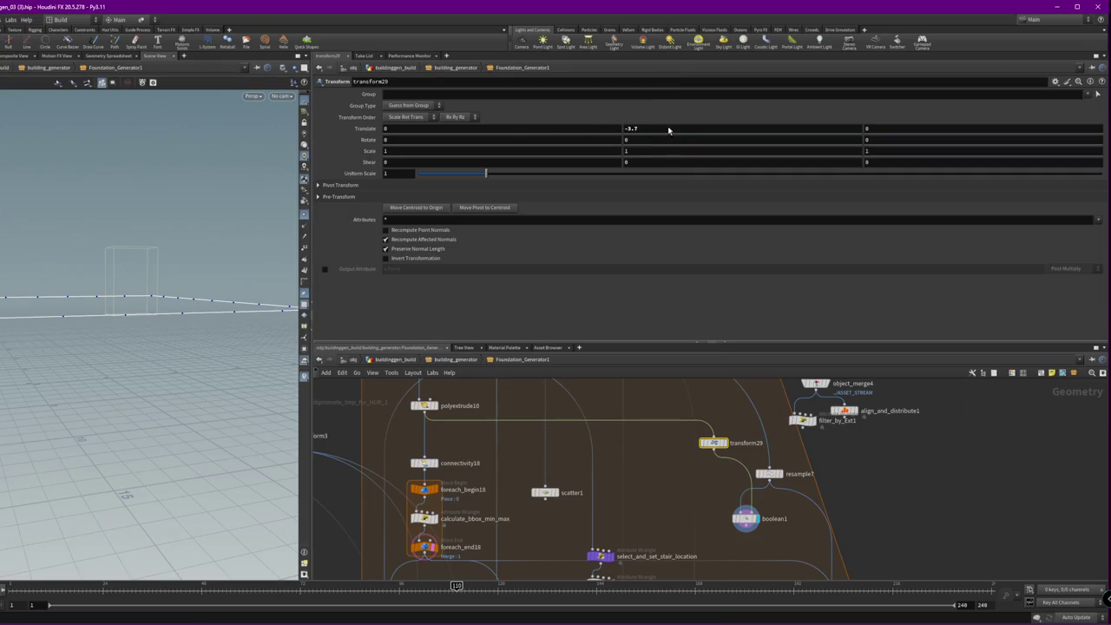
- Set transform29's Translate Y to -0.4 with the value ladder and check the box position
left_click(745, 519)
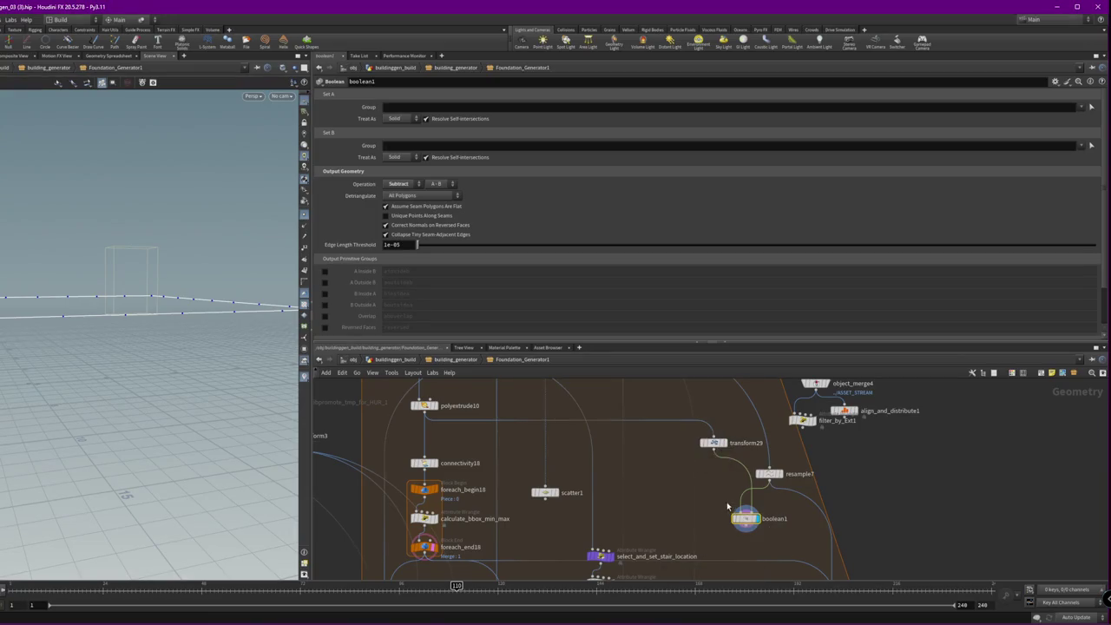
left_click(713, 442)
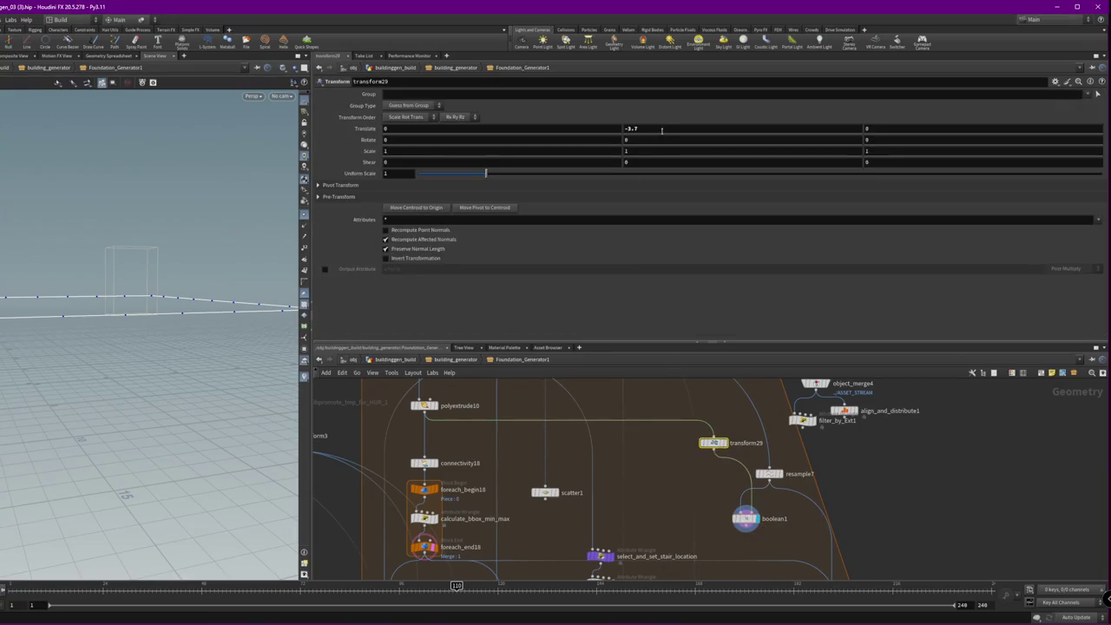
left_click(725, 445)
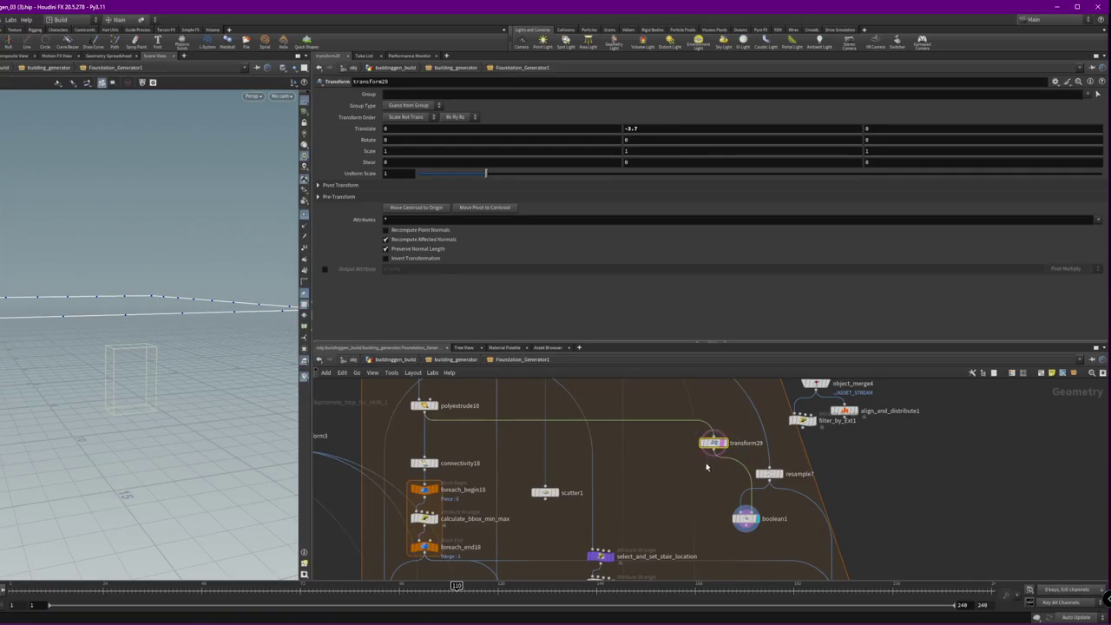
middle_click(650, 128)
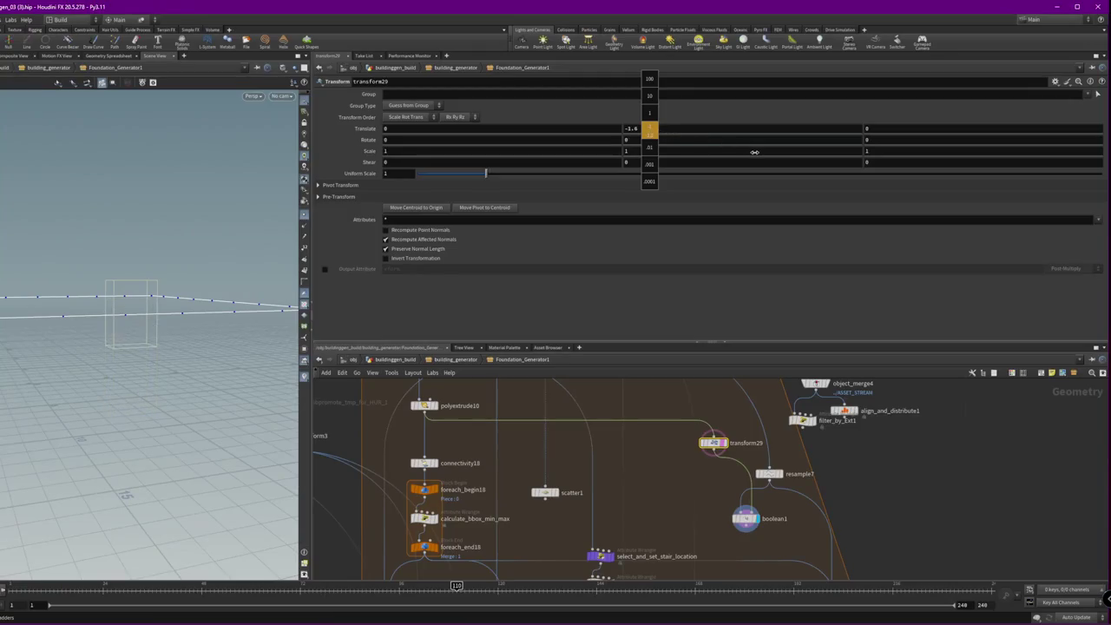
middle_click_drag(650, 128, 47, 296)
mouse_move(47, 296)
left_mouse_down()
mouse_move(166, 322)
mouse_move(156, 300)
mouse_move(139, 304)
mouse_move(229, 317)
left_mouse_up()
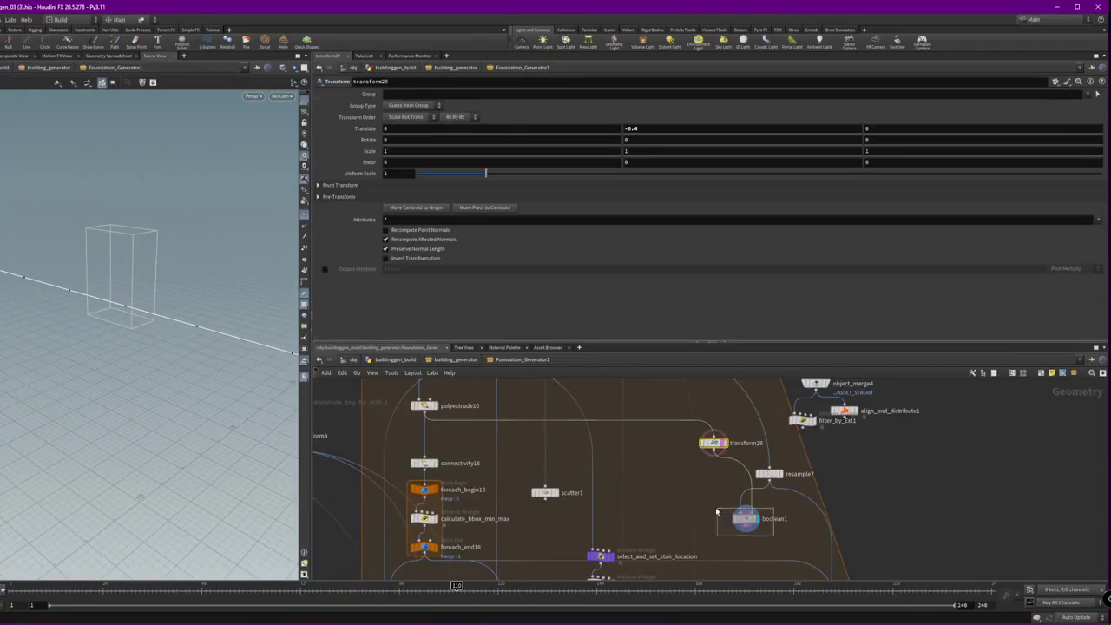
- Review boolean1 and resample7, toggling resample7's Even Last Segment Same Length off and back on
left_click(745, 519)
middle_click_drag(786, 537, 745, 523)
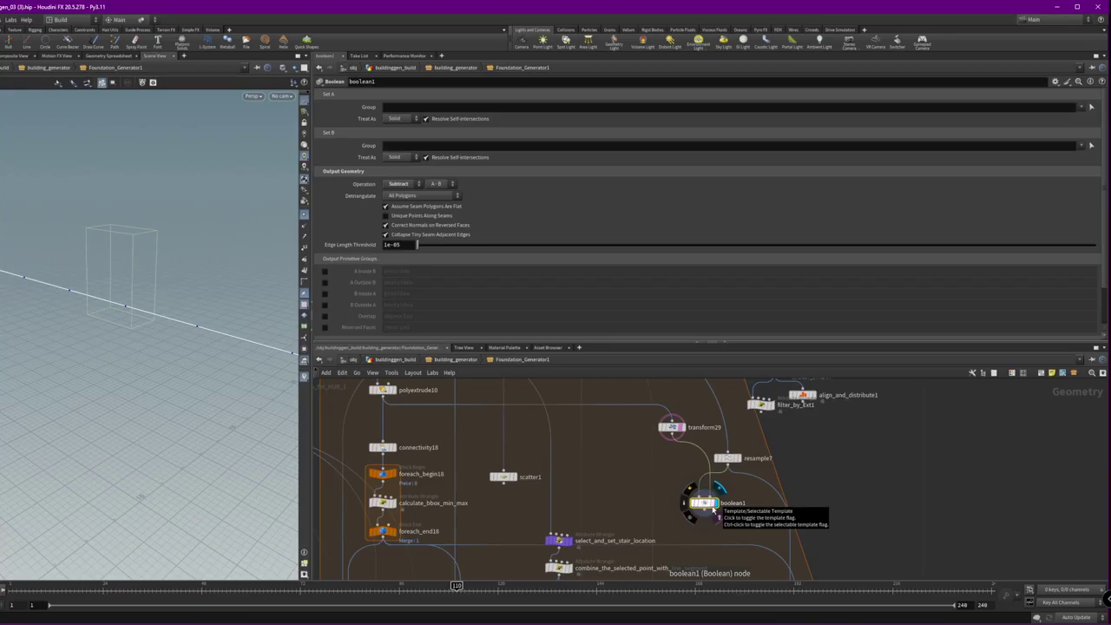
left_click(727, 458)
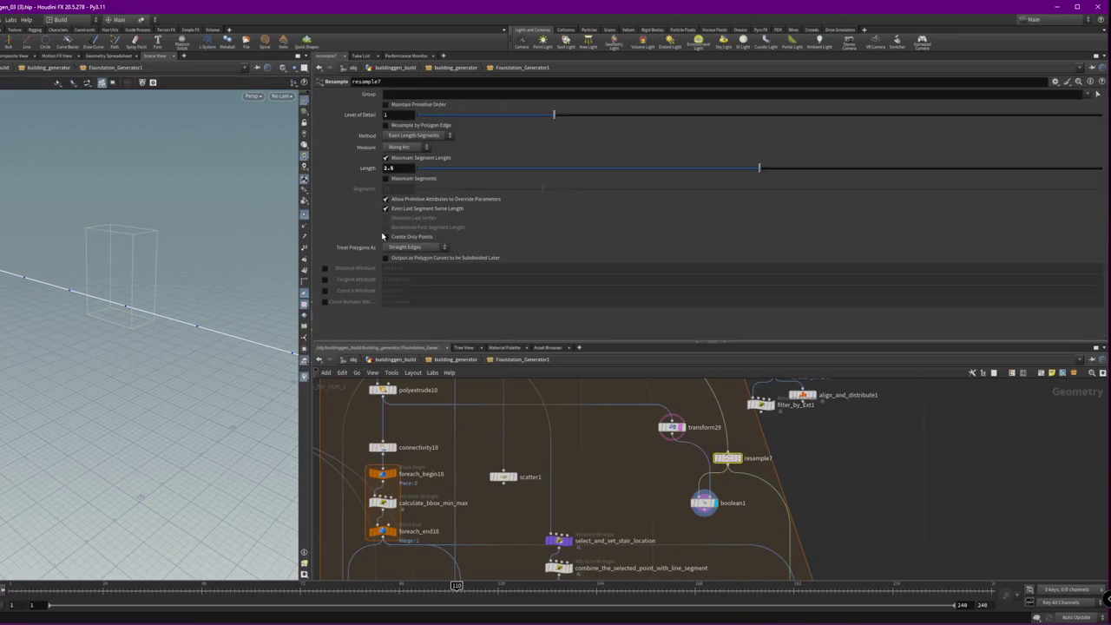
left_click(407, 210)
left_click(407, 212)
left_click(704, 505)
left_click(668, 424)
left_click(704, 502)
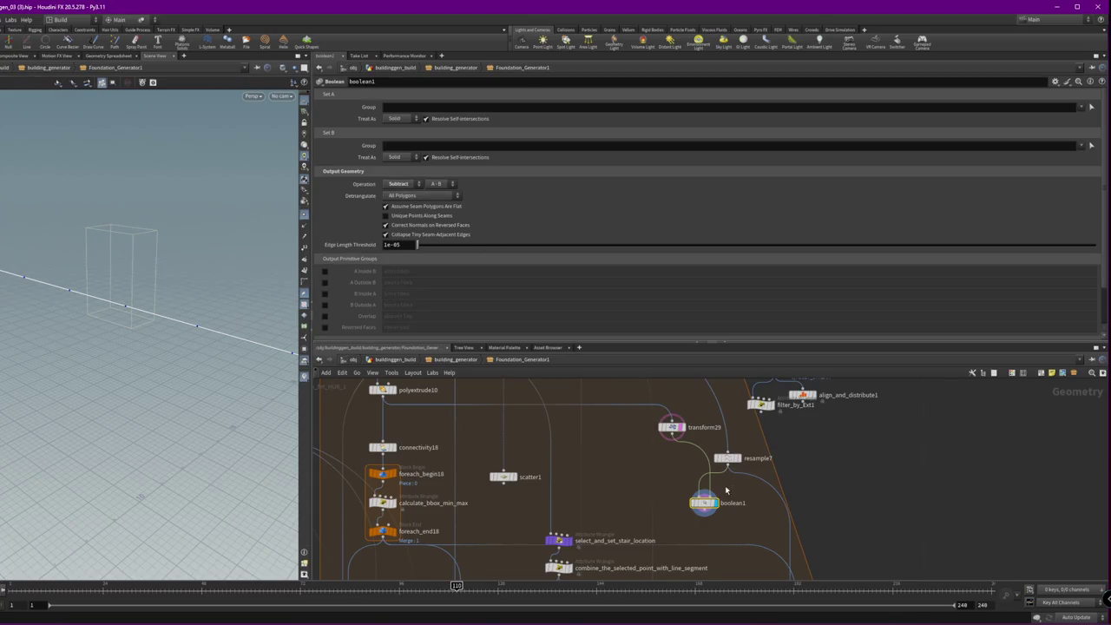
left_click(727, 457)
middle_click_drag(556, 382, 618, 508)
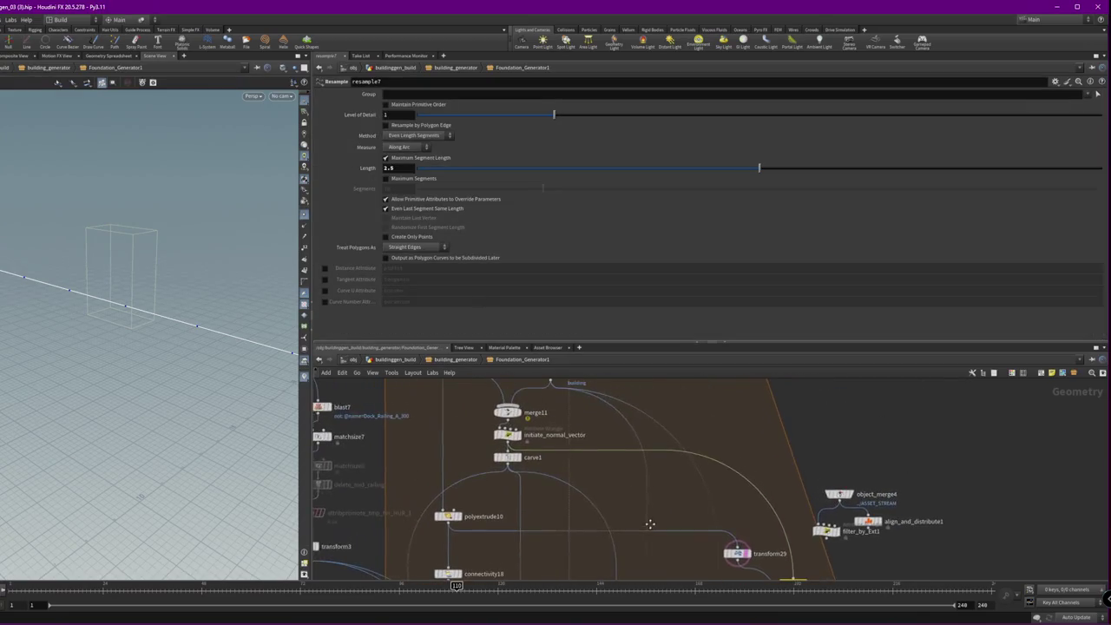
- Show initiate_normal_vector's wrangle code and orbit the viewport around the box and outline
left_click(512, 436)
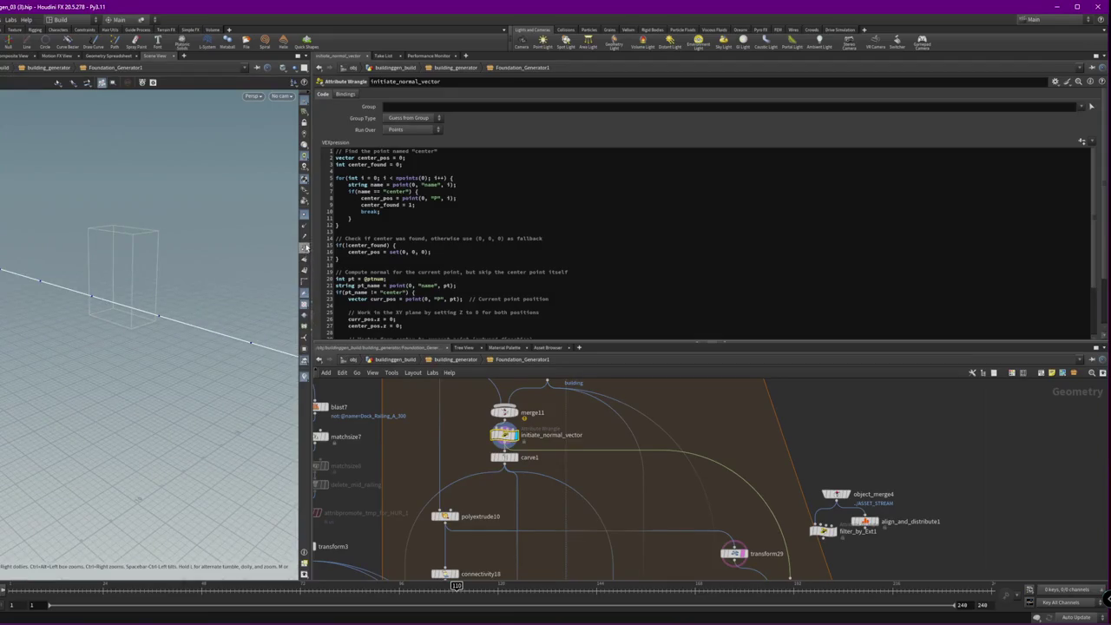
mouse_move(252, 286)
left_mouse_down()
mouse_move(126, 325)
mouse_move(248, 309)
left_mouse_up()
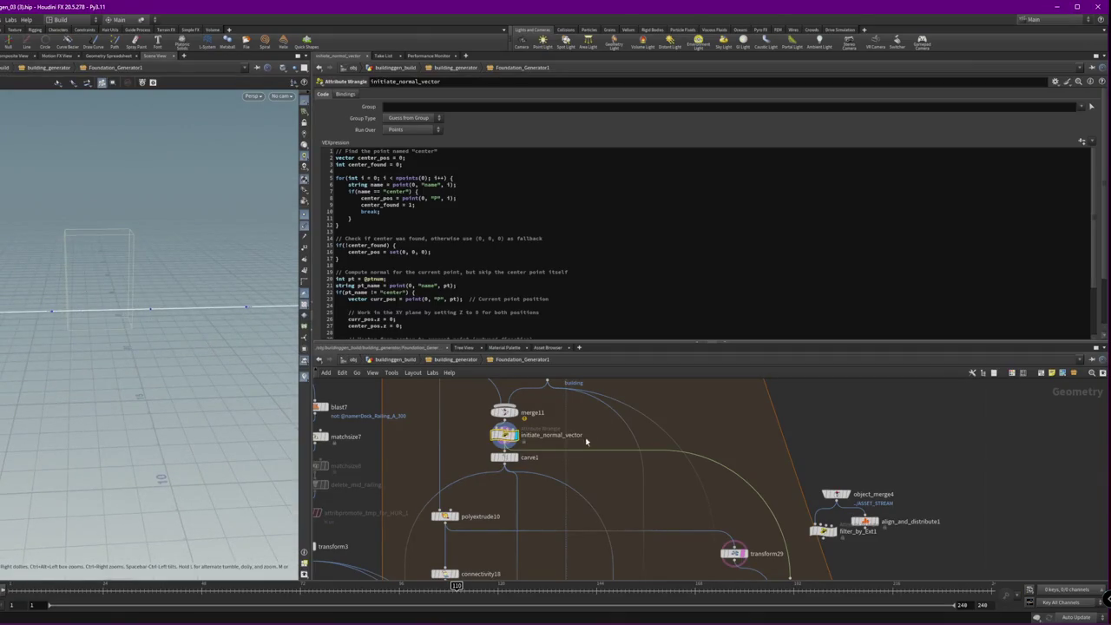
left_click(504, 443)
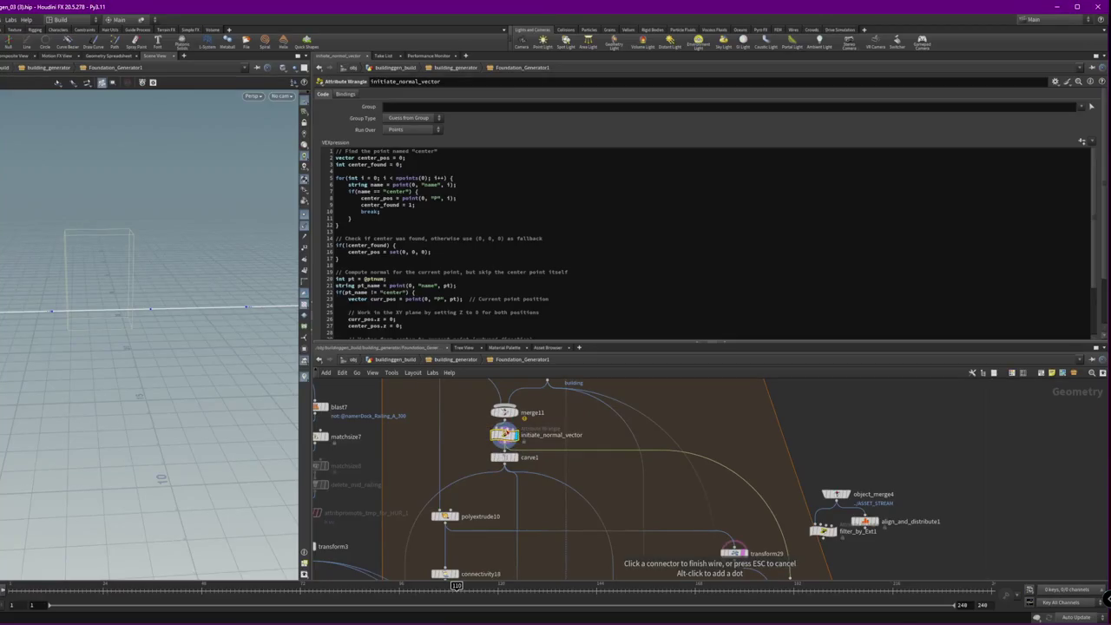
middle_click_drag(486, 391, 500, 458)
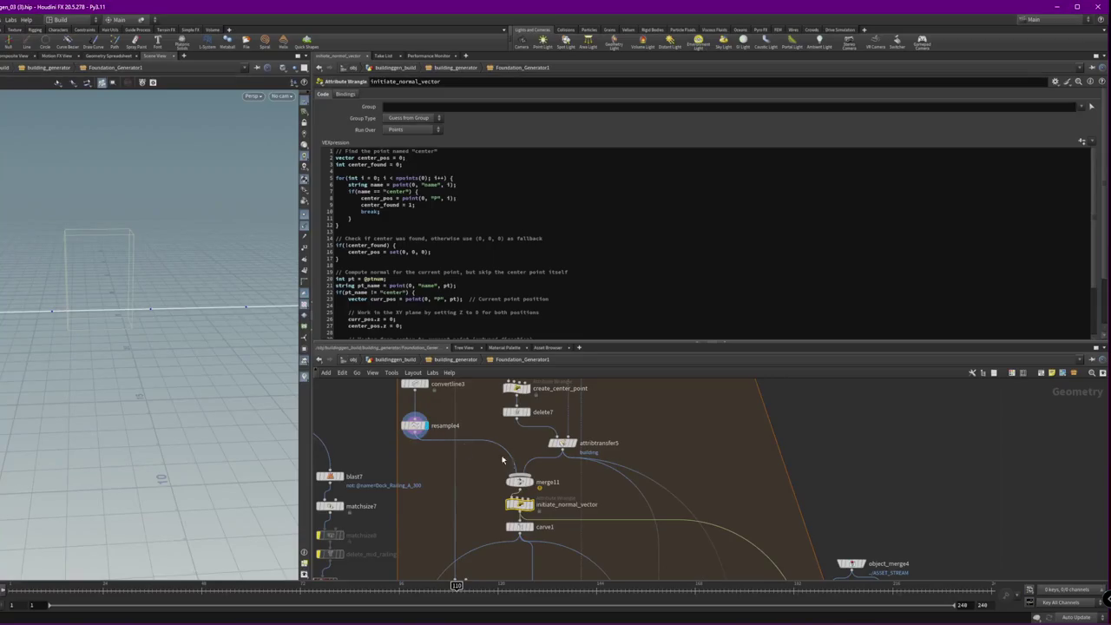
- Inspect and display merge11, resample4 and attribtransfer5 outputs in turn
left_click(519, 481)
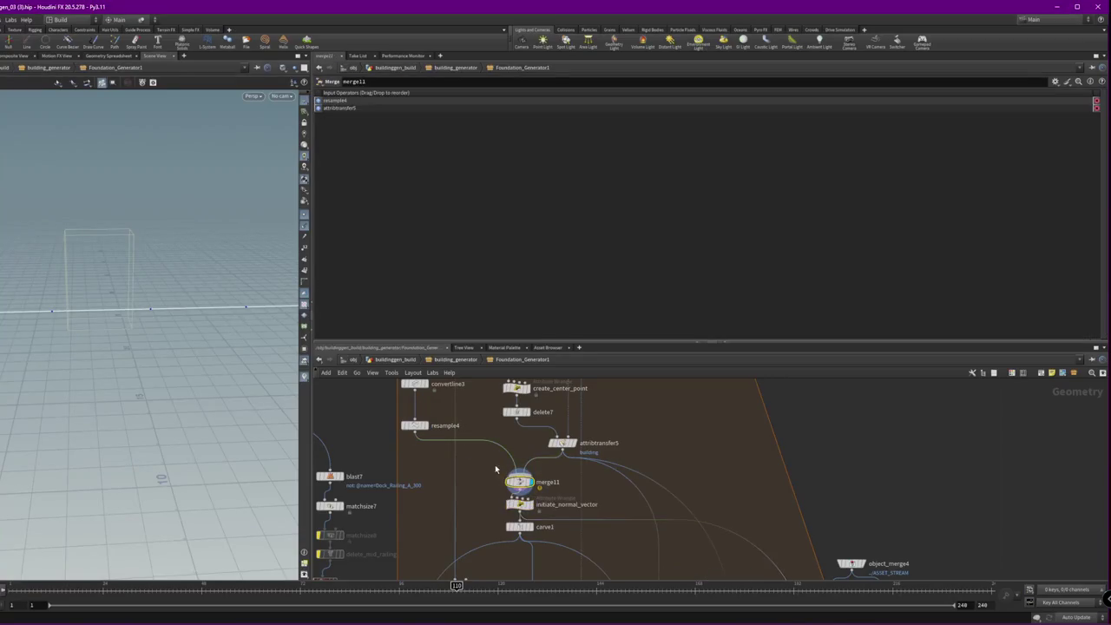
left_click(415, 425)
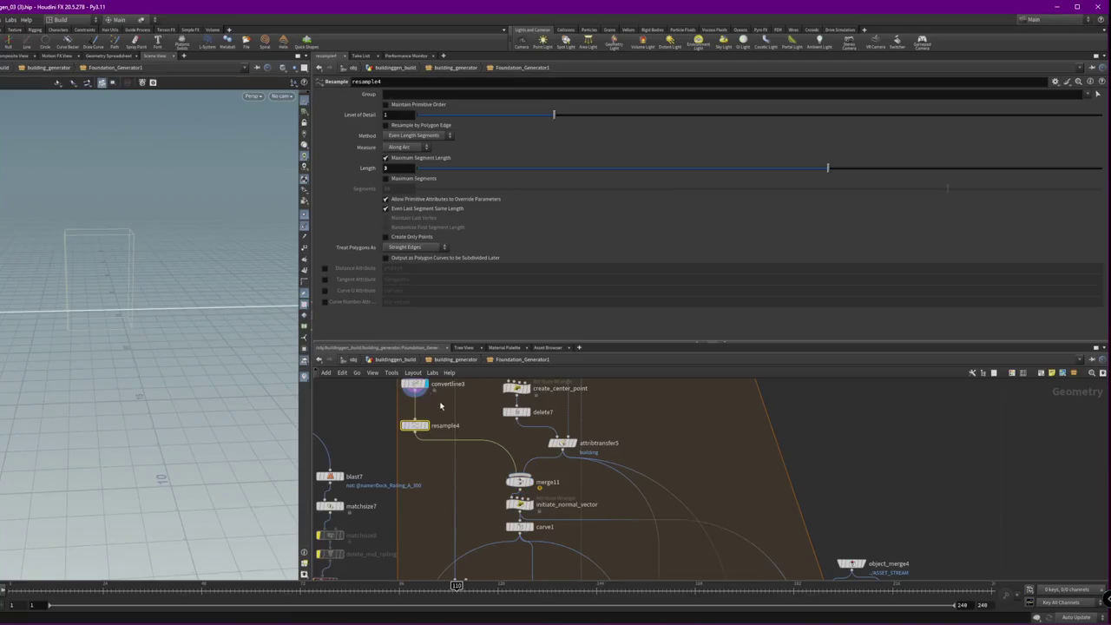
left_click(424, 426)
left_click_drag(70, 307, 249, 313)
left_click(575, 444)
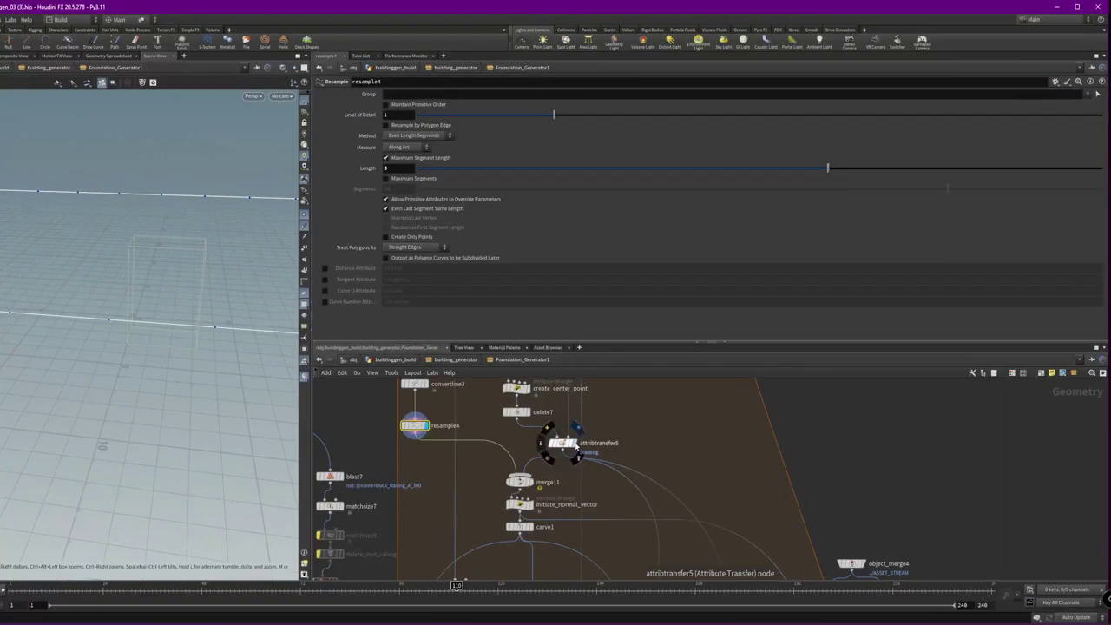
left_click(559, 443)
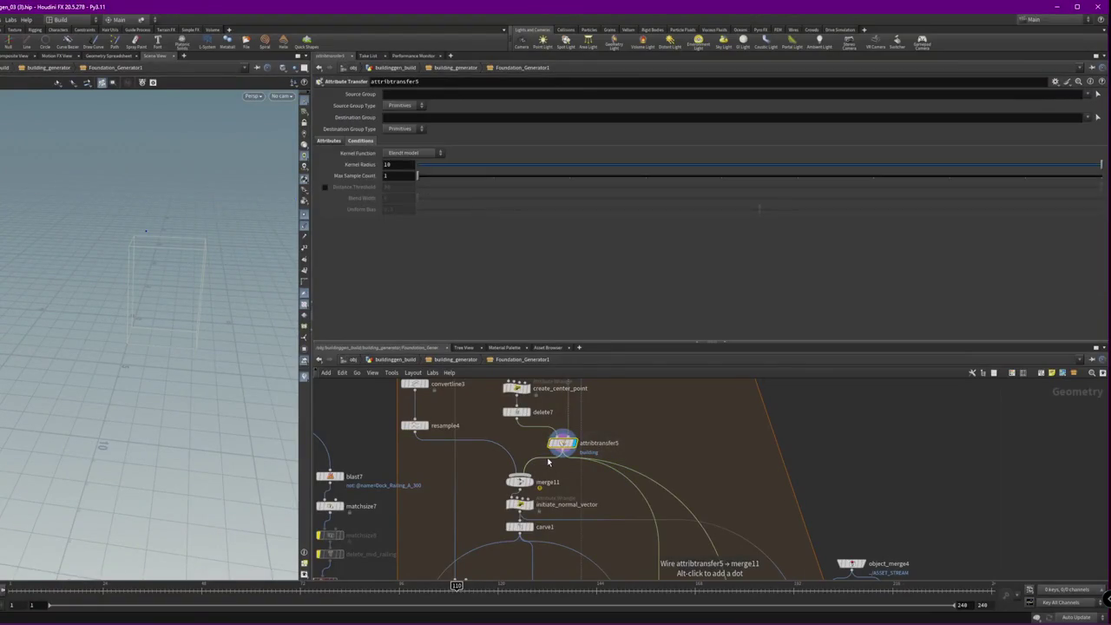
left_click(425, 426)
left_click(412, 424)
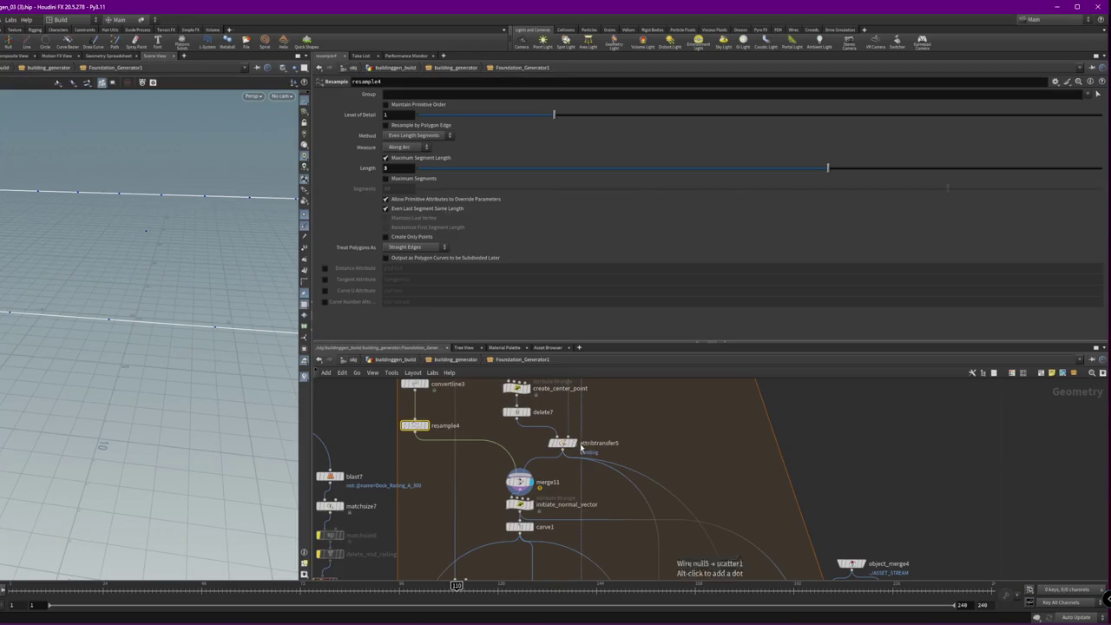
left_click(561, 442)
- Display initiate_normal_vector's resampled outline from above and scroll through its VEX code
left_click(531, 504)
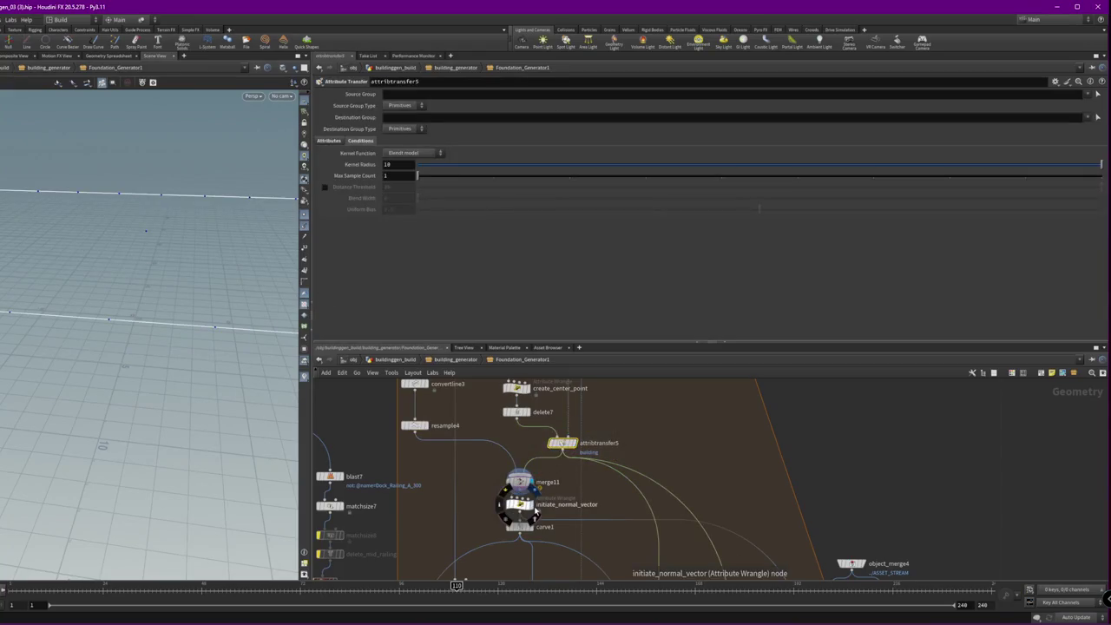
mouse_move(208, 254)
left_mouse_down()
mouse_move(55, 299)
mouse_move(222, 224)
mouse_move(234, 298)
mouse_move(113, 307)
mouse_move(189, 194)
mouse_move(191, 216)
left_mouse_up()
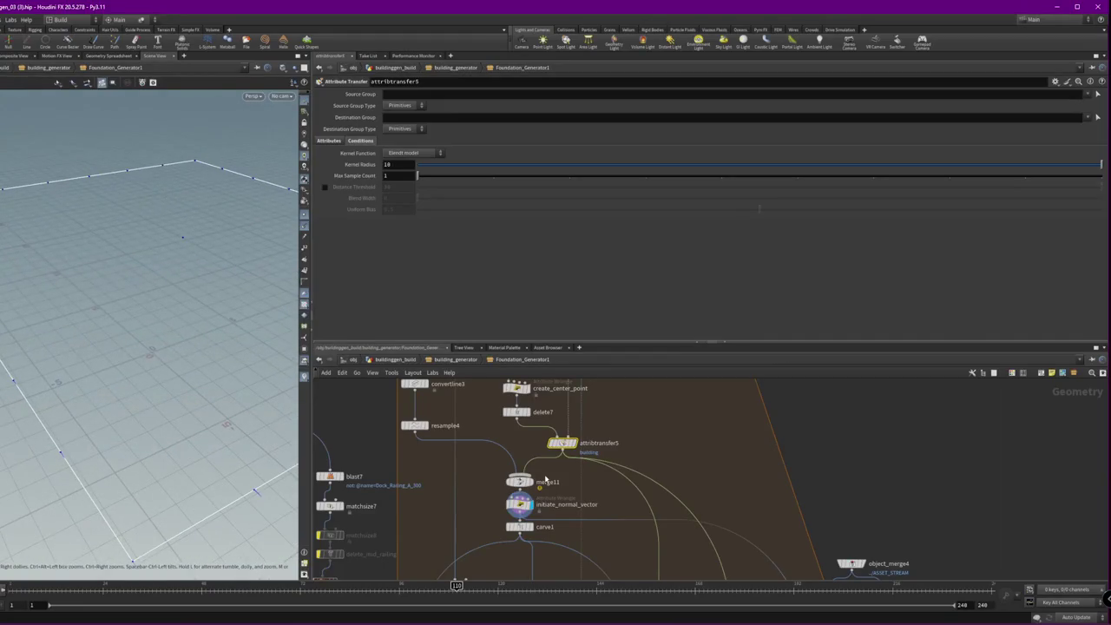
left_click(510, 506)
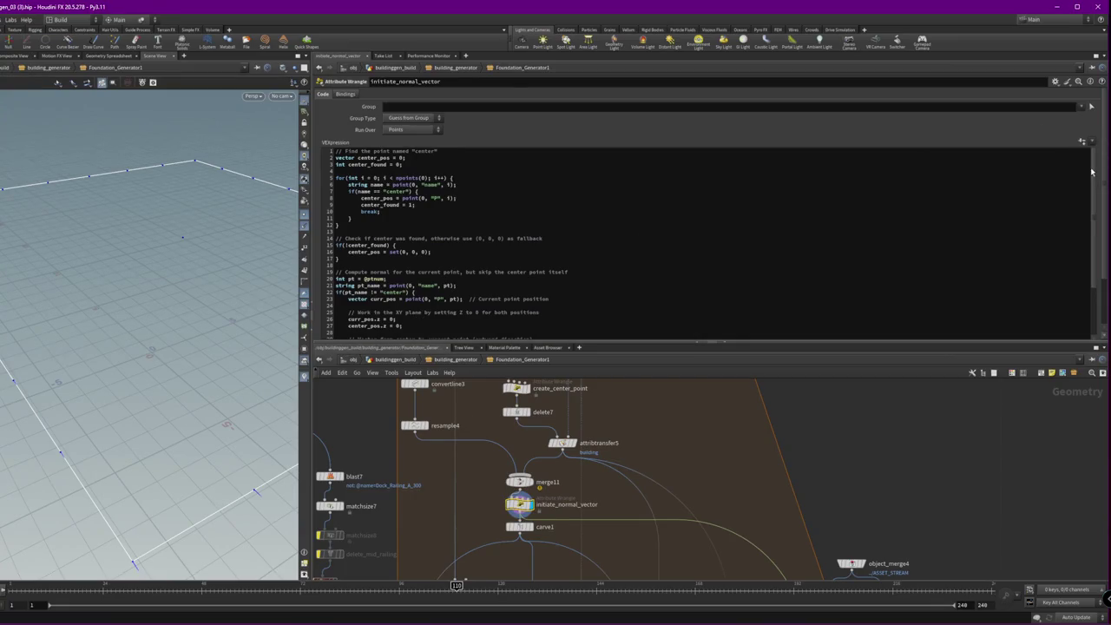
scroll(1091, 172, "down", 2)
scroll(1095, 182, "down", 2)
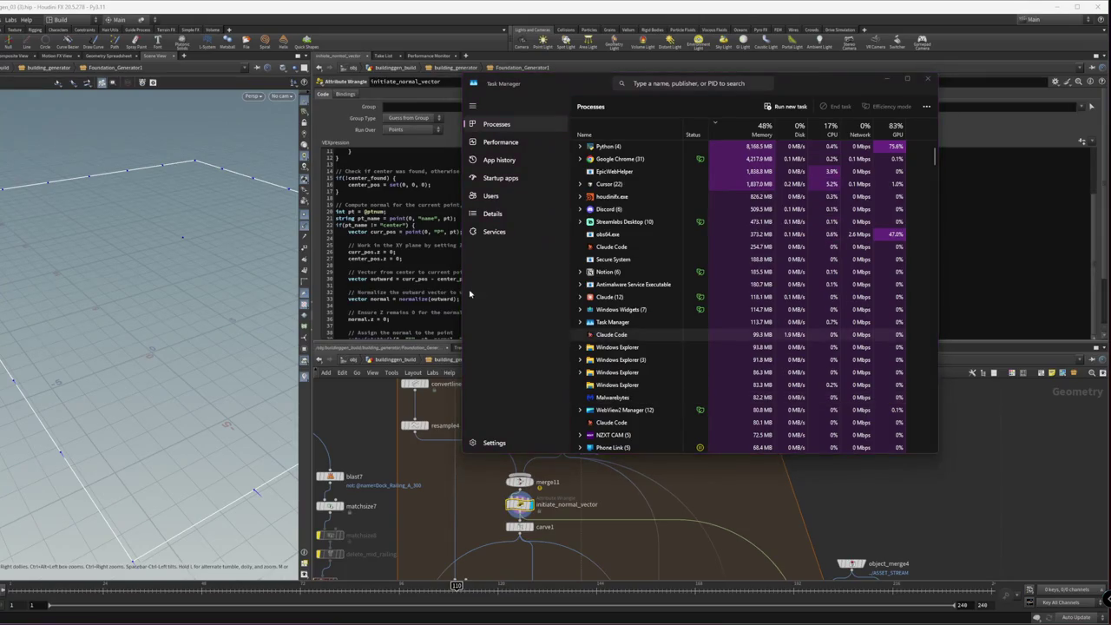
- Return to Houdini and show carve1's parameters, First U 0 and Second U 1
left_click(935, 500)
scroll(605, 478, "up", 2)
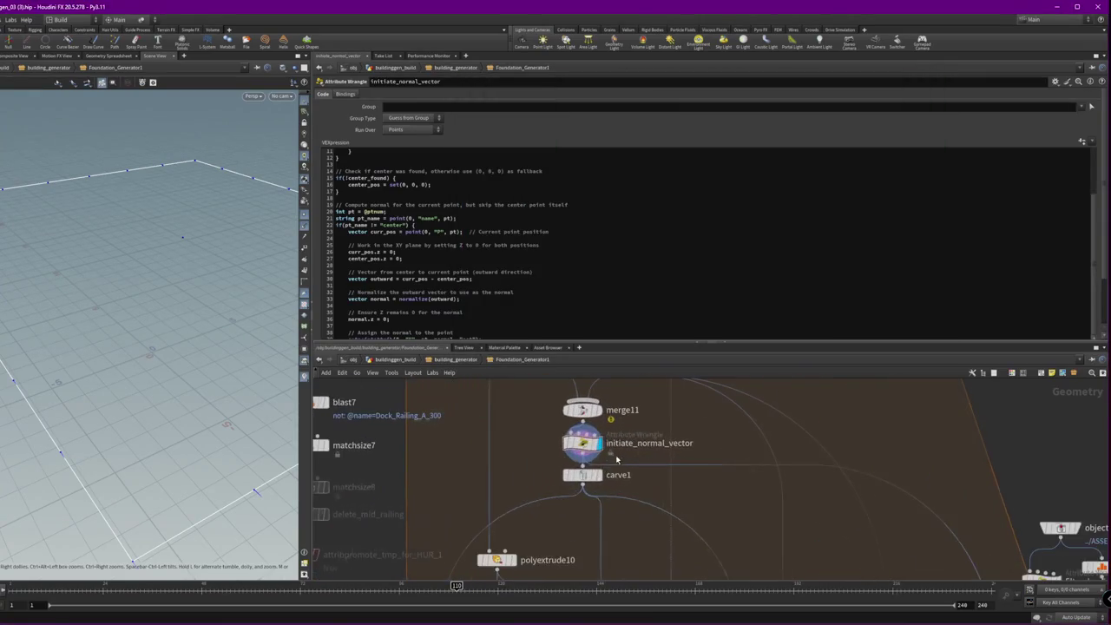
left_click(598, 476)
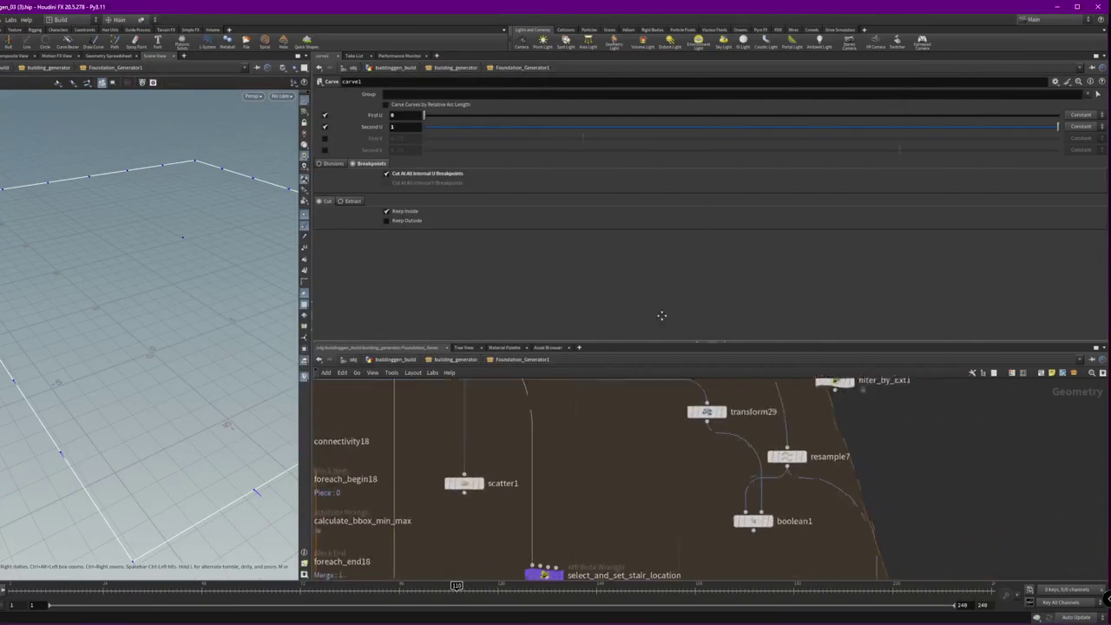
- After checking boolean1 and transform29, move blast10 further right beside blast8
left_click(744, 515)
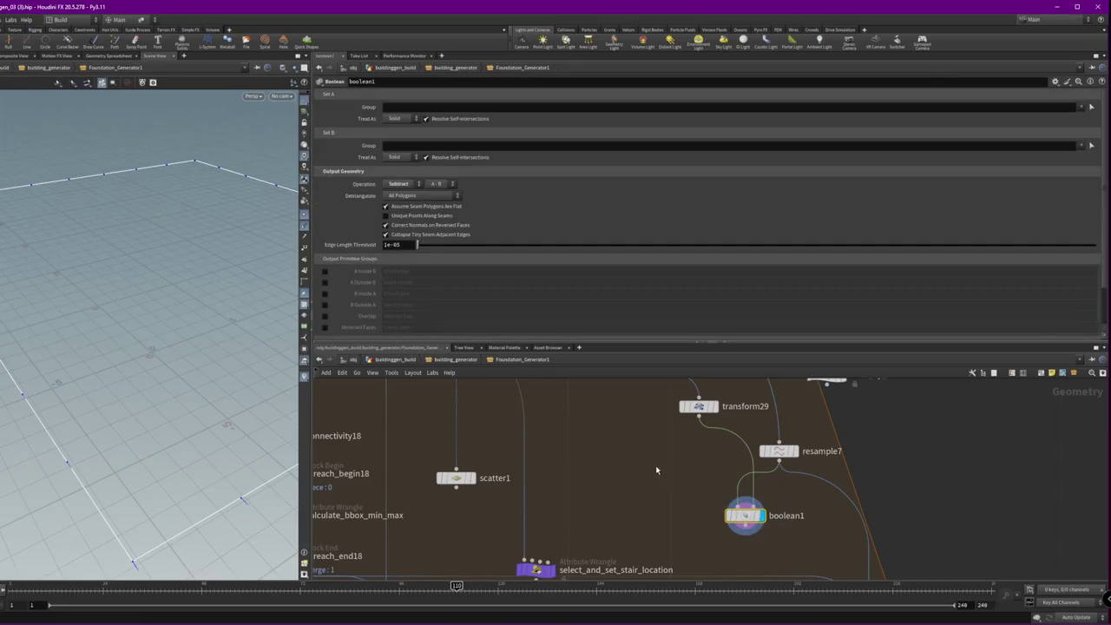
left_click_drag(130, 286, 170, 279)
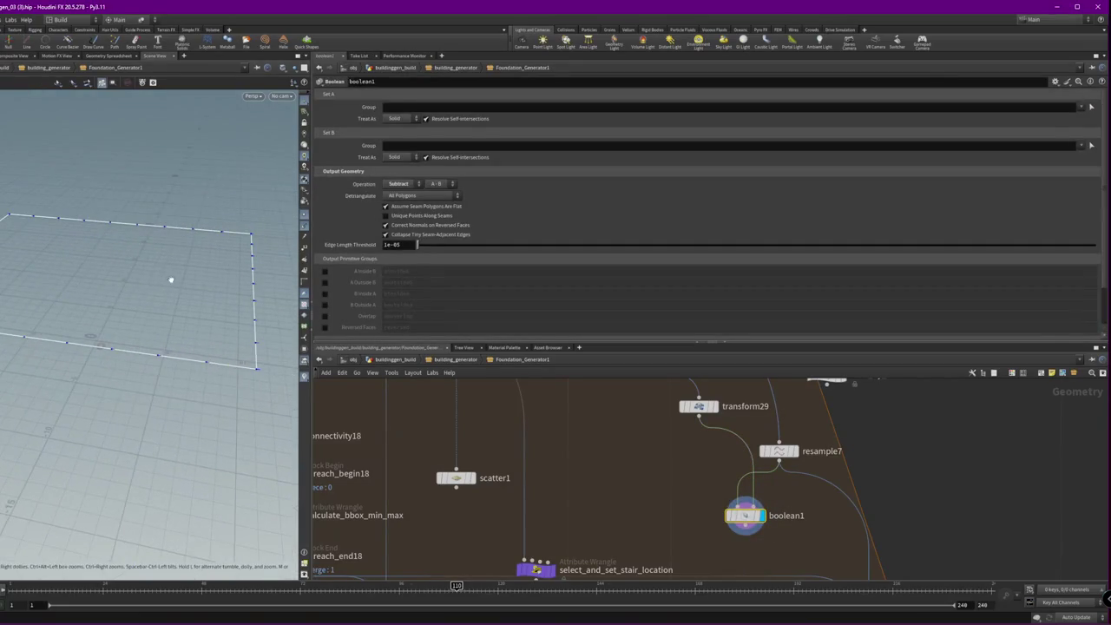
left_click(734, 431)
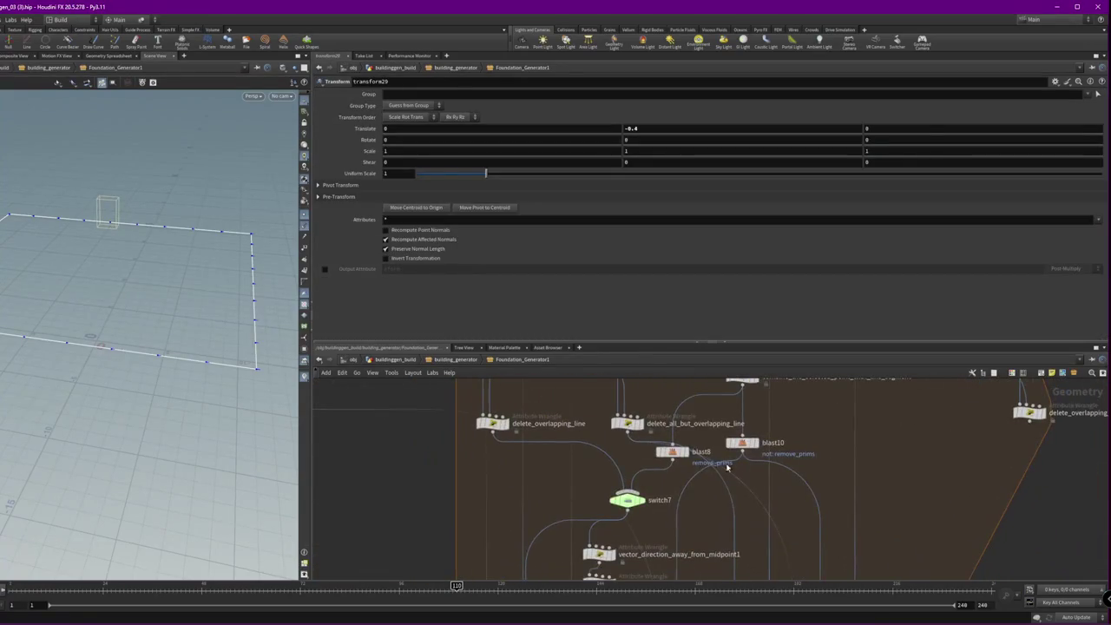
left_click_drag(762, 452, 826, 451)
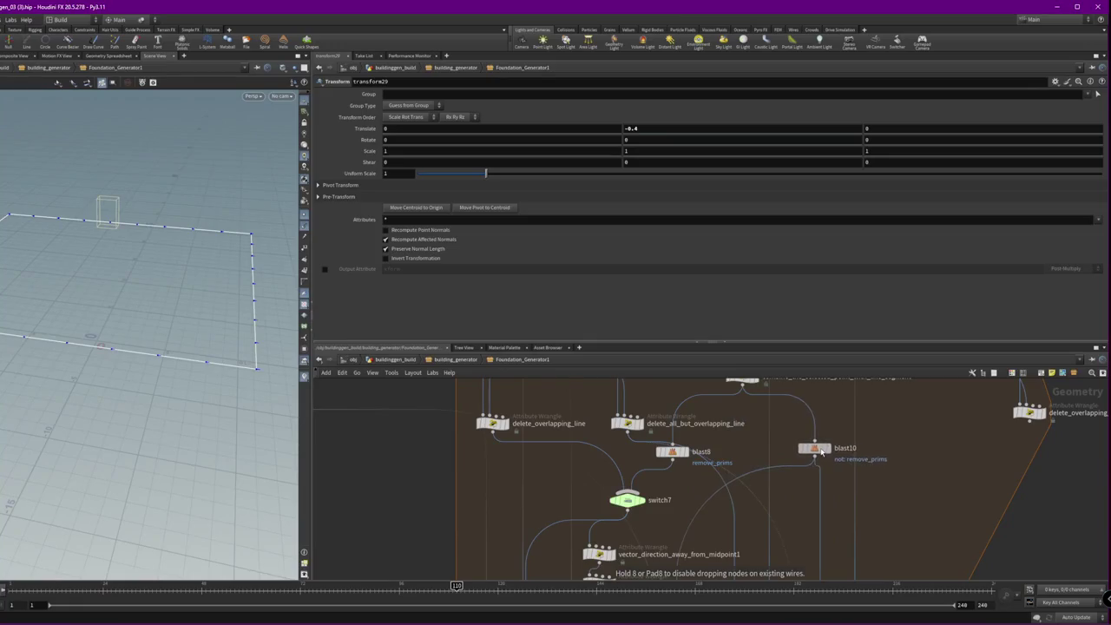
left_click_drag(827, 450, 827, 452)
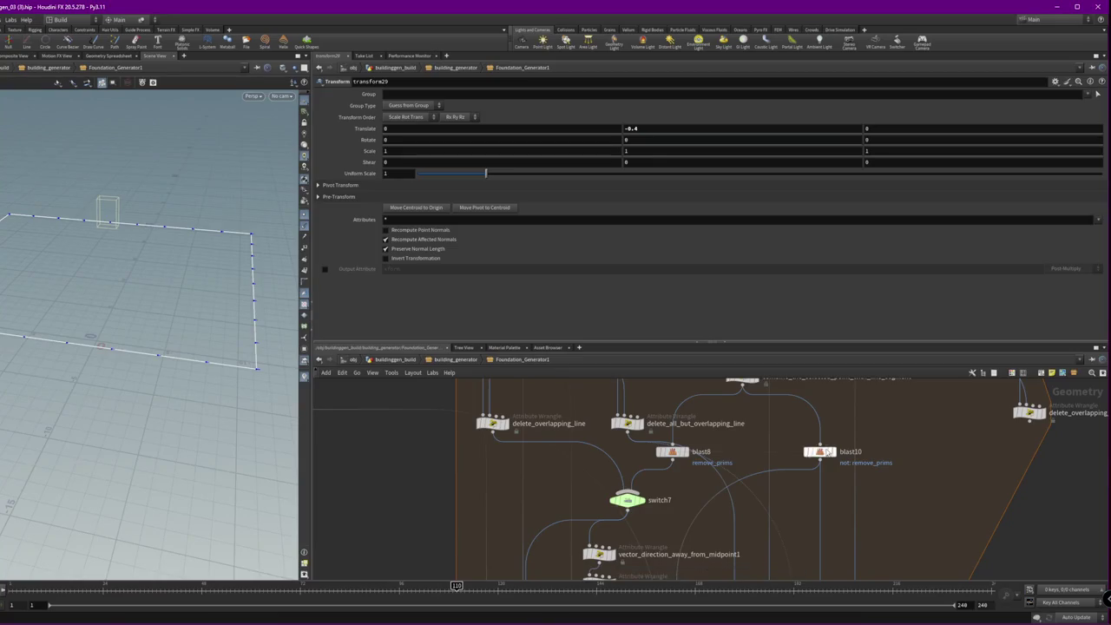
mouse_move(914, 428)
middle_mouse_down()
mouse_move(880, 509)
mouse_move(810, 423)
mouse_move(744, 448)
mouse_move(732, 473)
mouse_move(698, 465)
middle_mouse_up()
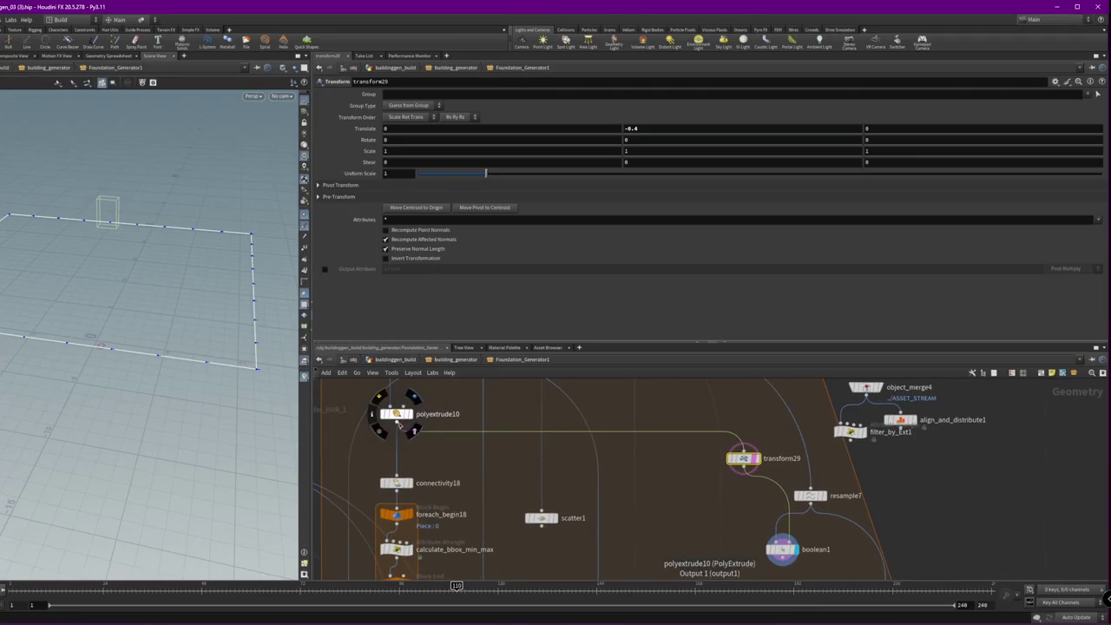
key("Tab")
- Insert a bound3 Bound node between polyextrude10 and transform29
type("null")
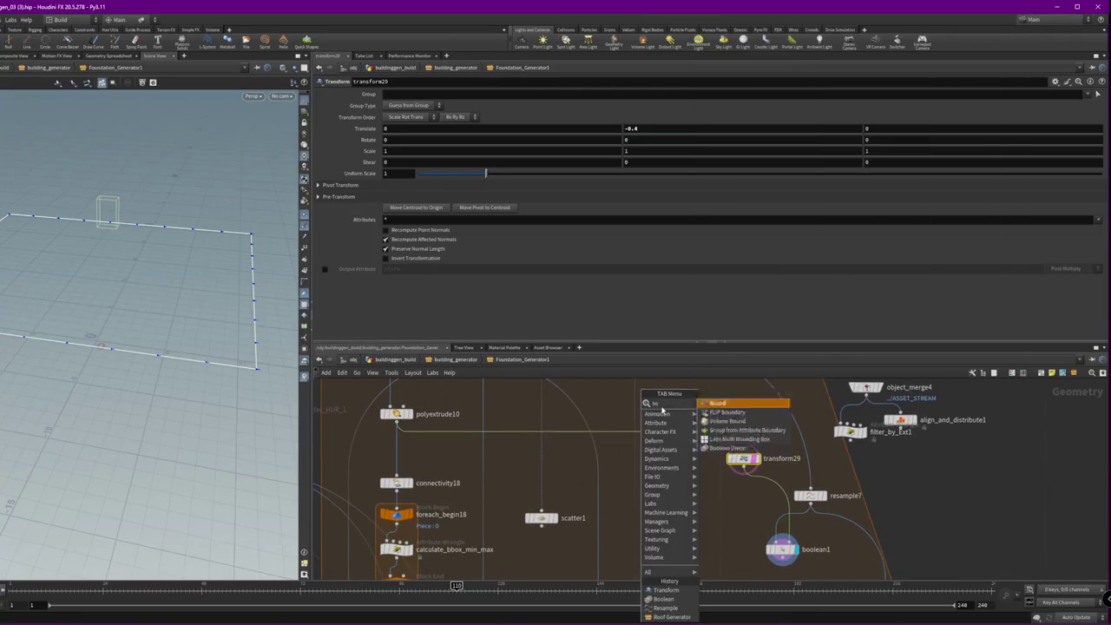
key("Return")
left_click(658, 427)
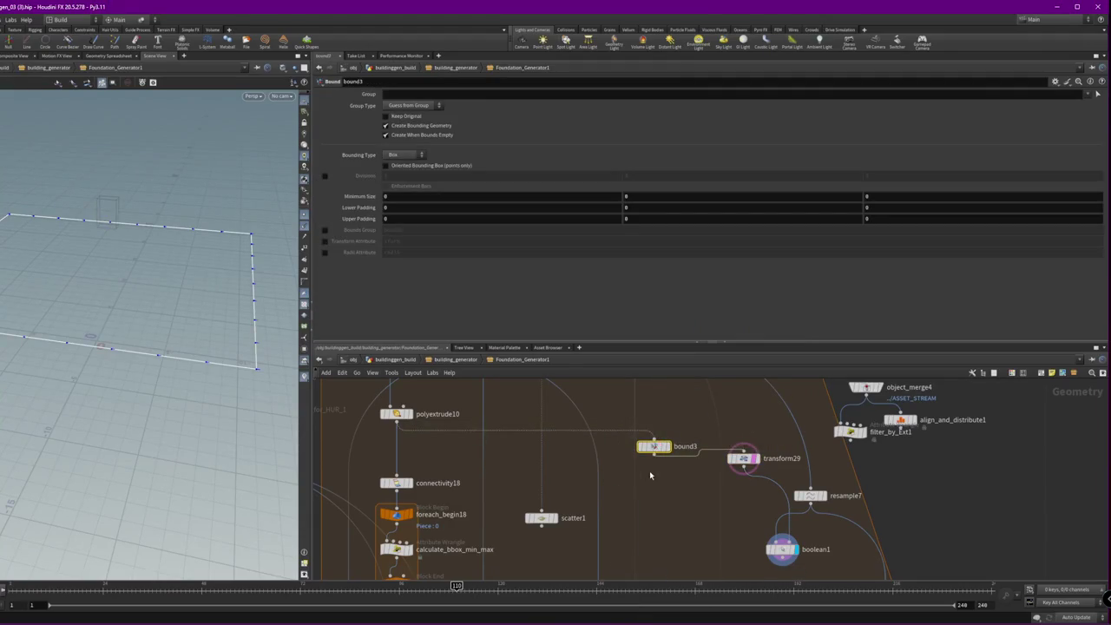
- Inspect transform29, boolean1 and resample7 parameters in turn
left_click(744, 460)
left_click(791, 545)
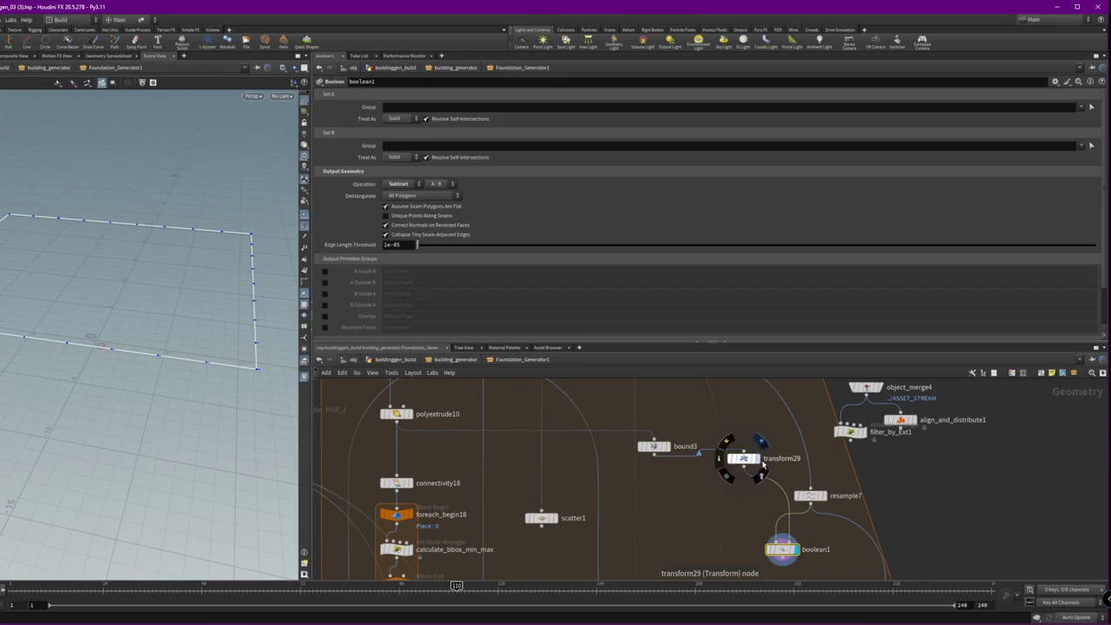
left_click(809, 496)
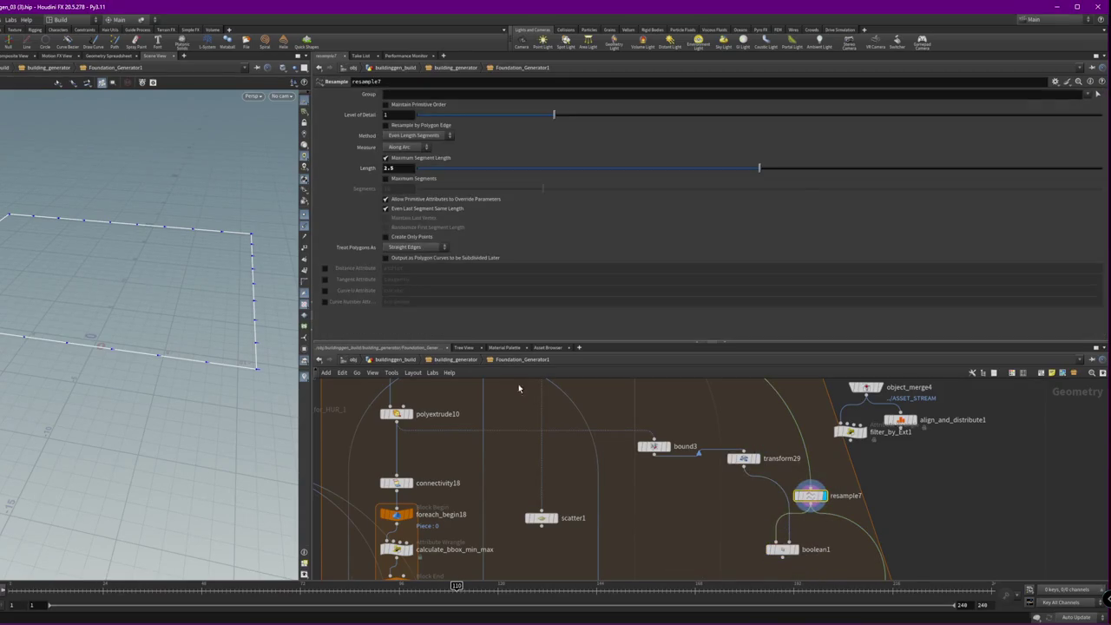
- Search the node menu for 'expl' and 'co', then cancel without adding a node
key("Tab")
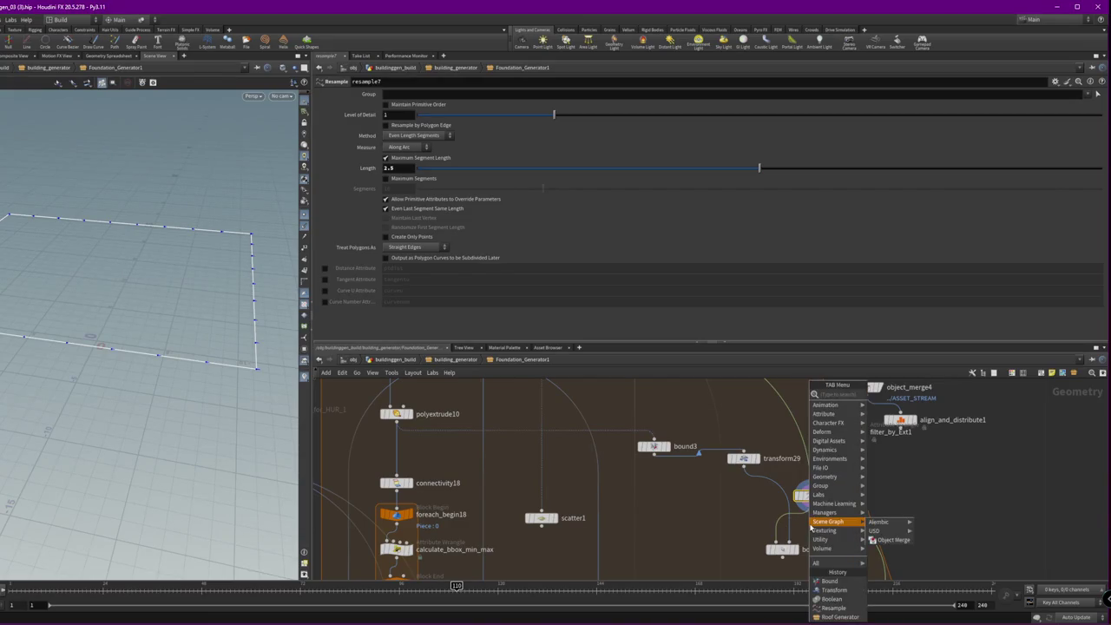
type("expl")
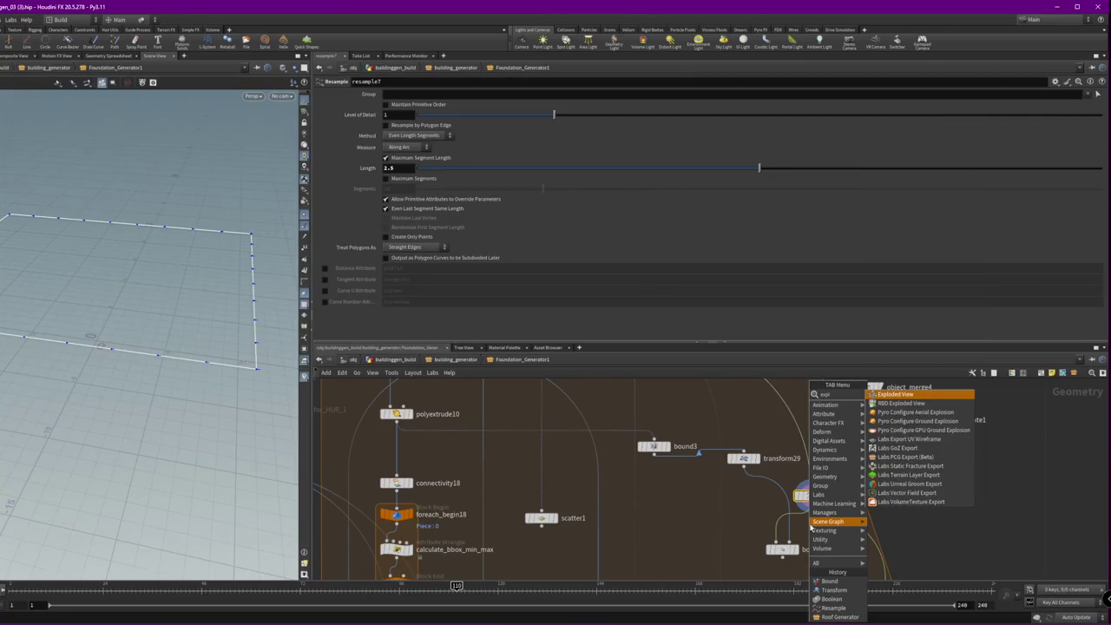
key("BackSpace")
key("BackSpace")
key("BackSpace")
key("BackSpace")
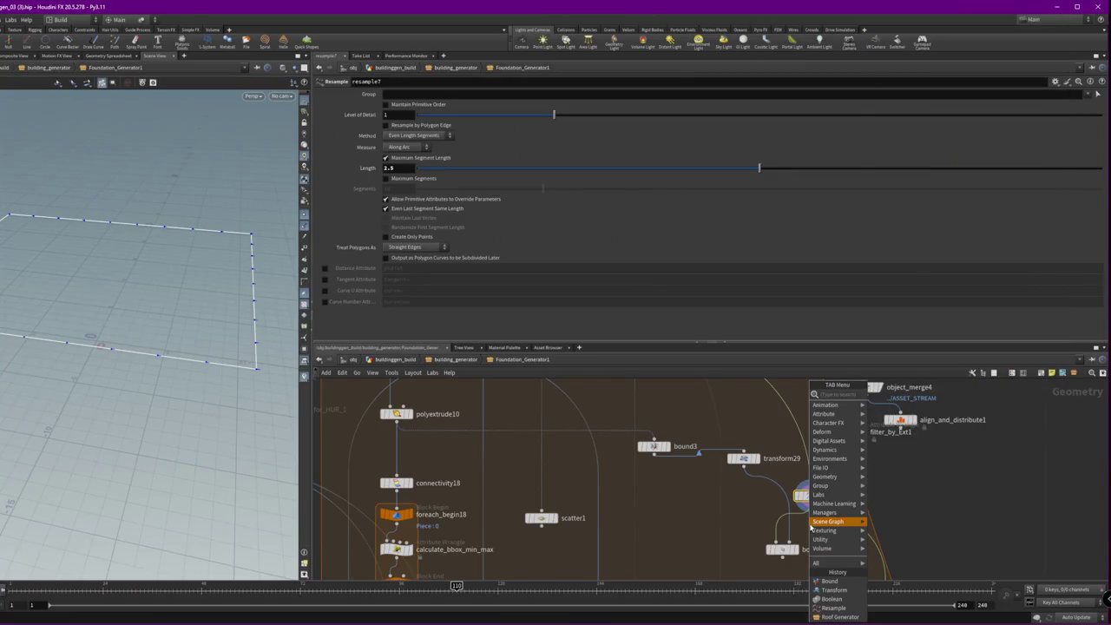
type("col")
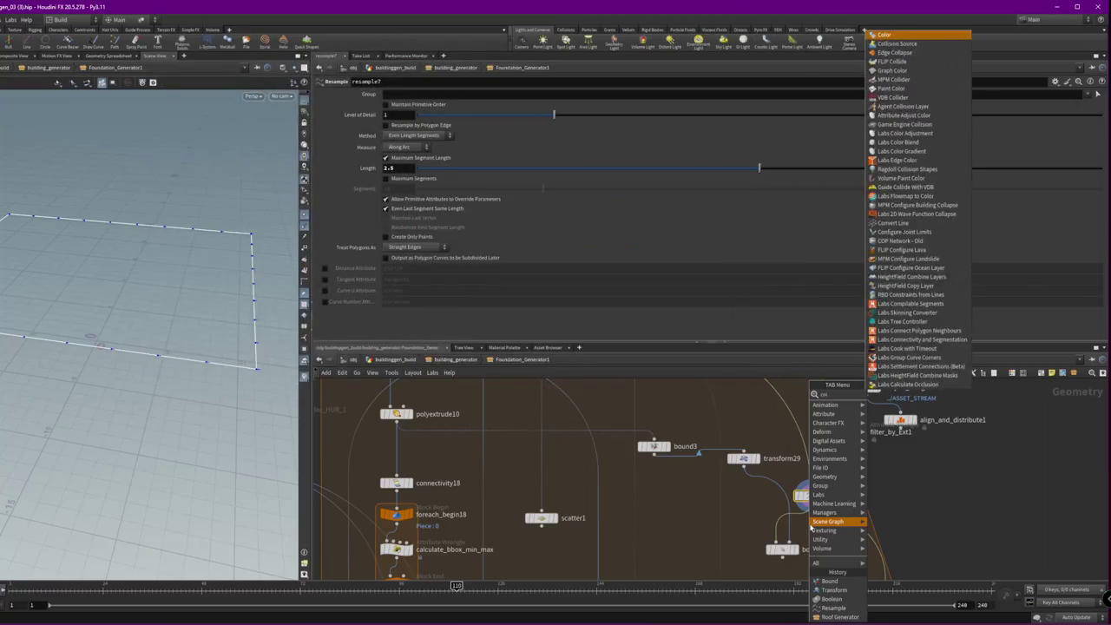
key("Escape")
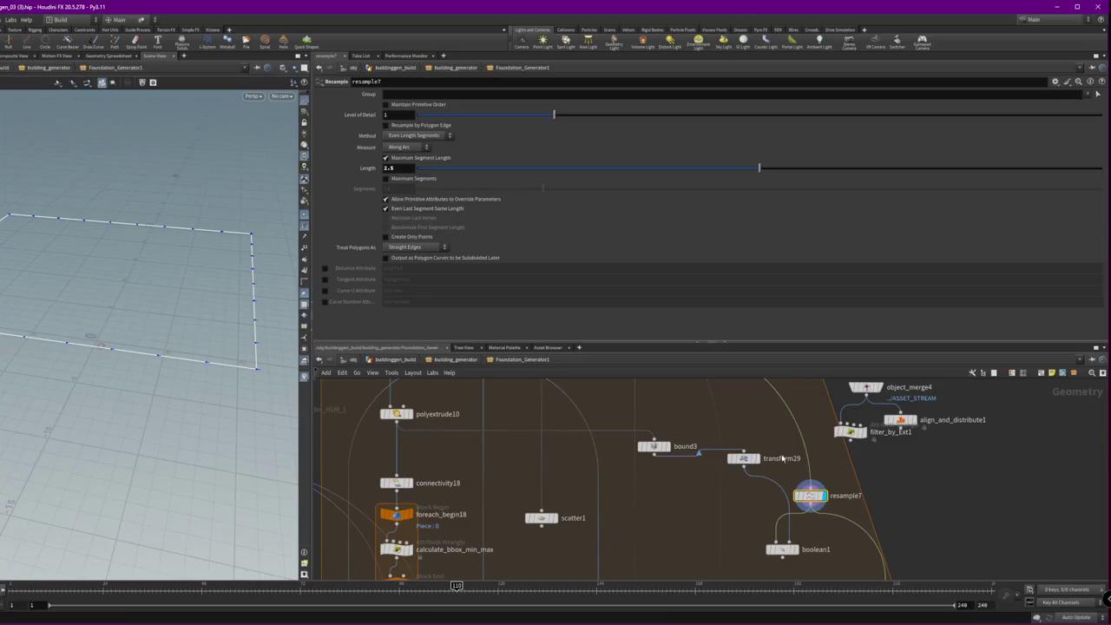
- Try Surface options on boolean1, leaving both Set A and Set B treated as Solid
middle_click_drag(785, 482, 774, 402)
left_click(765, 480)
left_click(396, 118)
left_click(398, 136)
left_click(397, 157)
left_click(393, 165)
left_click(396, 118)
left_click(399, 126)
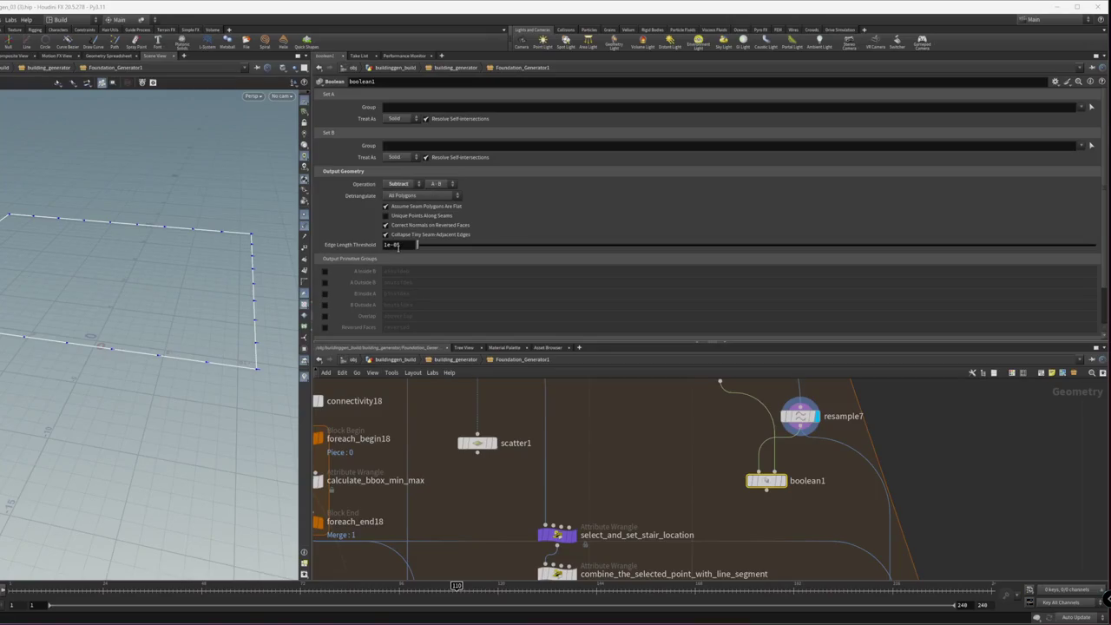
- Change boolean1's Edge Length Threshold from 1e-05 to 0 and display delete_all_but_overlapping_line
left_click_drag(415, 246, 417, 248)
left_click(782, 481)
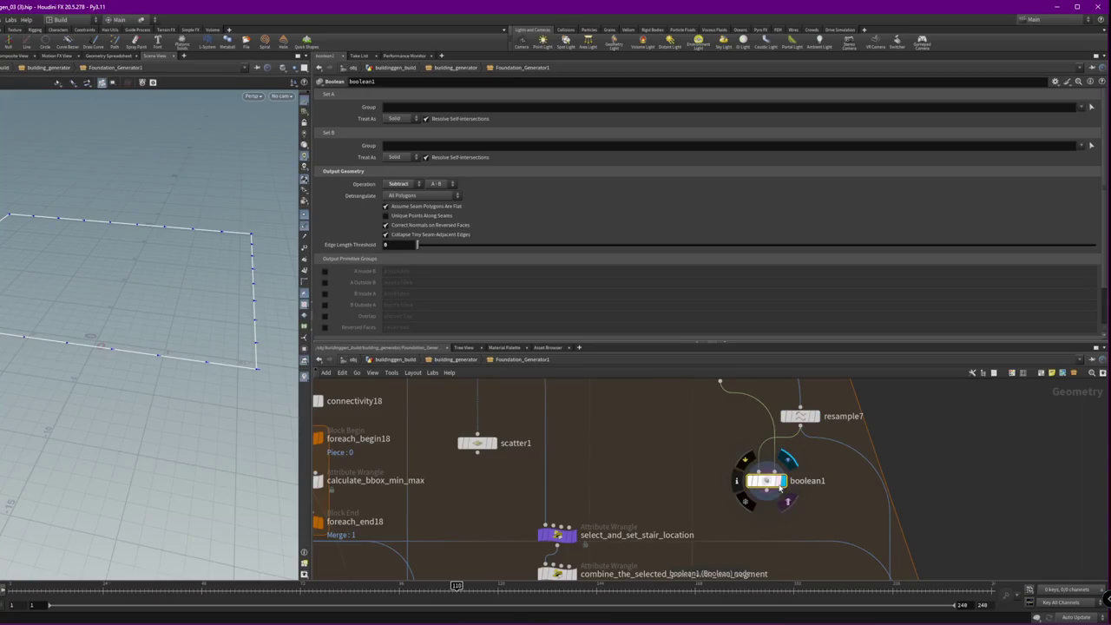
scroll(694, 460, "down", 3)
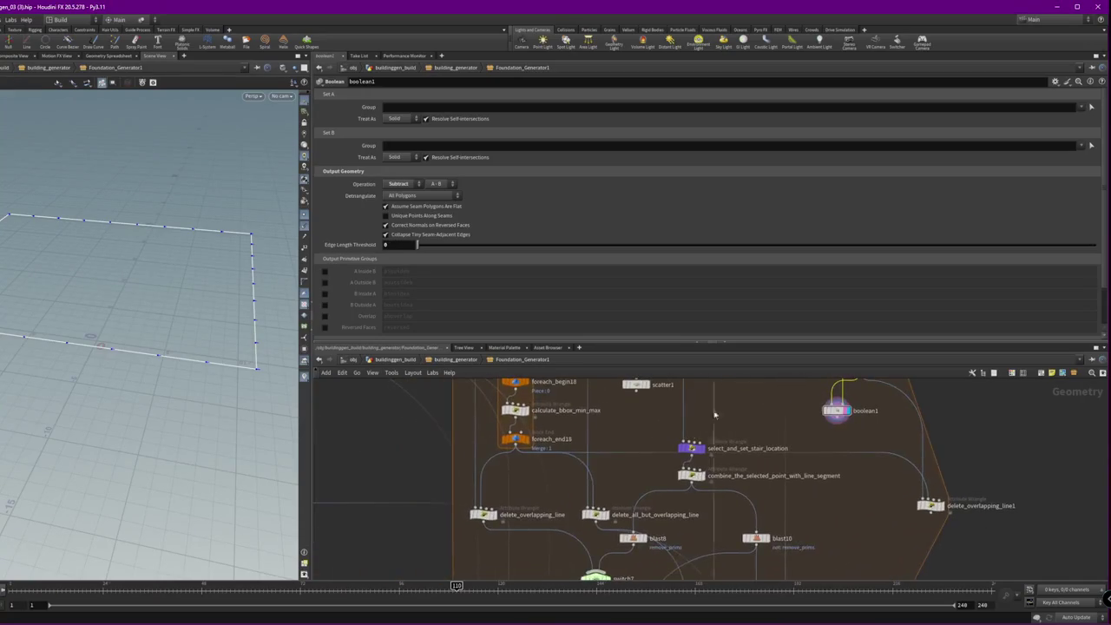
left_click(608, 515)
scroll(610, 516, "up", 3)
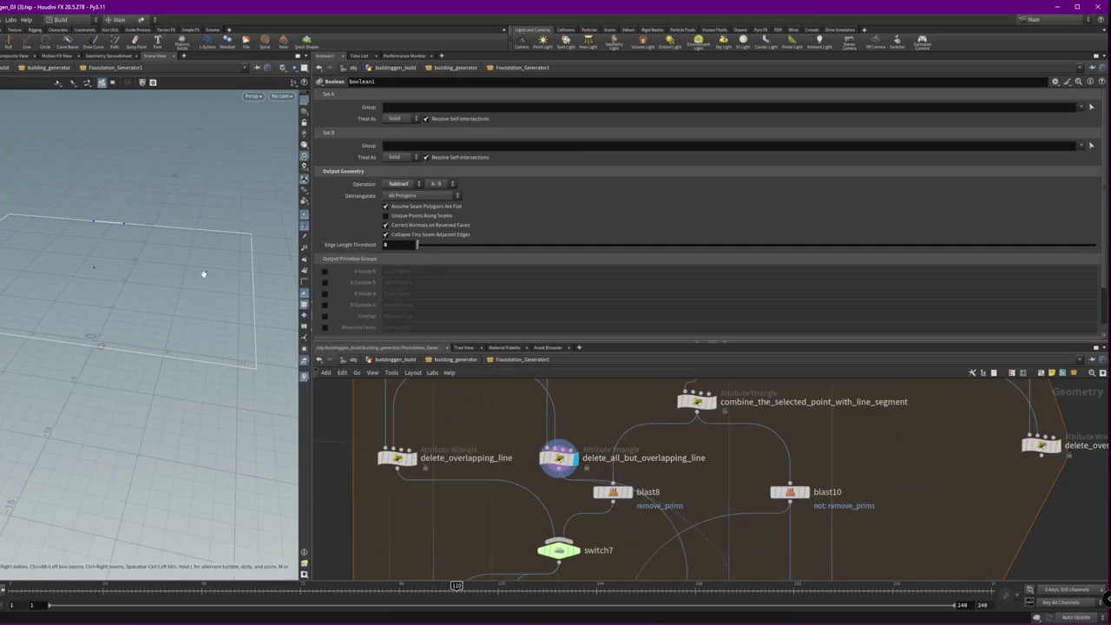
- Preview delete_overlapping_line and its code, then the single segment from delete_all_but_overlapping_line
left_click_drag(117, 250, 105, 284)
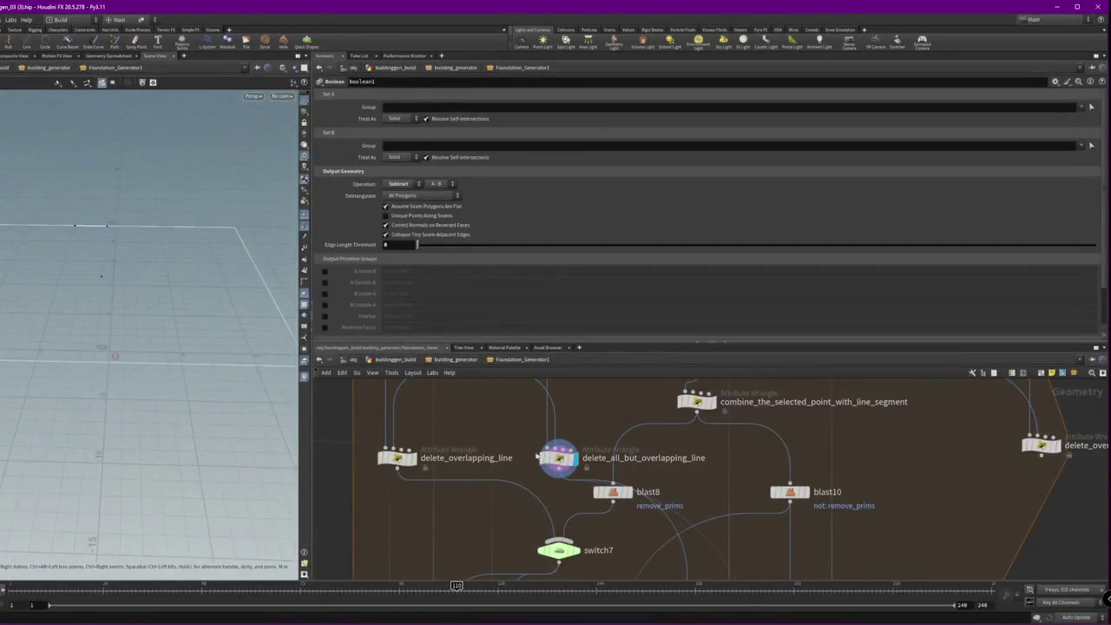
left_click(416, 459)
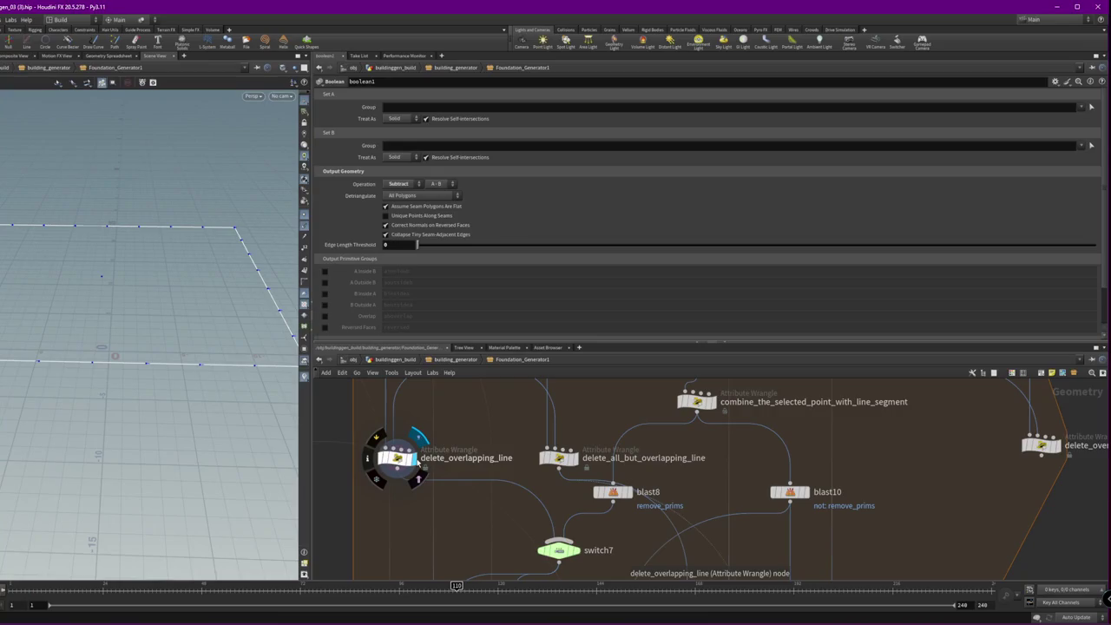
left_click(409, 467)
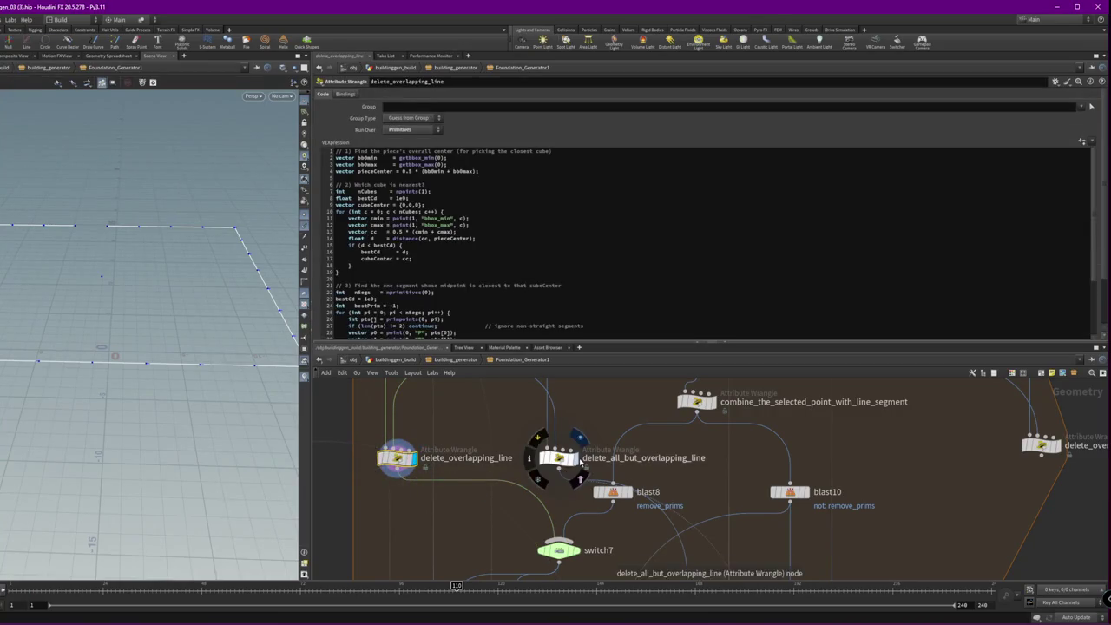
left_click(578, 460)
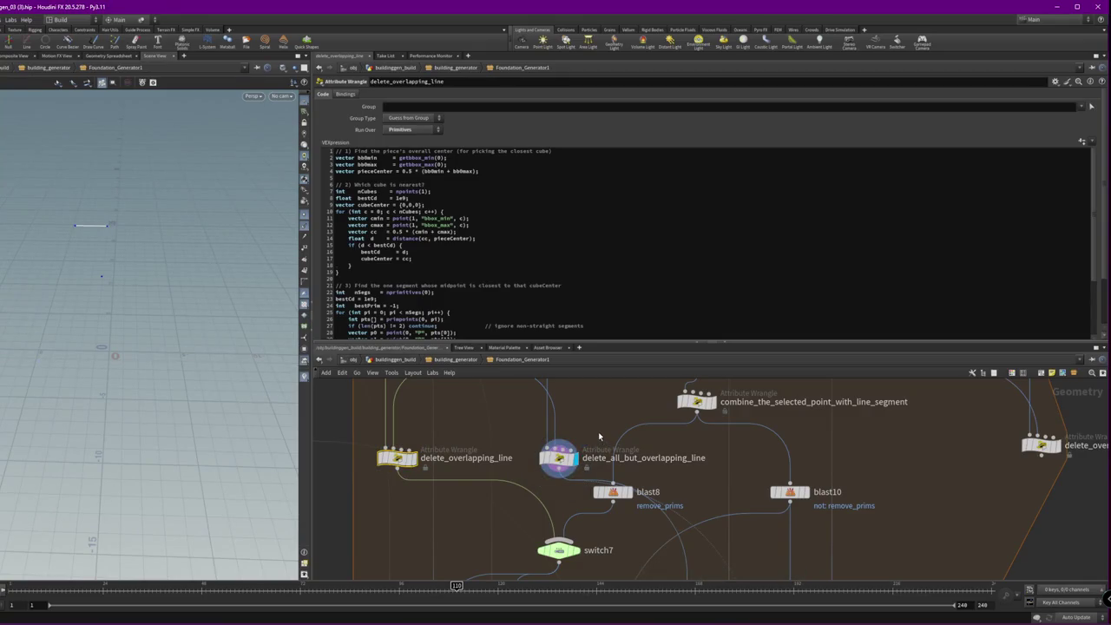
- Preview blast8 and switch7 outputs and review their settings
left_click(633, 499)
middle_click_drag(575, 555, 572, 493)
left_click(572, 492)
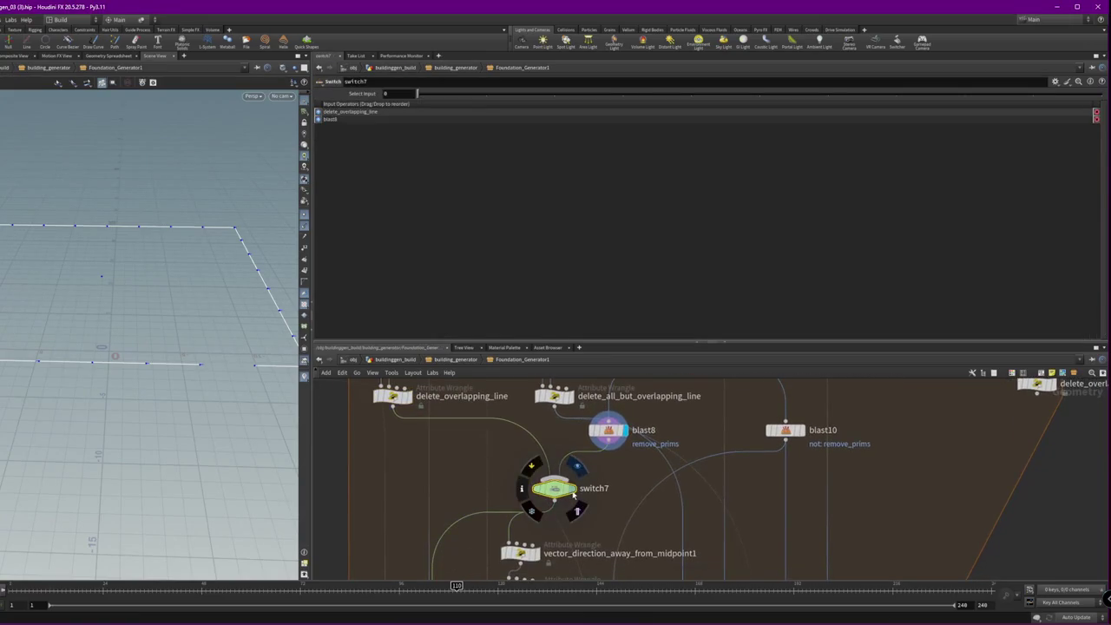
left_click(572, 493)
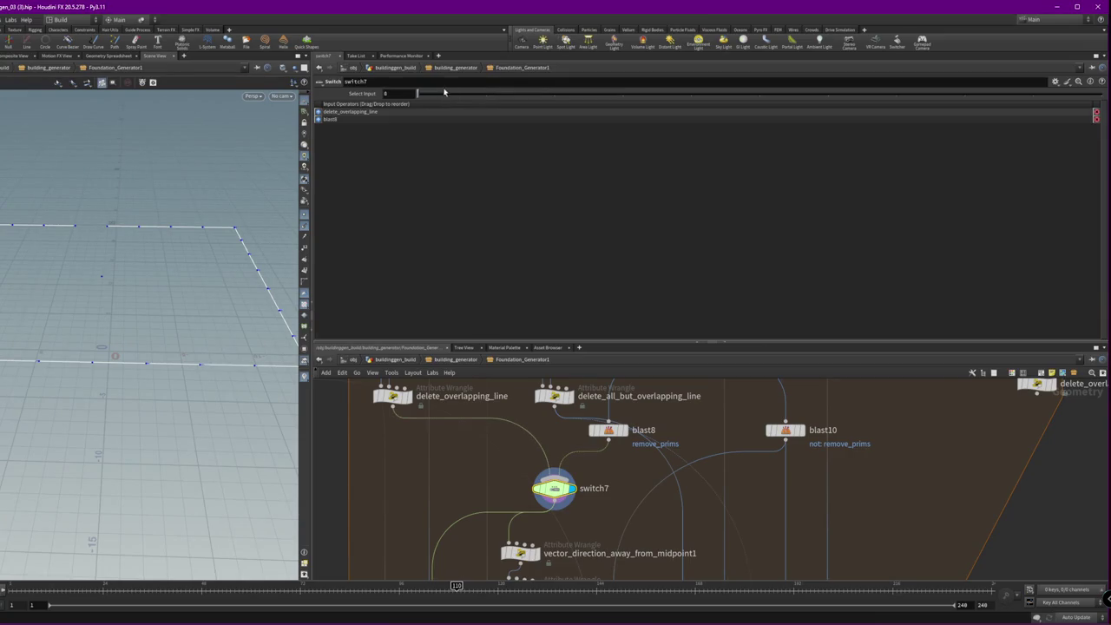
left_click(607, 429)
middle_click_drag(607, 439, 554, 535)
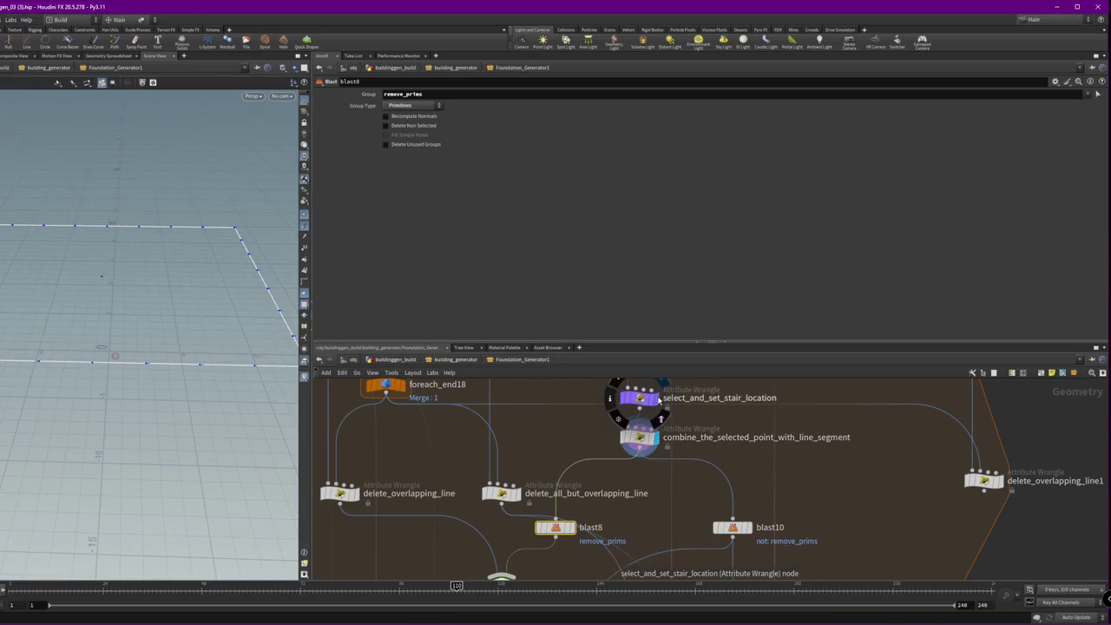
- Preview select_and_set_stair_location, combine_the_selected_point_with_line_segment, blast10 and blast8 outputs
left_click(663, 384)
middle_click_drag(729, 445, 733, 459)
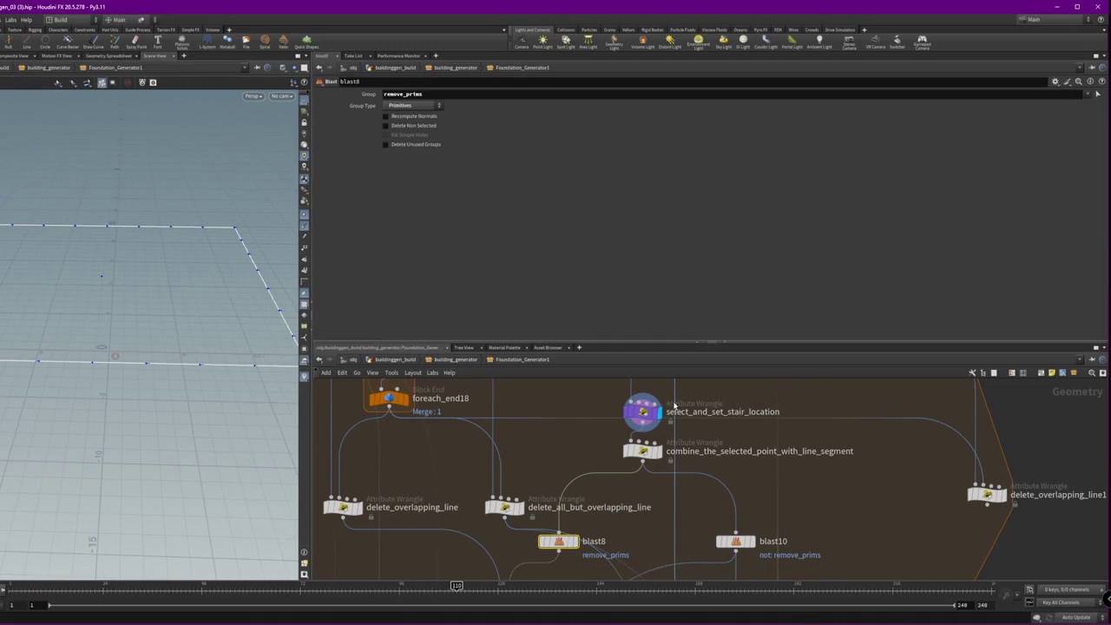
left_click(625, 415)
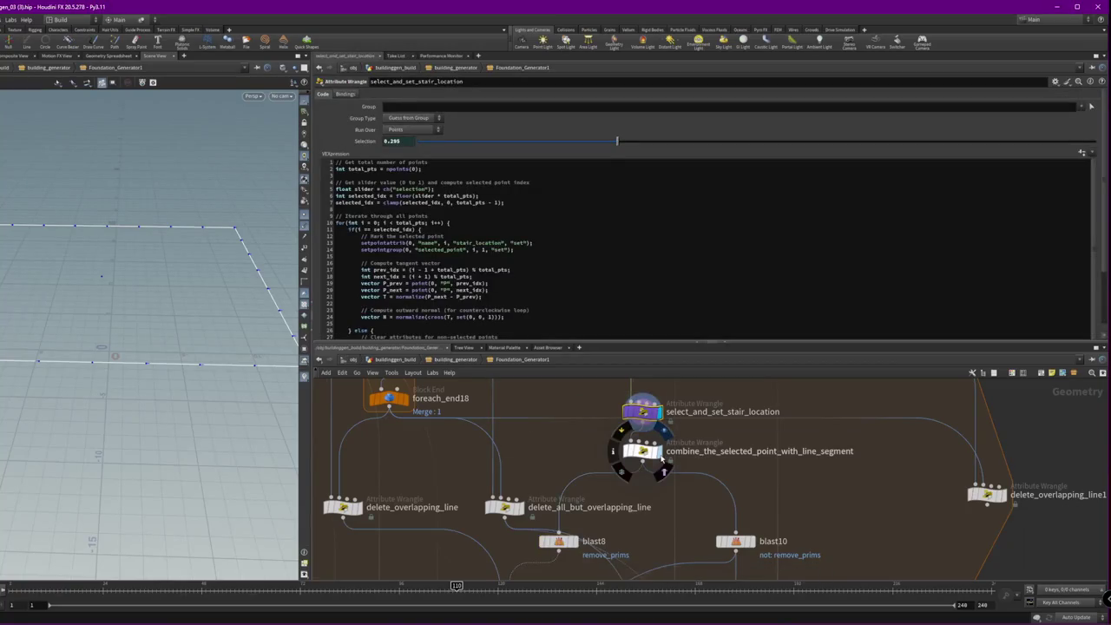
left_click(657, 451)
left_click(752, 540)
middle_click_drag(821, 571, 913, 460)
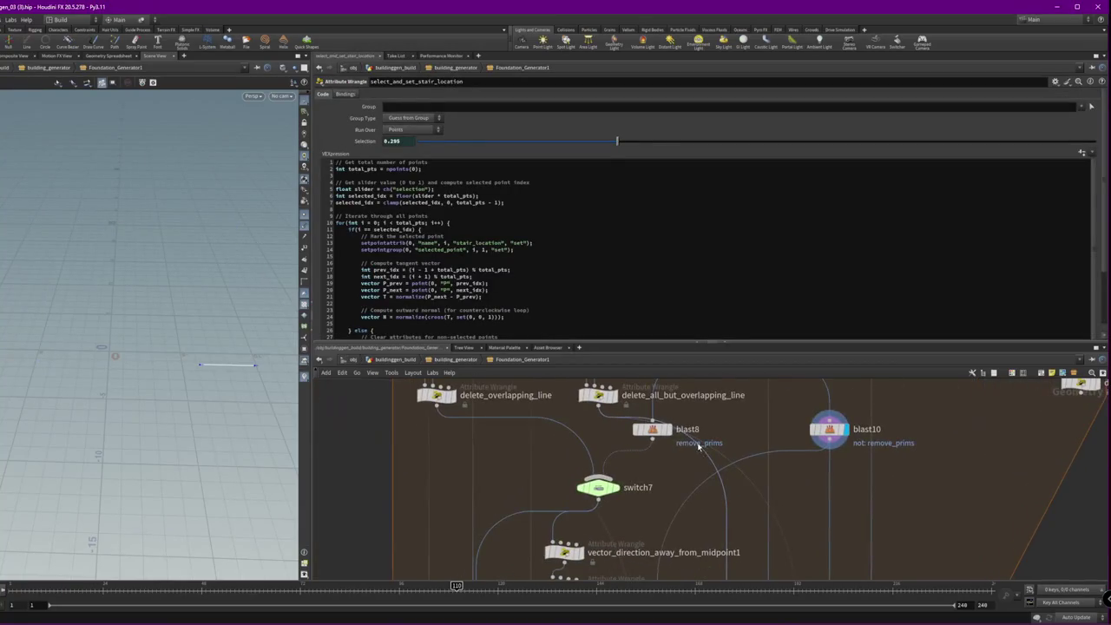
left_click(666, 429)
middle_click_drag(728, 532, 745, 450)
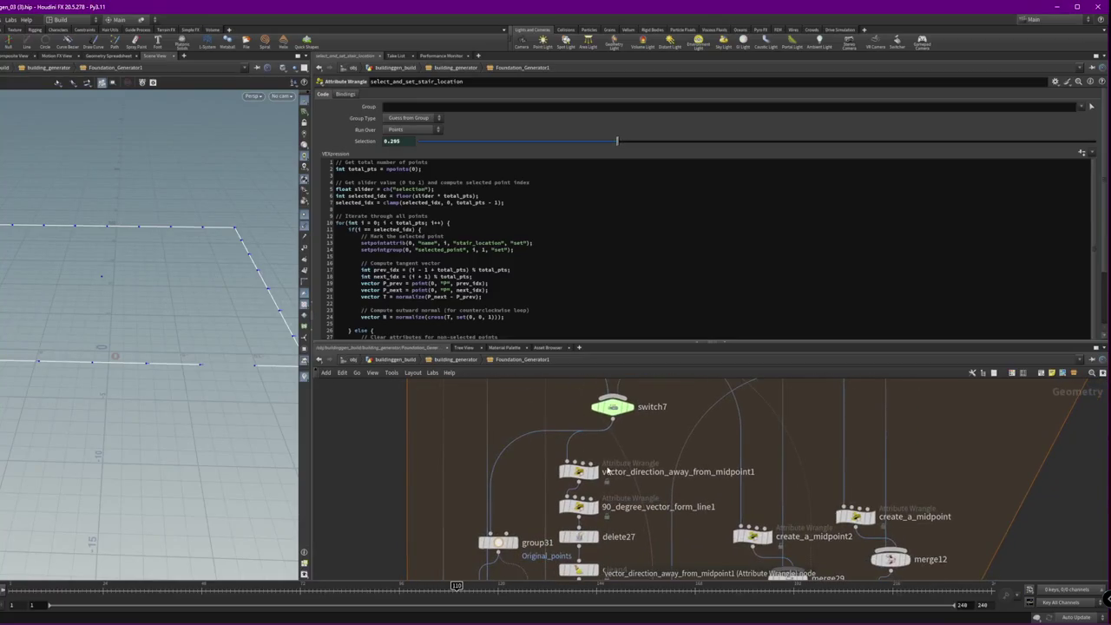
mouse_move(577, 471)
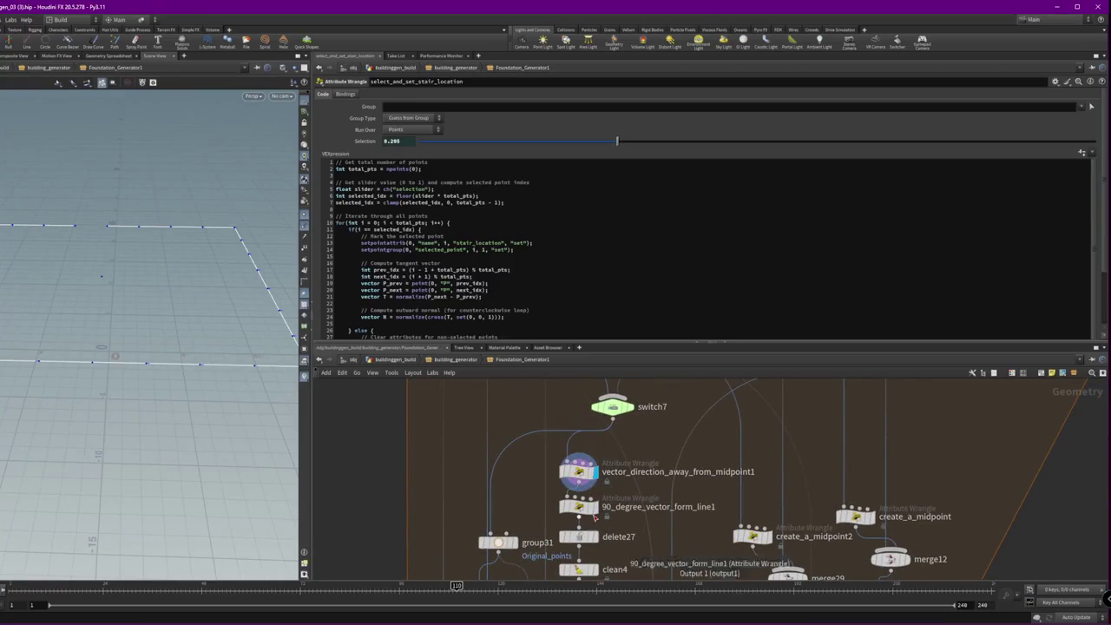
middle_click_drag(656, 545, 668, 493)
- Preview clean4 and vector_direction_away_from_midpoint1, then show delete27's center-group deletion settings
left_click_drag(189, 268, 231, 268)
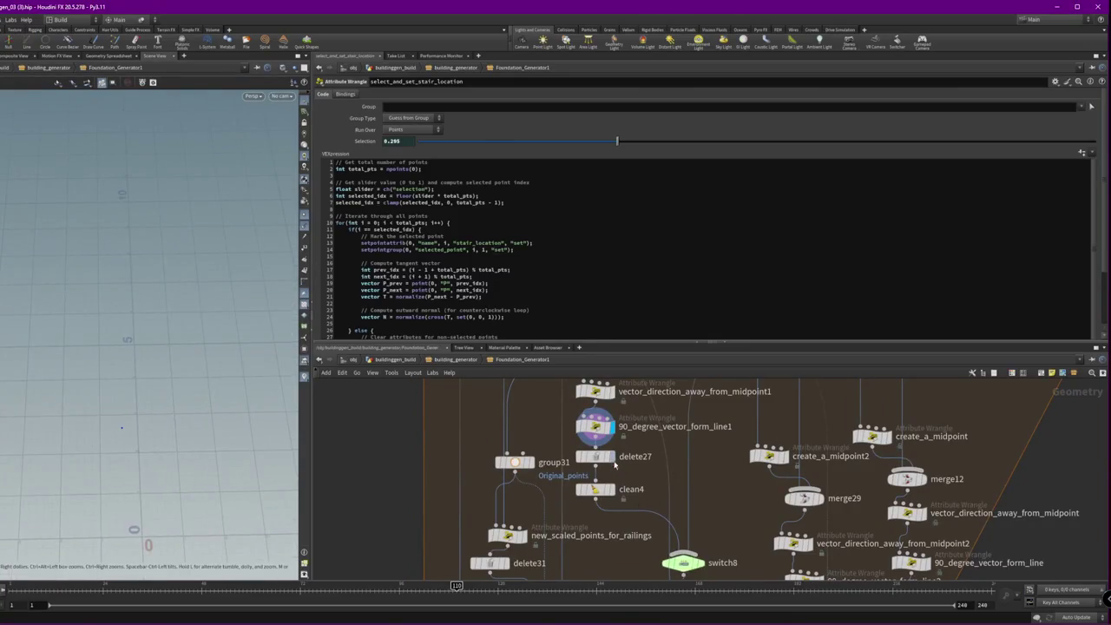
scroll(649, 488, "down", 2)
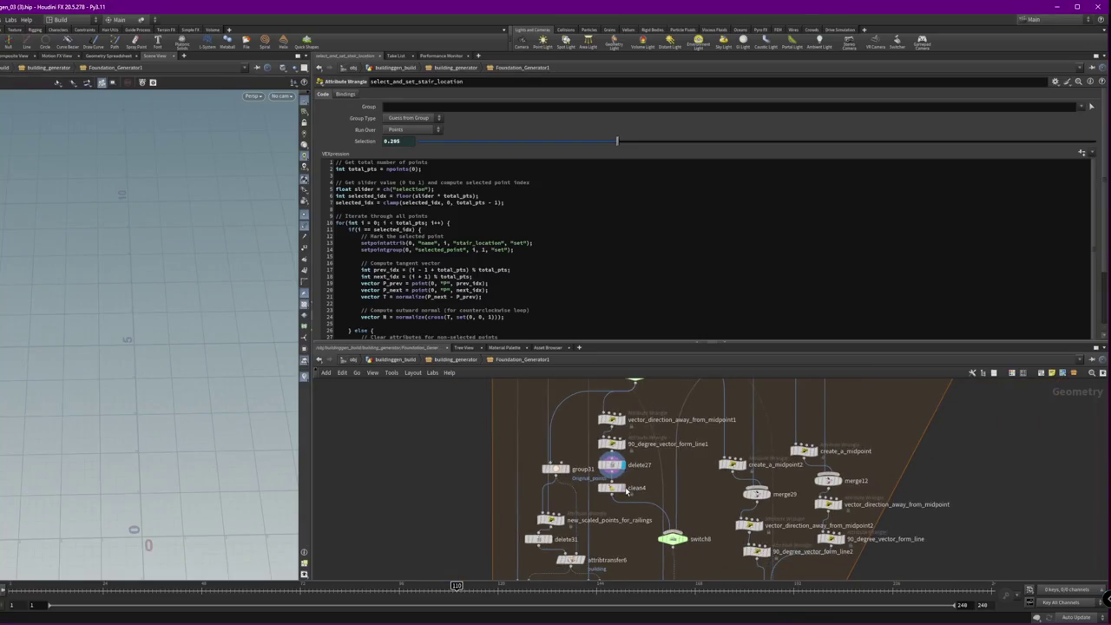
left_click(623, 487)
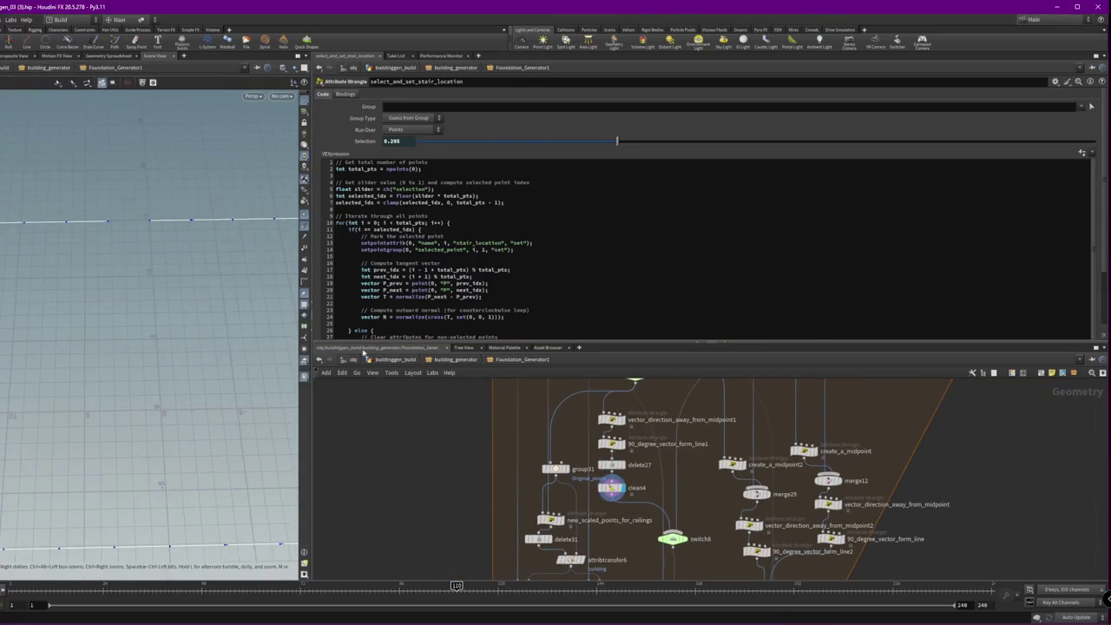
scroll(646, 455, "up", 2)
left_click(614, 404)
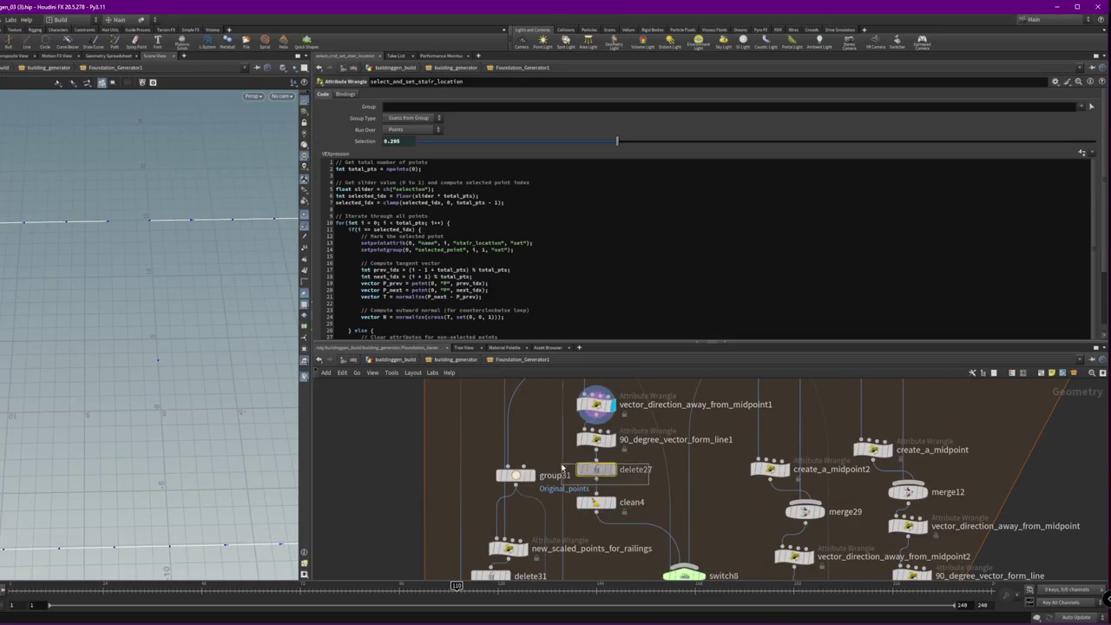
left_click(595, 469)
middle_click_drag(701, 563, 649, 491)
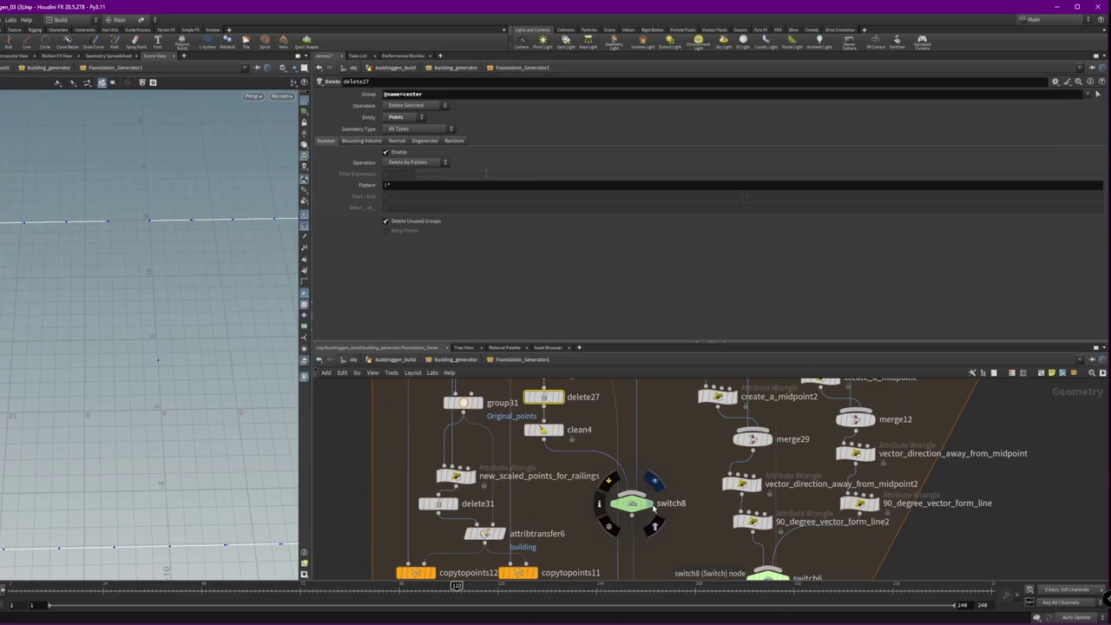
left_click(632, 504)
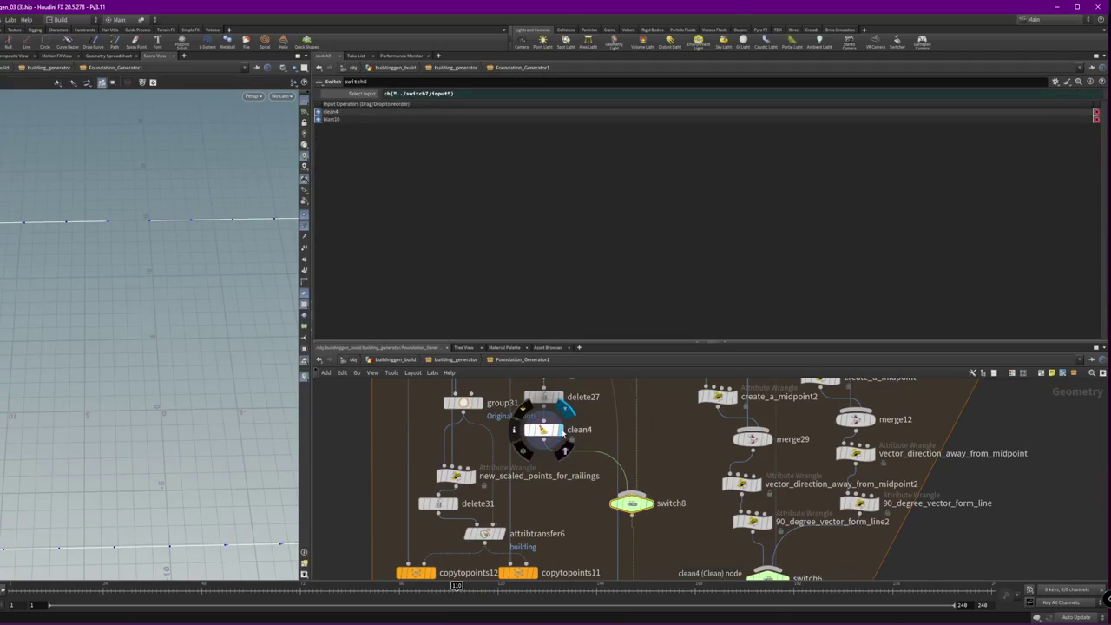
middle_click_drag(701, 562, 620, 478)
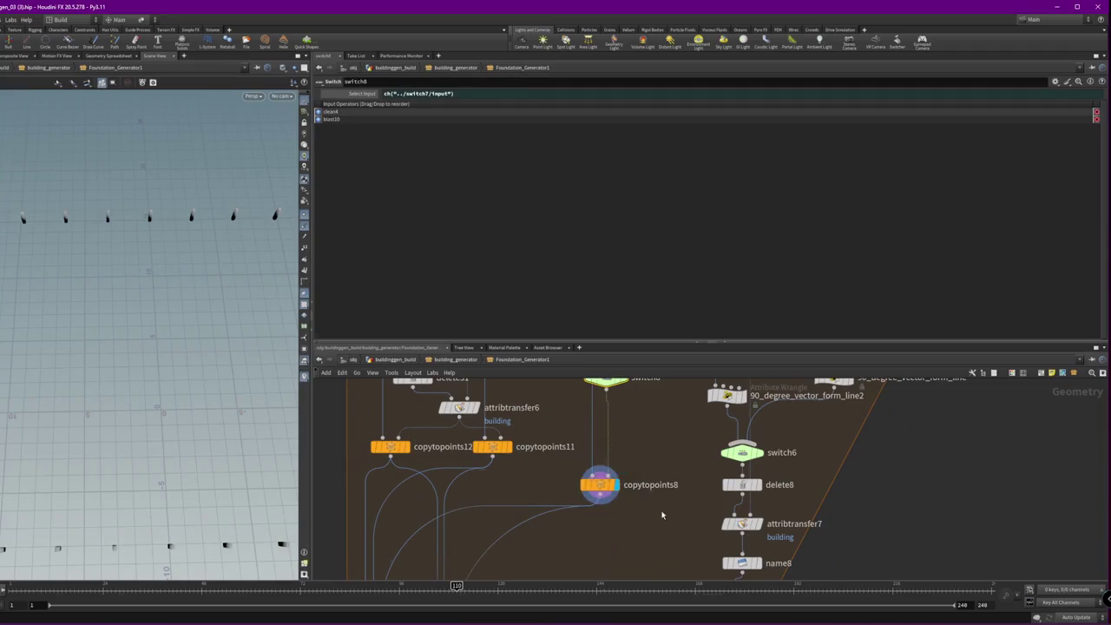
left_click(599, 483)
middle_click_drag(562, 399, 577, 564)
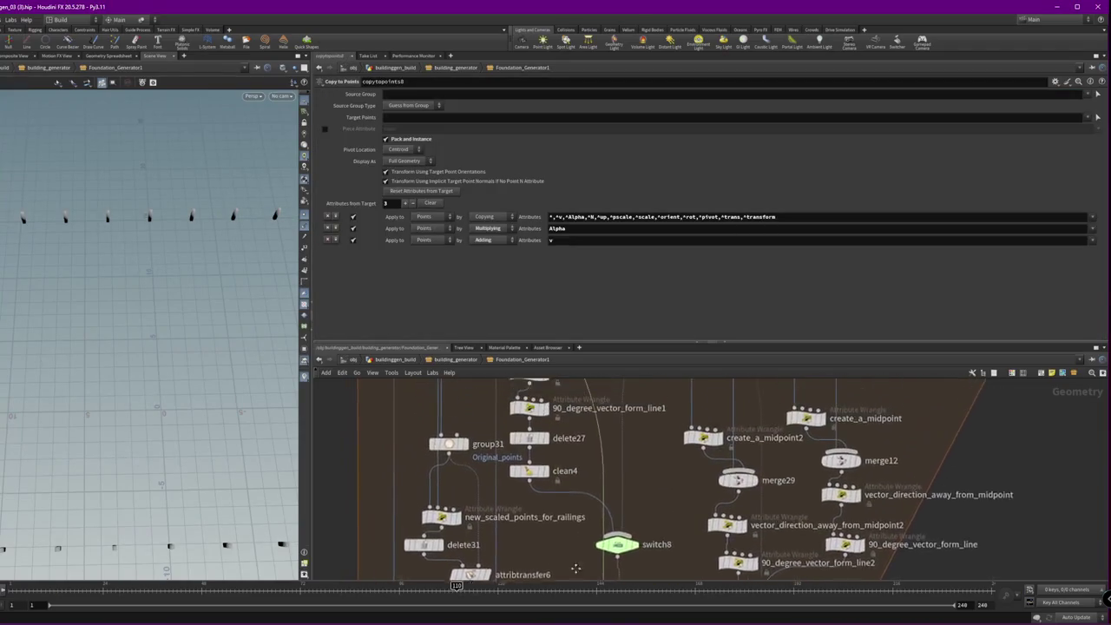
scroll(677, 478, "down", 3)
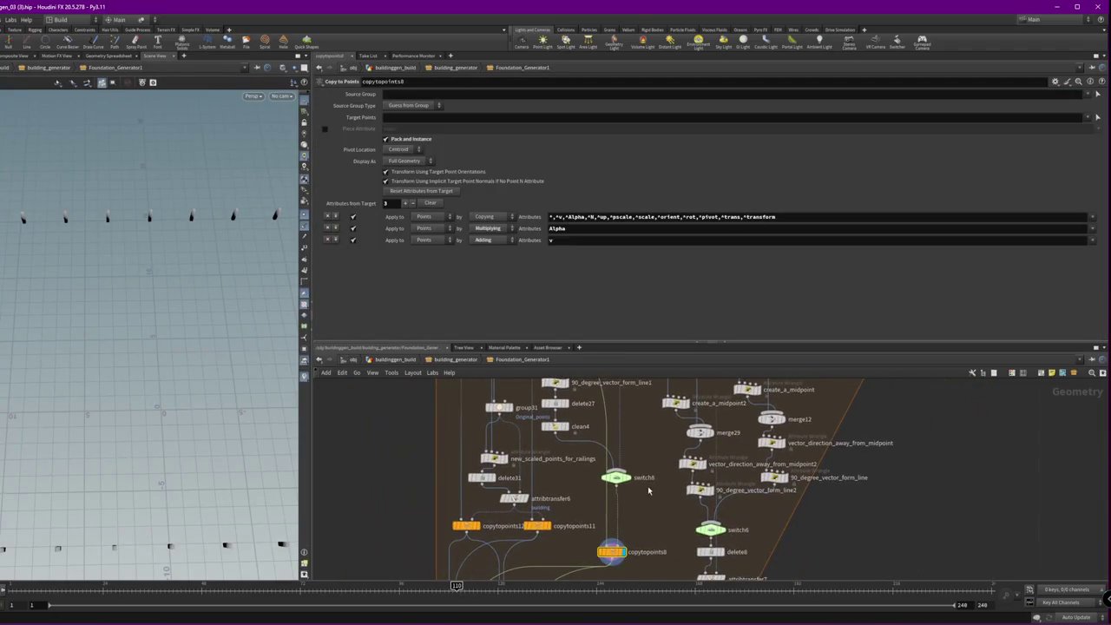
left_click(626, 478)
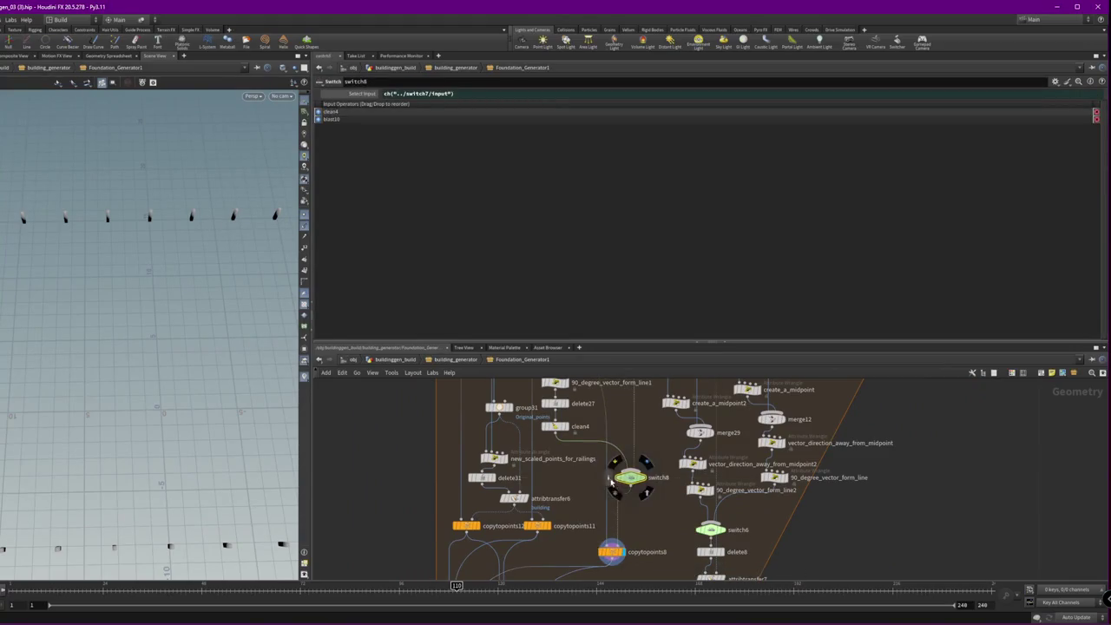
mouse_move(626, 480)
middle_mouse_down()
mouse_move(713, 517)
mouse_move(610, 356)
middle_mouse_up()
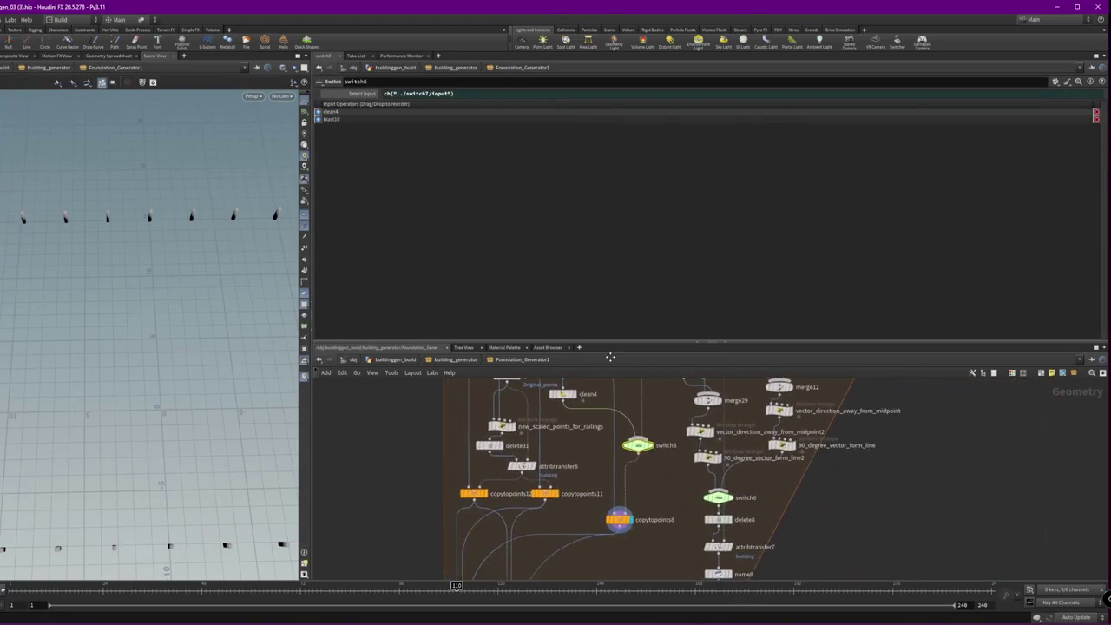
mouse_move(208, 347)
left_mouse_down()
mouse_move(129, 297)
mouse_move(161, 299)
left_mouse_up()
scroll(644, 518, "down", 2)
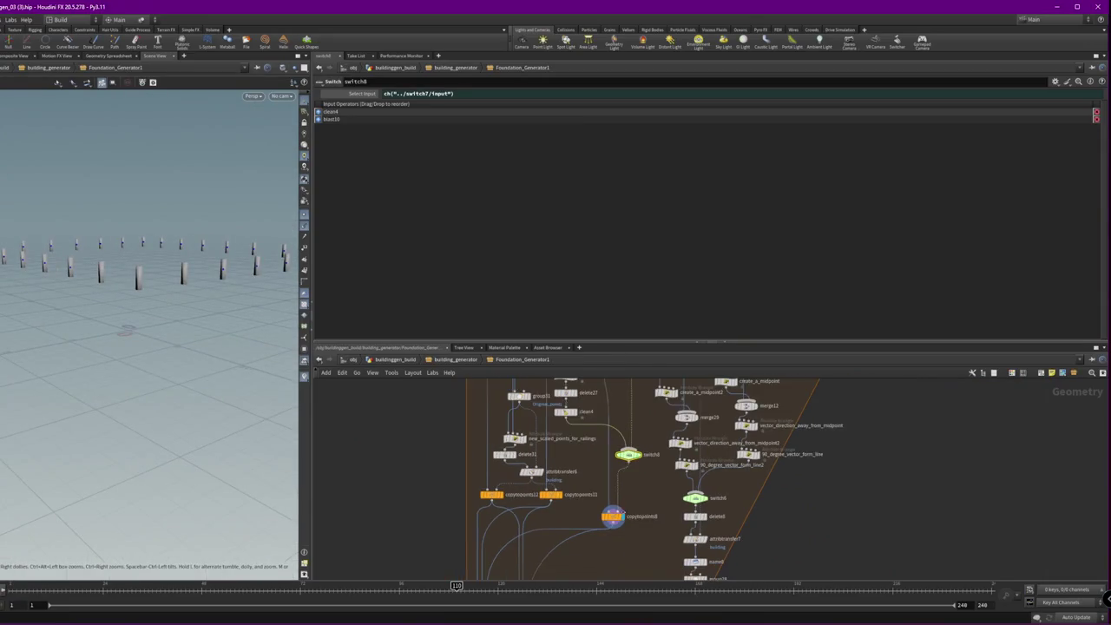
mouse_move(639, 541)
middle_mouse_down()
mouse_move(643, 479)
mouse_move(689, 409)
mouse_move(692, 267)
mouse_move(685, 515)
middle_mouse_up()
left_click(658, 487)
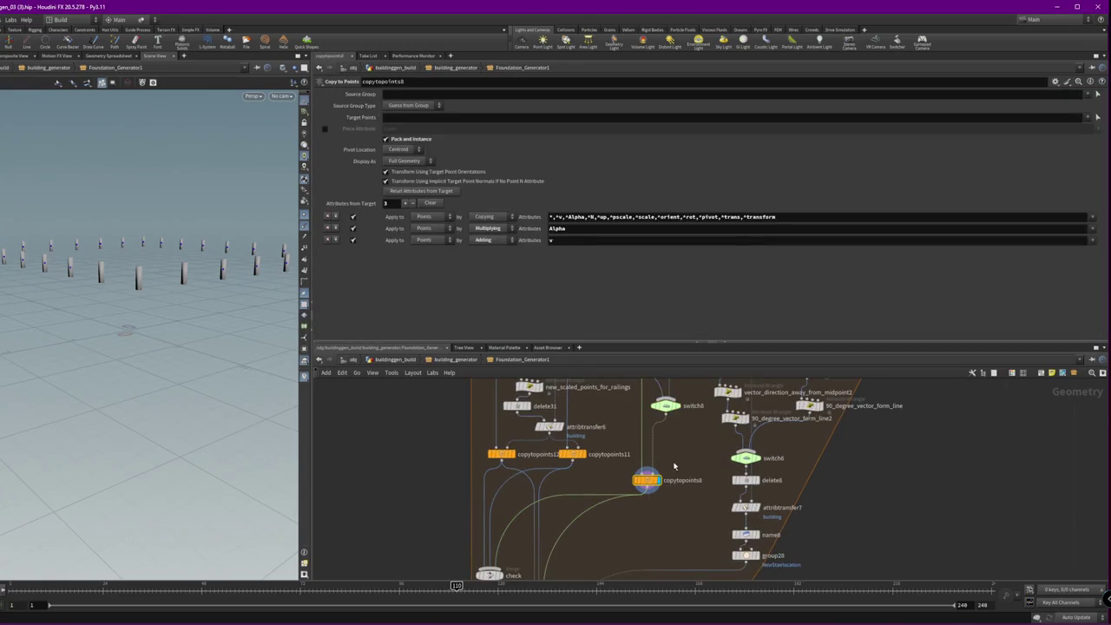
- Add a Null beside copytopoints8 named Fence_posts__out
key("Tab")
type("null")
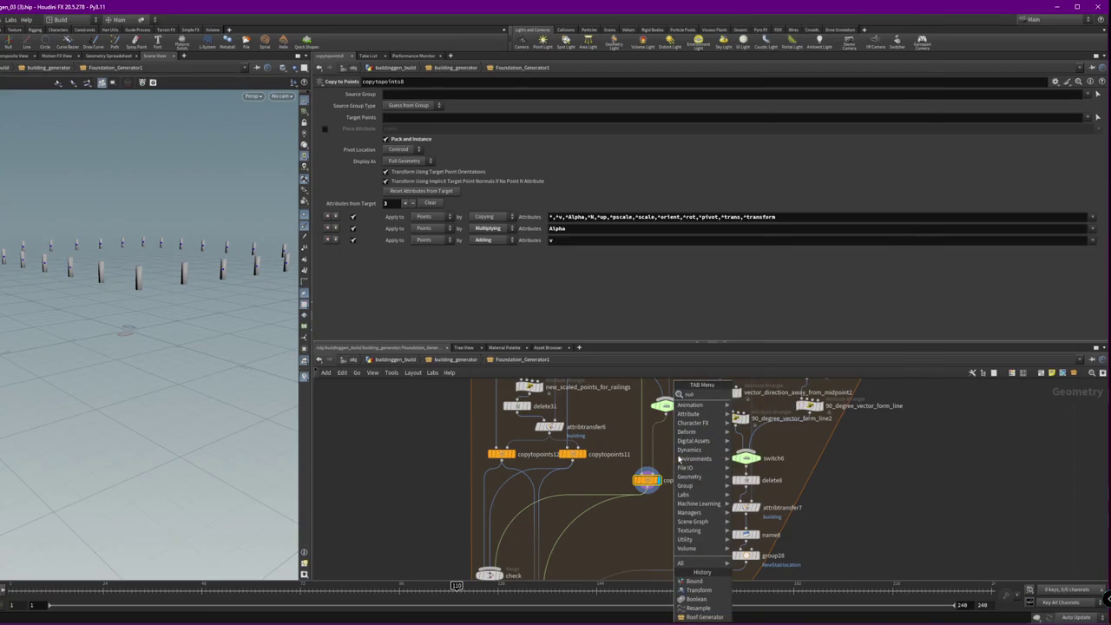
key("Return")
left_click(666, 465)
double_click(685, 465)
type("Fence_posts")
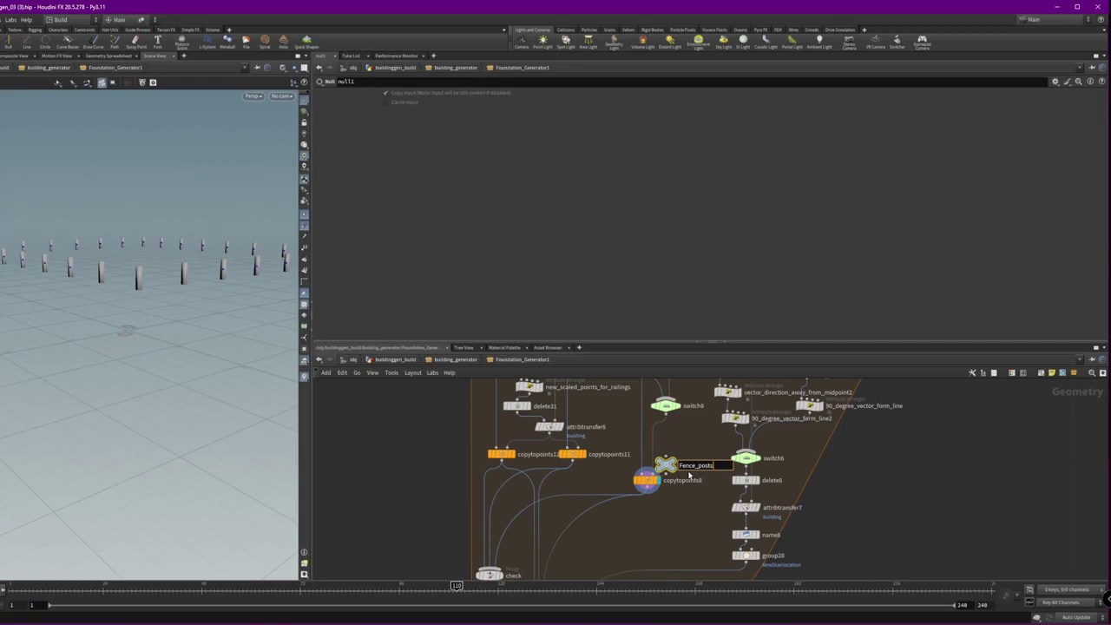
key("Return")
left_click_drag(665, 465, 674, 462)
double_click(705, 463)
type("__out")
key("Return")
mouse_move(666, 471)
left_mouse_down()
mouse_move(659, 462)
mouse_move(613, 488)
left_mouse_up()
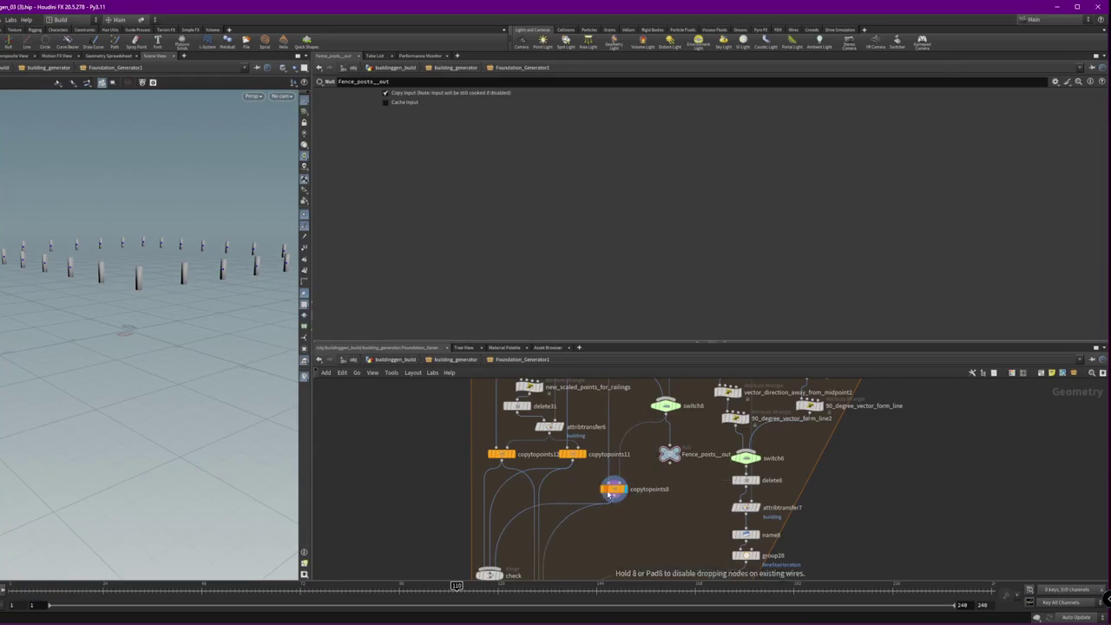
- Pan to group28 NewStairlocation and review its settings
scroll(676, 505, "up", 2)
middle_click_drag(654, 452, 602, 414)
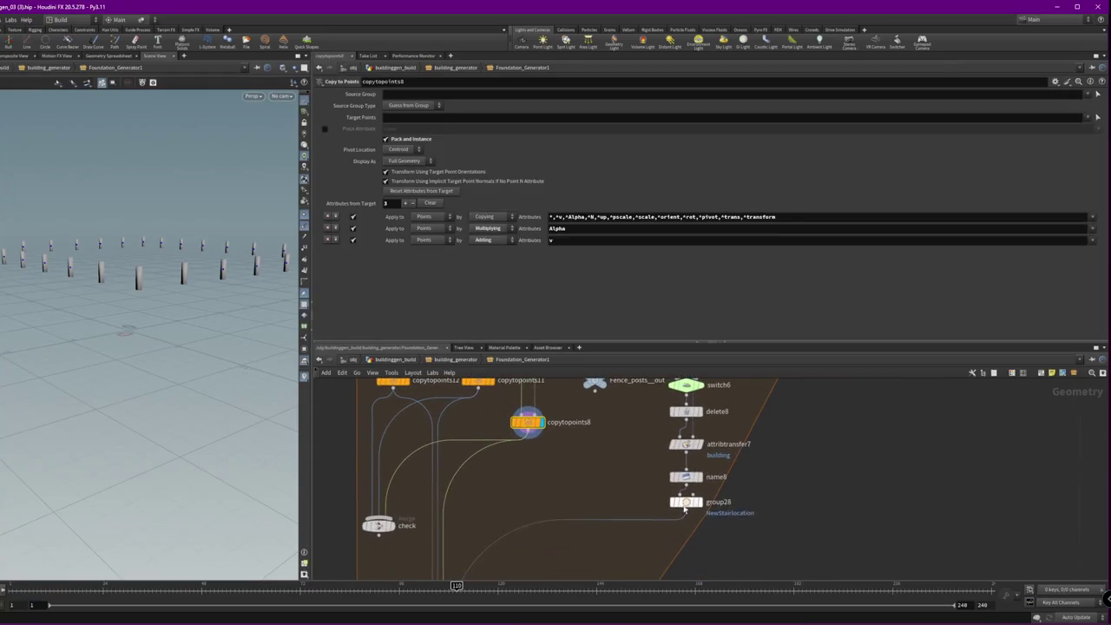
left_click(685, 502)
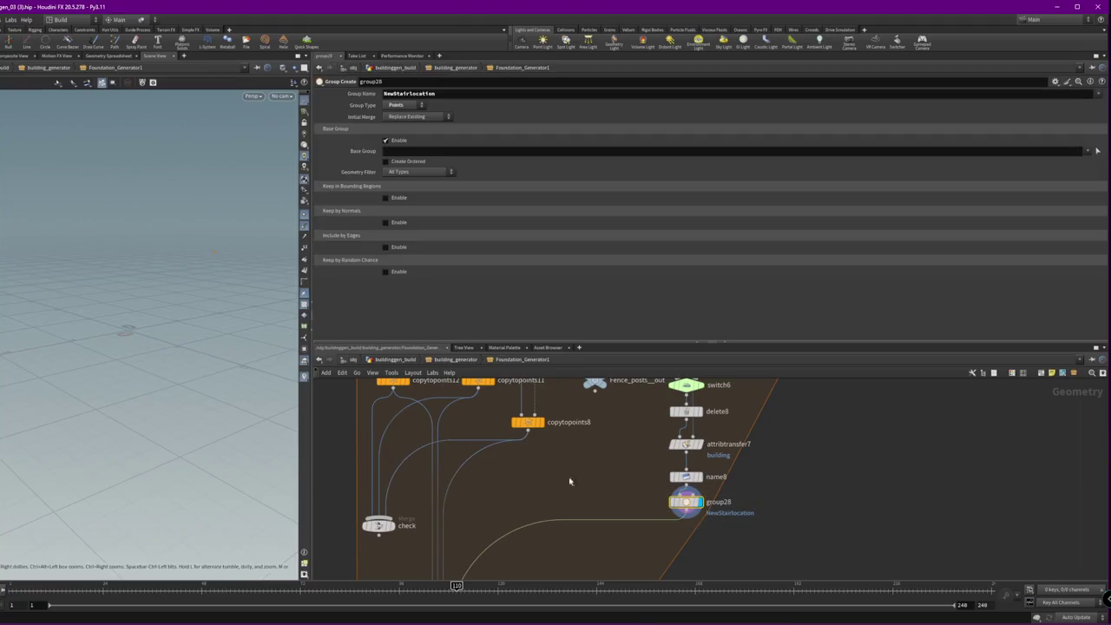
scroll(619, 493, "up", 3)
scroll(482, 507, "down", 3)
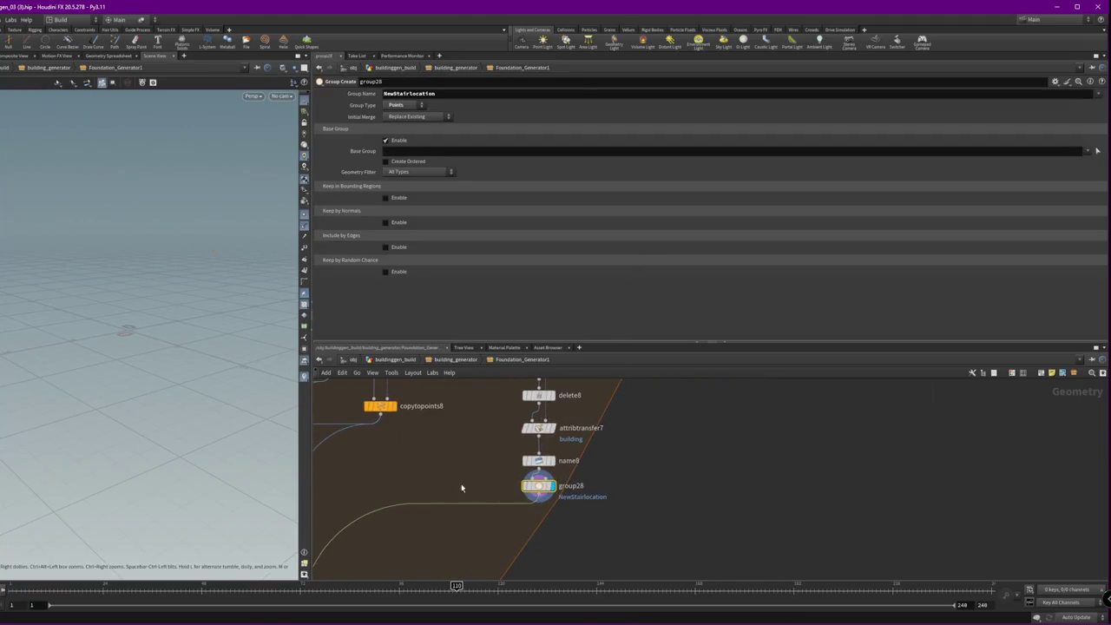
middle_click_drag(460, 484, 532, 514)
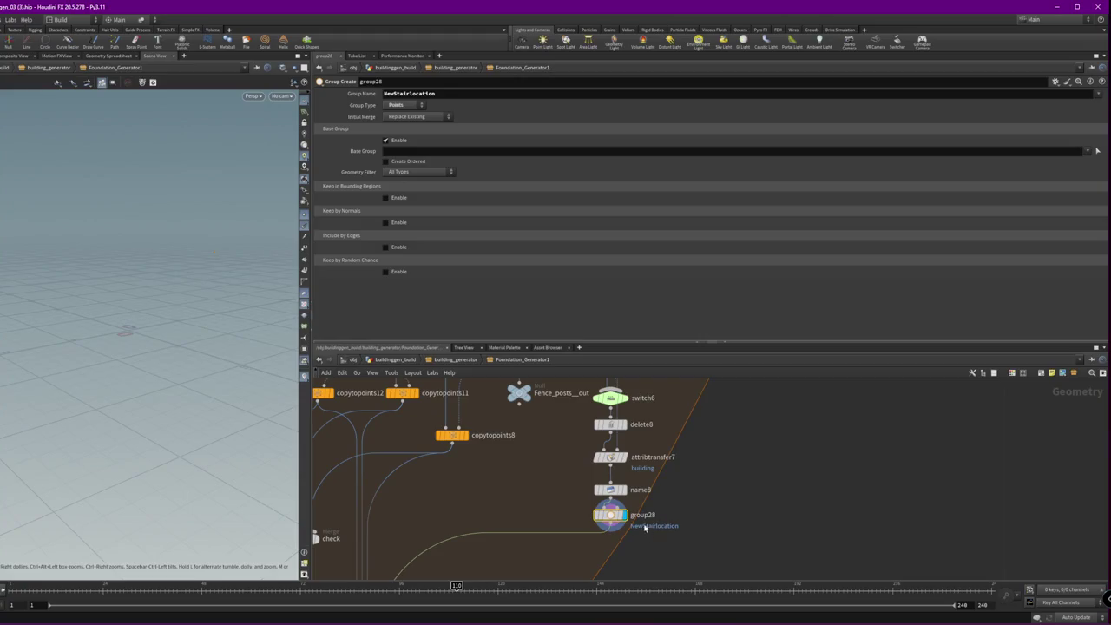
scroll(532, 495, "up", 2)
scroll(551, 491, "down", 2)
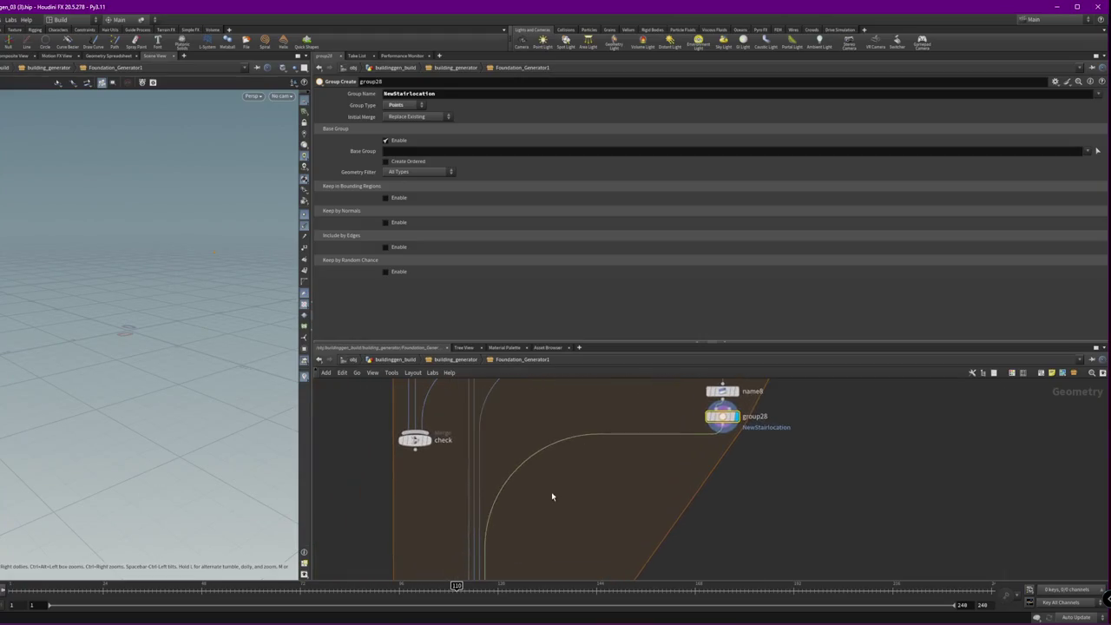
- Drop a Null onto the wire below group28 and name it New_stair_location
key("Tab")
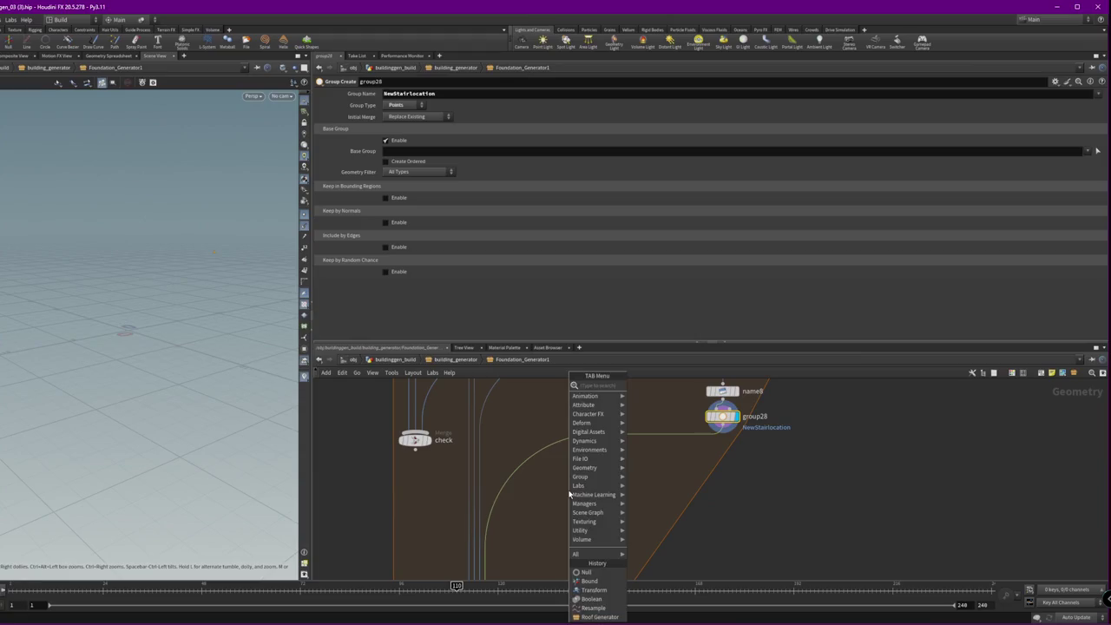
left_click(585, 572)
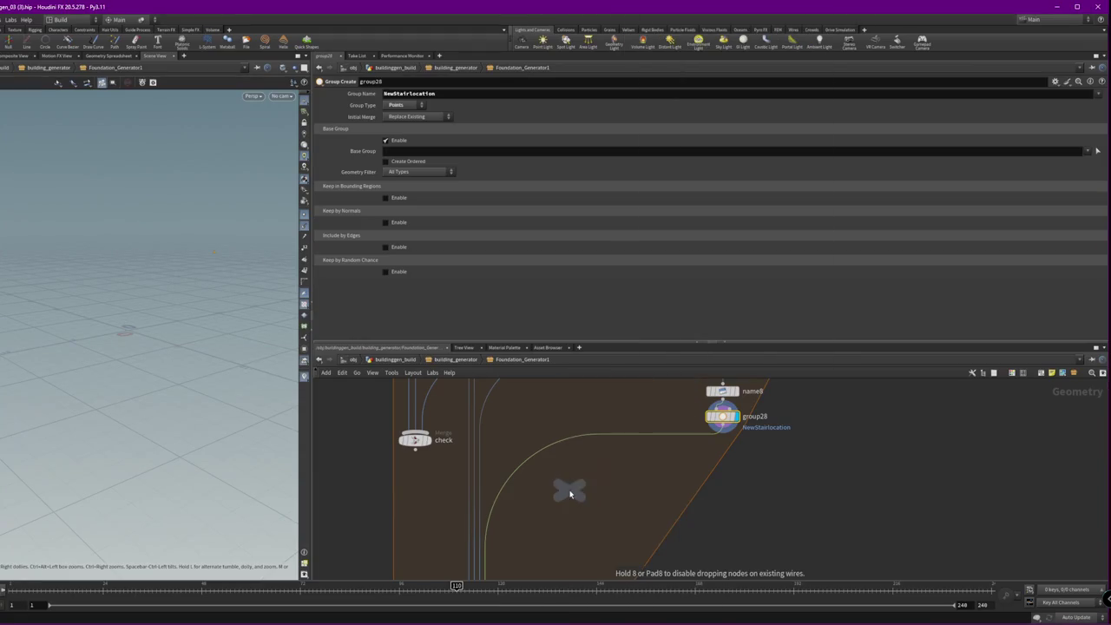
left_click(578, 443)
left_click_drag(588, 451, 669, 494)
double_click(717, 494)
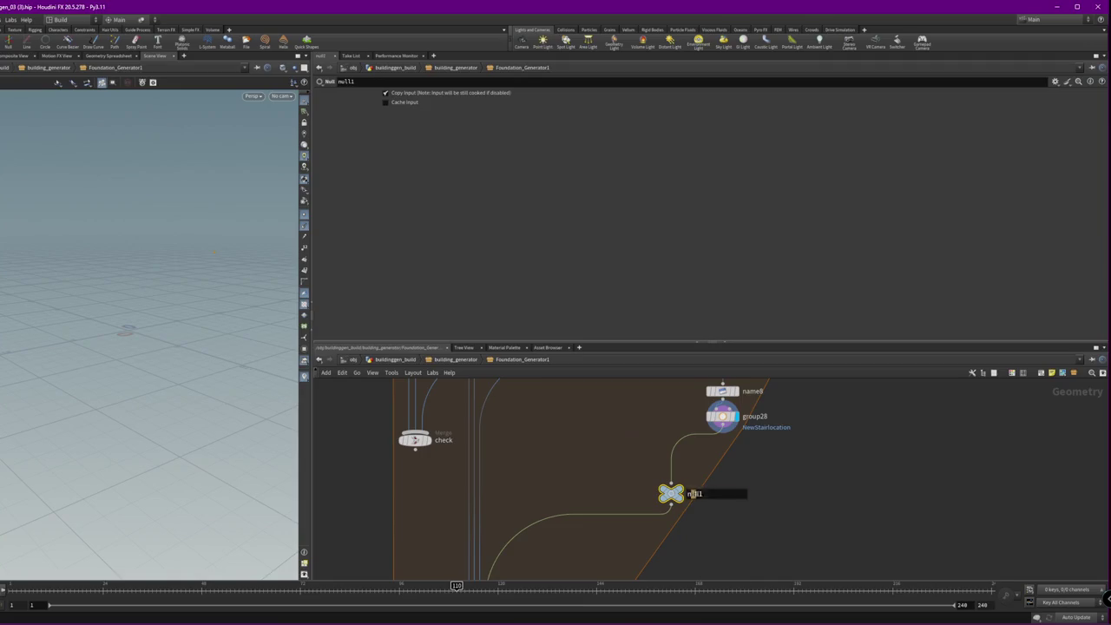
type("New_stair_location")
key("Return")
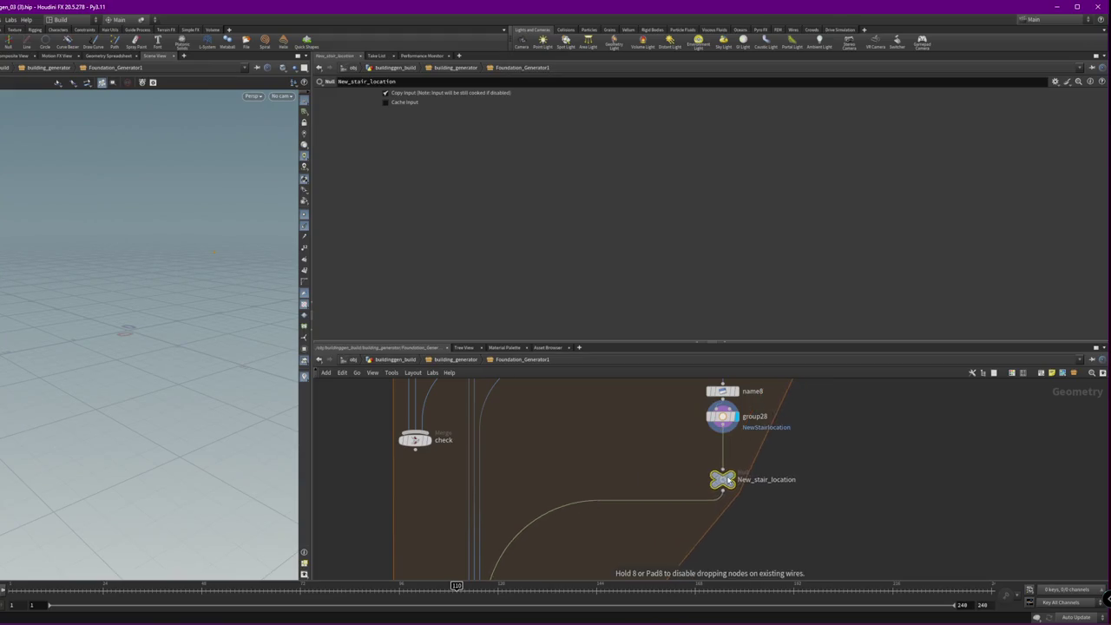
- Select copytopoints8 and move the check merge node further left
scroll(794, 510, "down", 5)
middle_click_drag(671, 485, 671, 512)
left_click(633, 457)
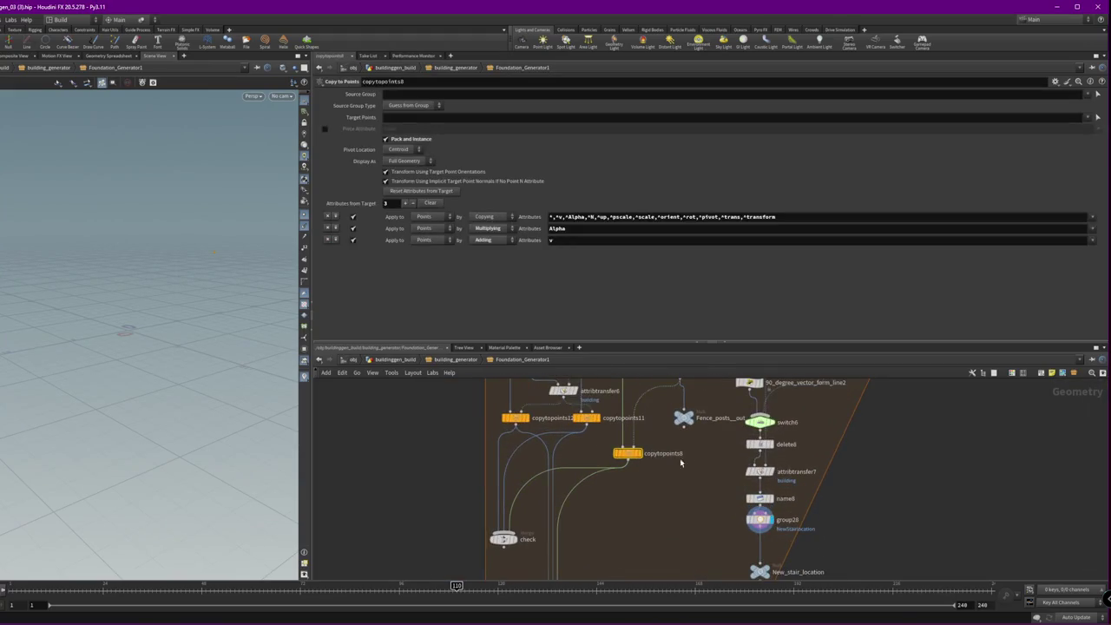
scroll(632, 457, "up", 2)
mouse_move(691, 407)
middle_mouse_down()
mouse_move(713, 512)
mouse_move(682, 446)
middle_mouse_up()
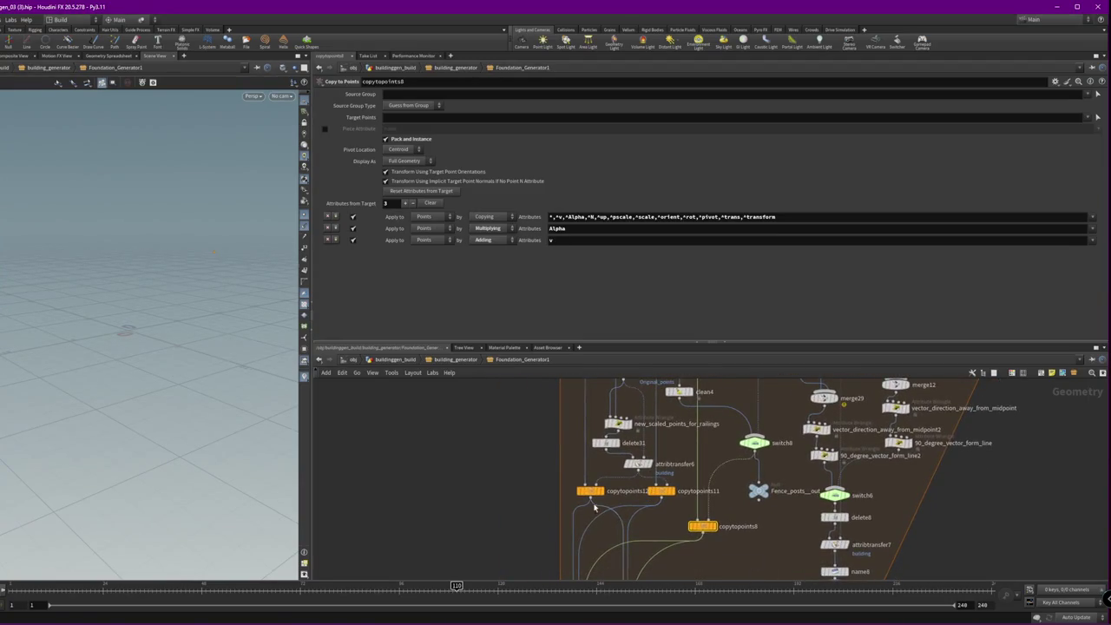
middle_click_drag(595, 508, 645, 418)
type("check")
left_click_drag(627, 520, 539, 533)
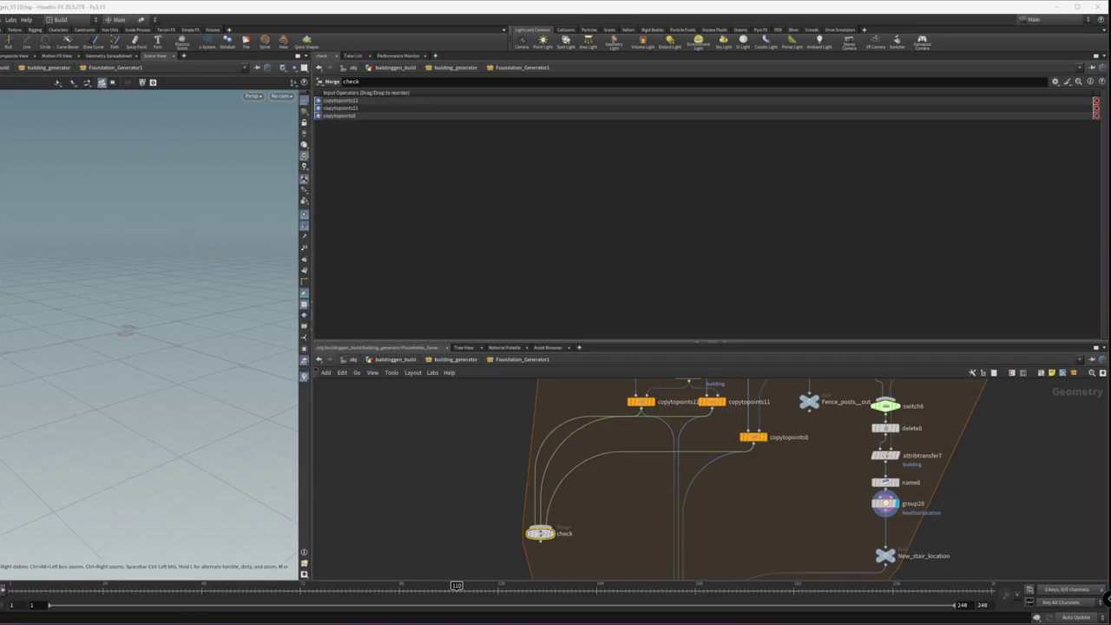
- Enlarge the network pane and move copytopoints12 further left
middle_click_drag(468, 511, 326, 525)
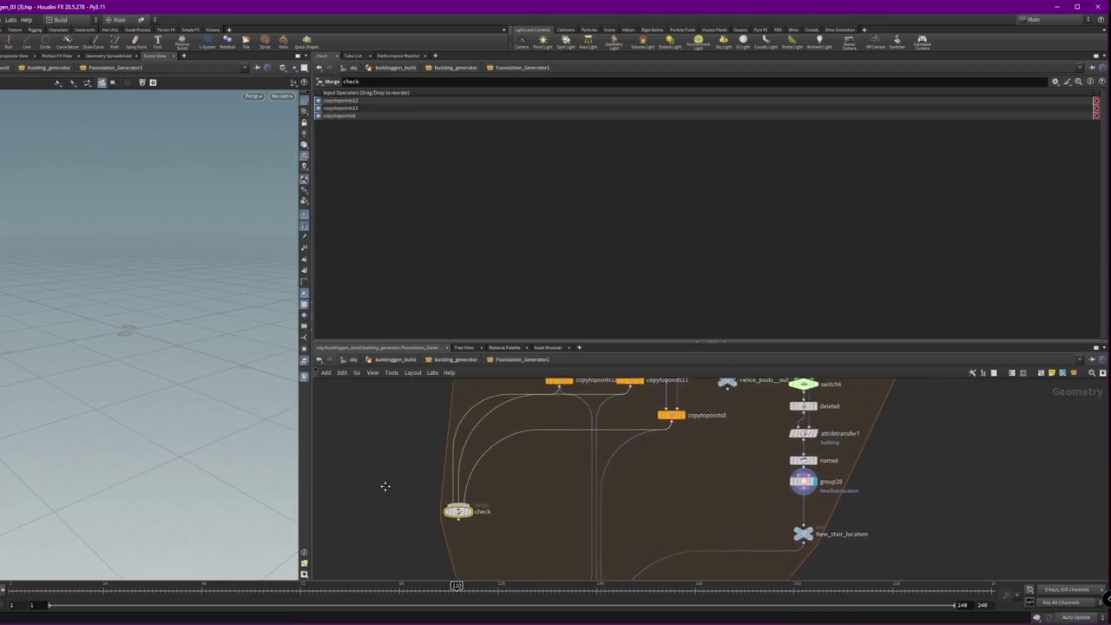
left_click_drag(443, 342, 448, 198)
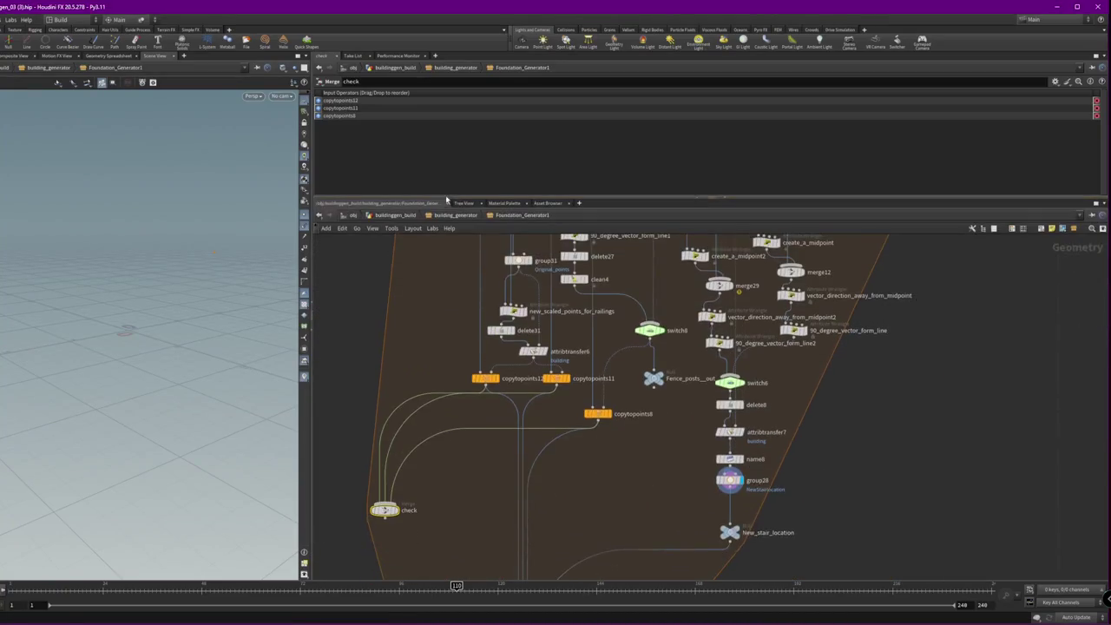
left_click(494, 377)
left_click_drag(487, 378, 441, 380)
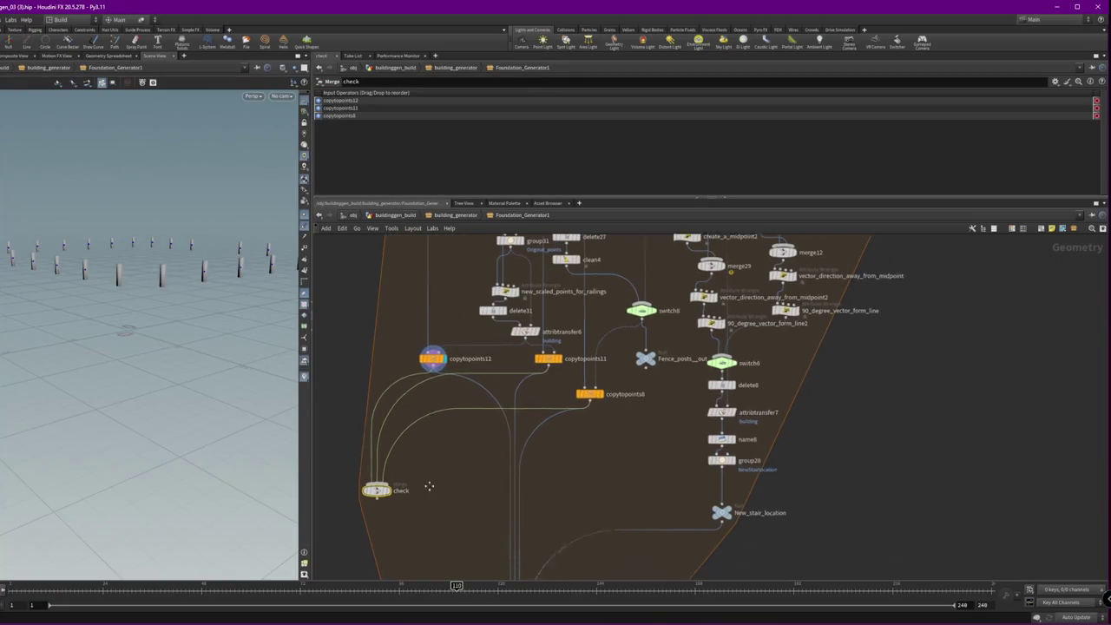
middle_click_drag(429, 485, 408, 413)
- Display the check merge output and orbit to inspect the posts with railings
left_click(380, 422)
mouse_move(203, 272)
left_mouse_down()
mouse_move(153, 280)
mouse_move(161, 262)
left_mouse_up()
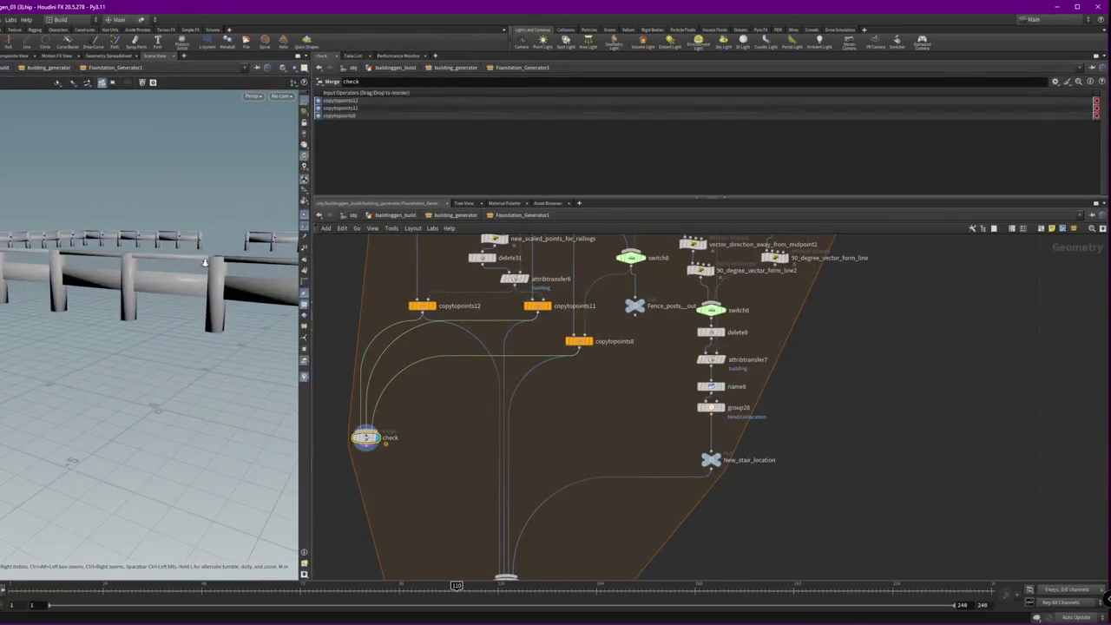
middle_click_drag(365, 334, 529, 395)
scroll(498, 278, "down", 3)
middle_click_drag(489, 454, 451, 343)
scroll(450, 343, "up", 1)
mouse_move(185, 284)
left_mouse_down()
mouse_move(217, 293)
mouse_move(171, 278)
mouse_move(199, 269)
mouse_move(106, 391)
mouse_move(174, 287)
left_mouse_up()
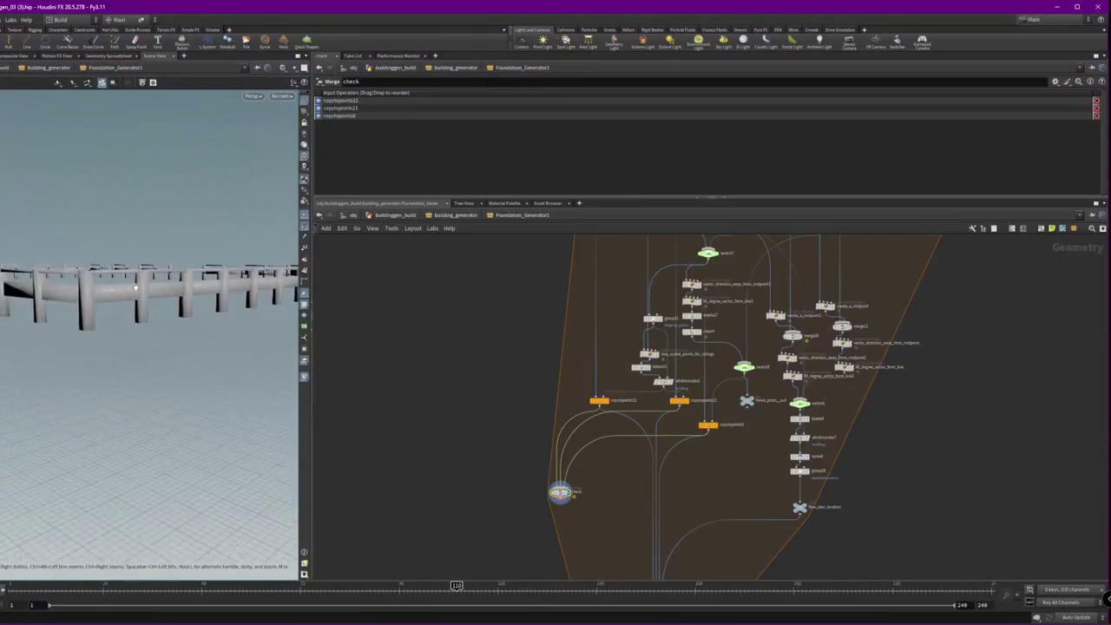
mouse_move(462, 334)
middle_mouse_down()
mouse_move(394, 422)
mouse_move(450, 329)
middle_mouse_up()
scroll(450, 329, "up", 2)
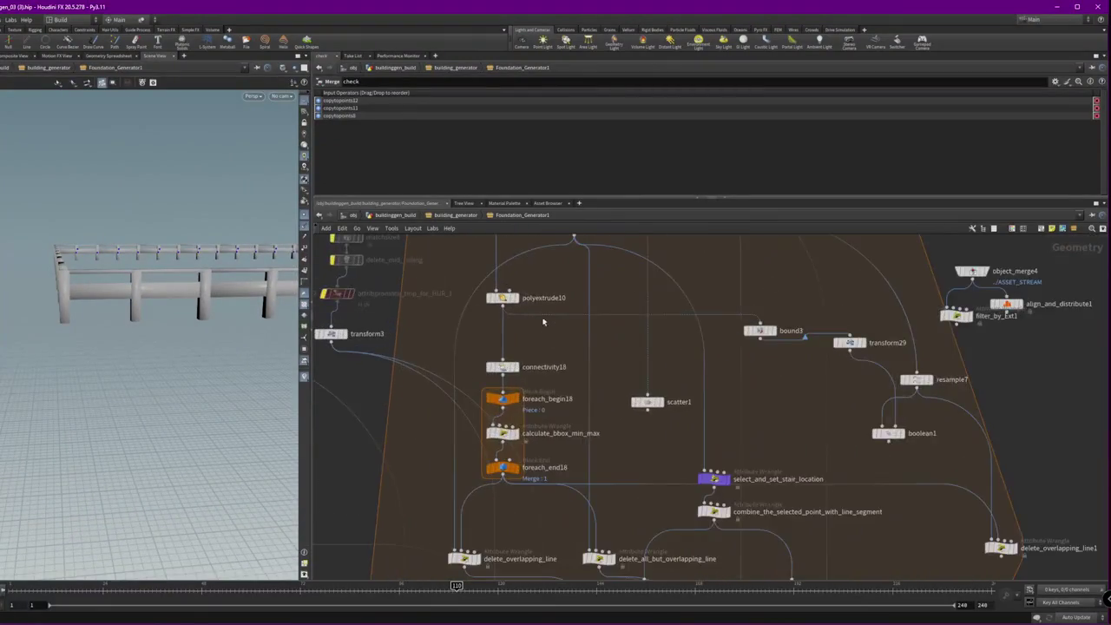
scroll(450, 329, "up", 2)
- Set resample4's segment length to 3 to space the fence posts wider
left_click(452, 316)
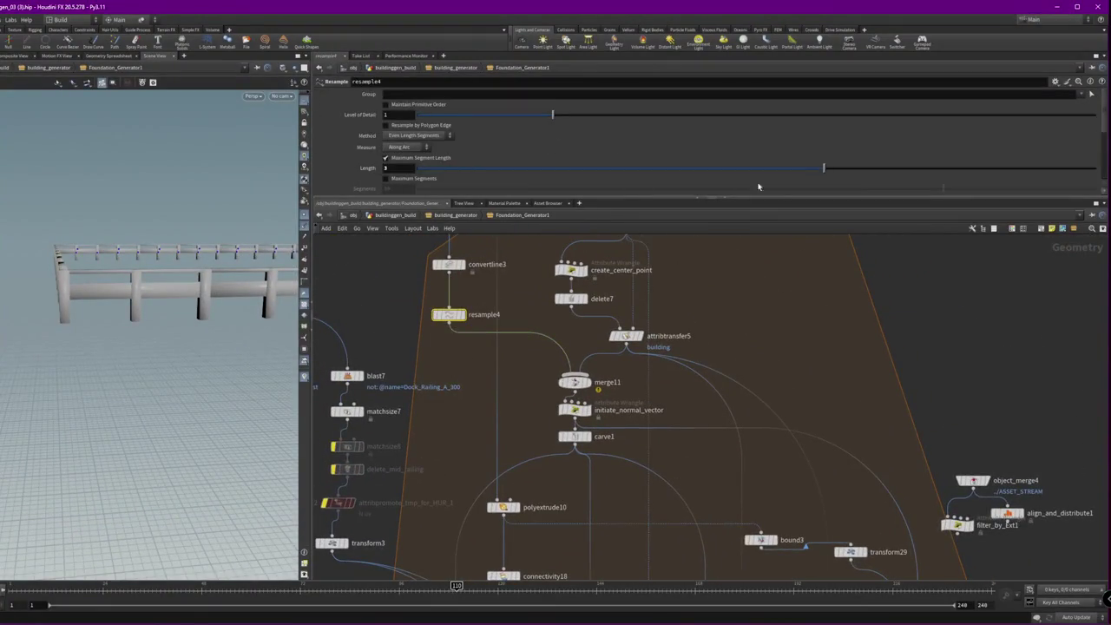
left_click_drag(824, 173, 1059, 177)
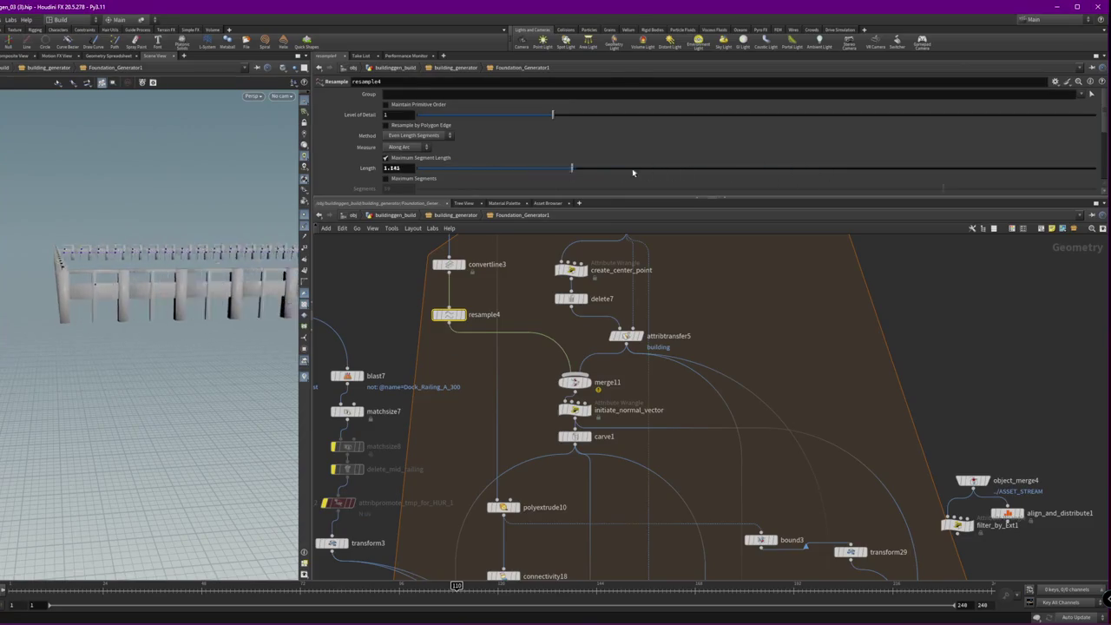
left_click_drag(1058, 177, 914, 203)
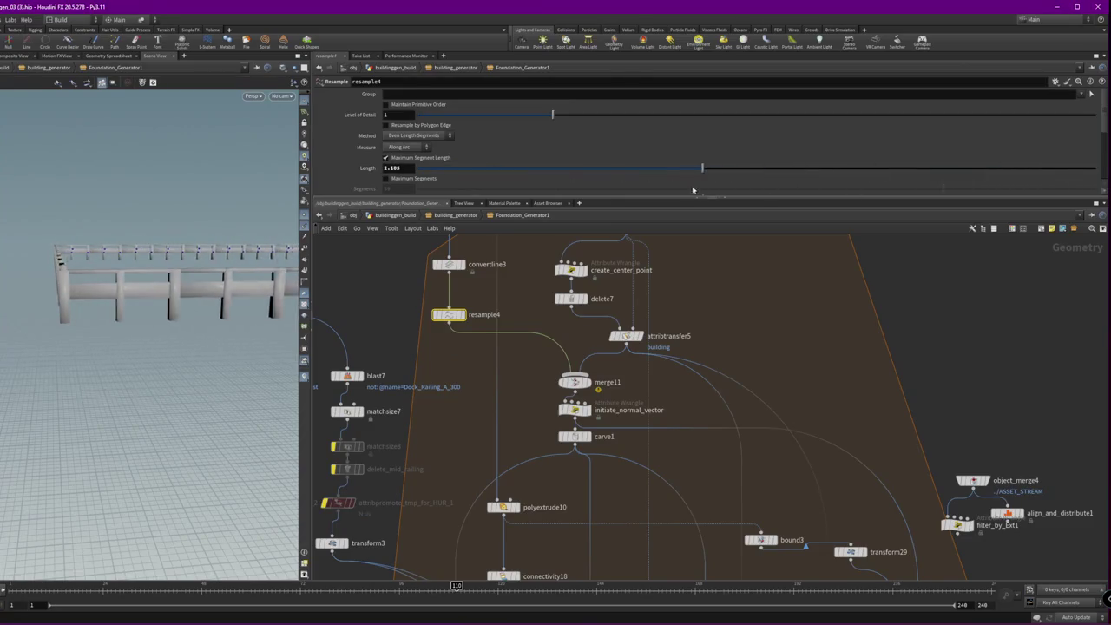
mouse_move(211, 266)
left_mouse_down()
mouse_move(249, 221)
mouse_move(278, 216)
left_mouse_up()
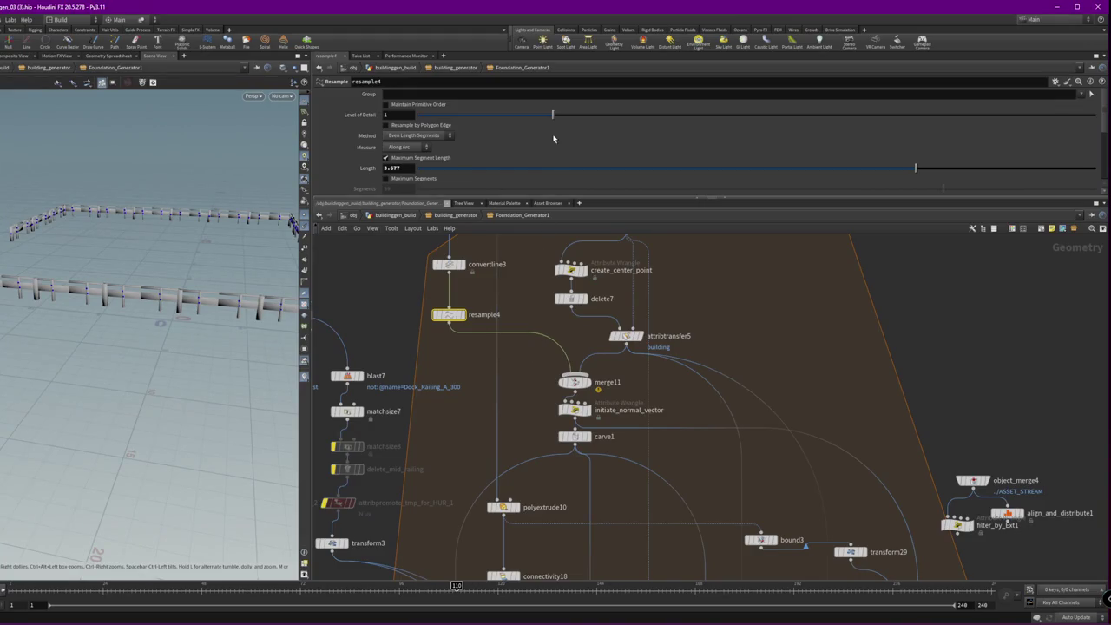
type("3")
key("Return")
left_click_drag(823, 167, 543, 168)
key("ctrl+z")
- Show switch7's output in the viewport and its inputs in the parameters
mouse_move(470, 436)
middle_mouse_down()
mouse_move(608, 314)
mouse_move(538, 173)
mouse_move(524, 354)
middle_mouse_up()
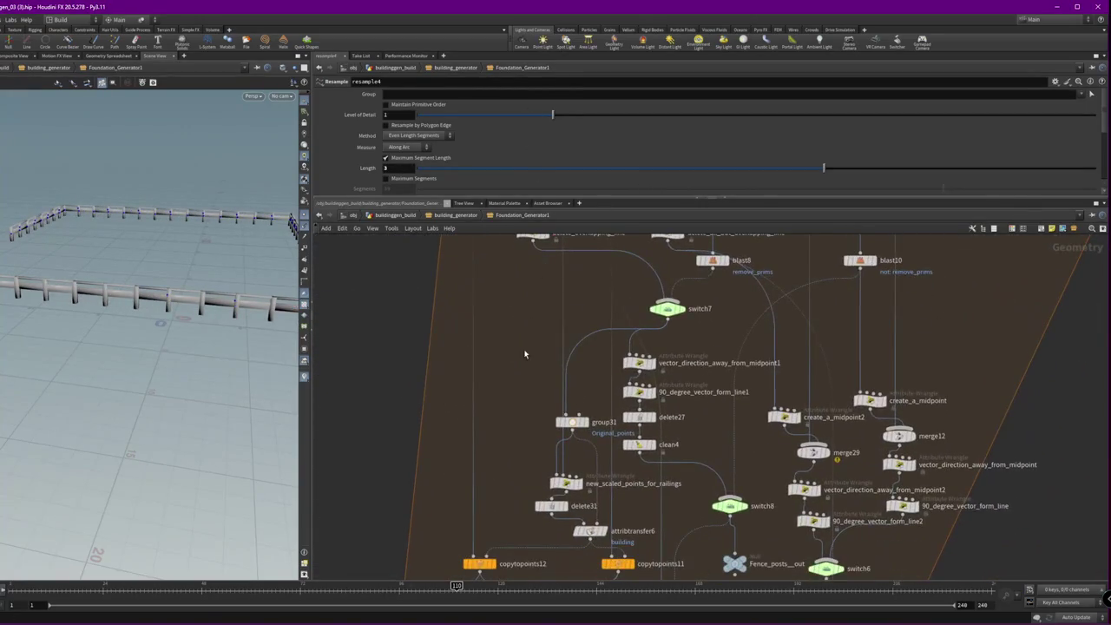
middle_click_drag(517, 401, 467, 271)
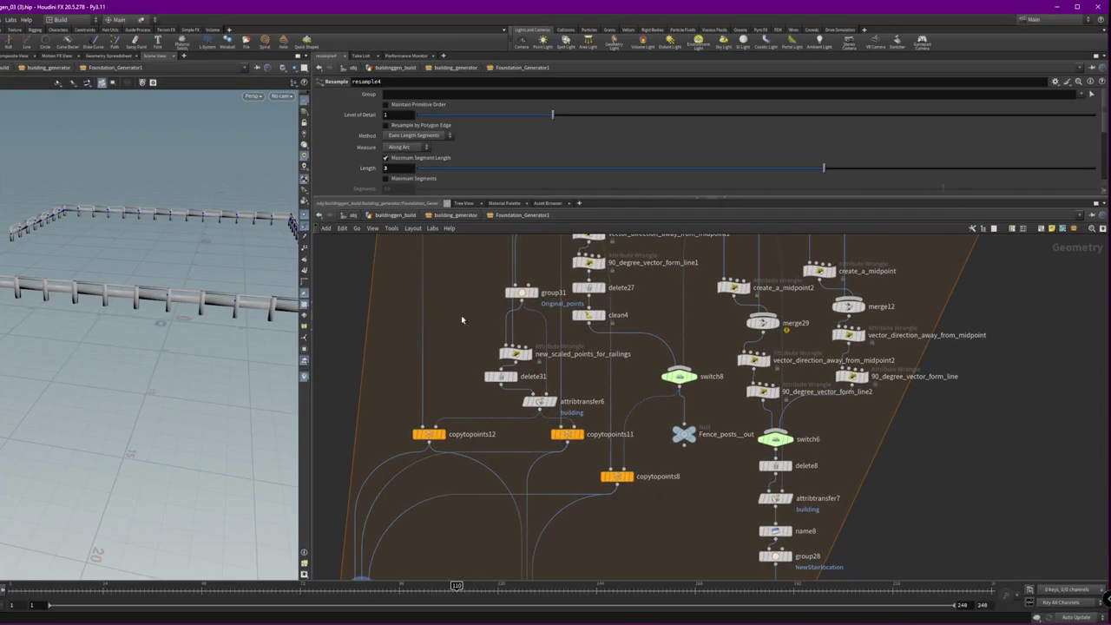
middle_click_drag(464, 270, 473, 458)
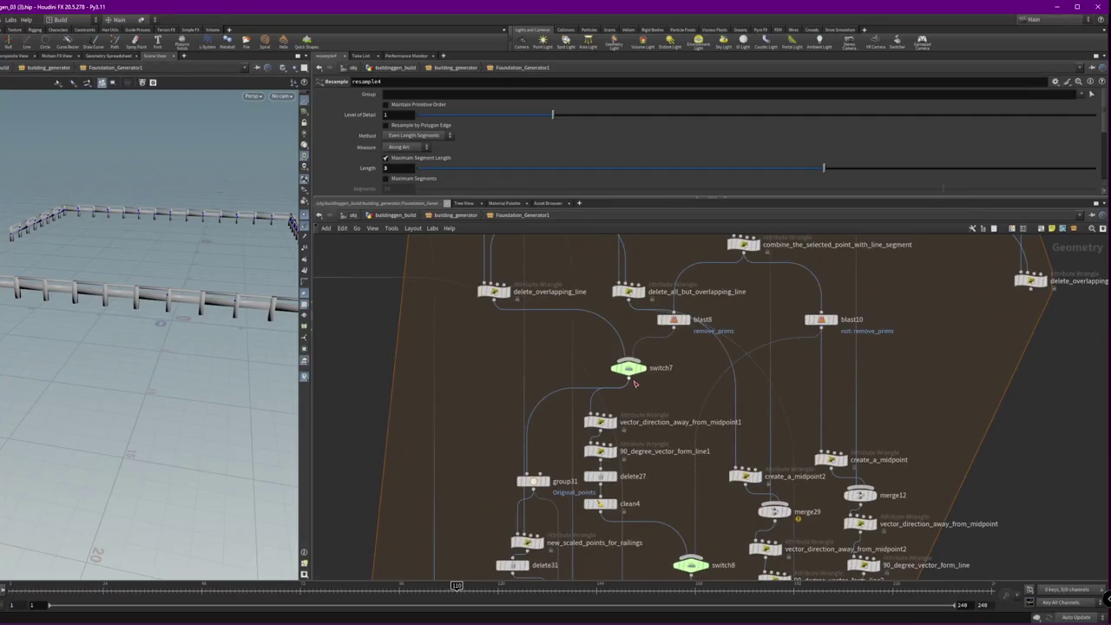
left_click(643, 367)
left_click(628, 368)
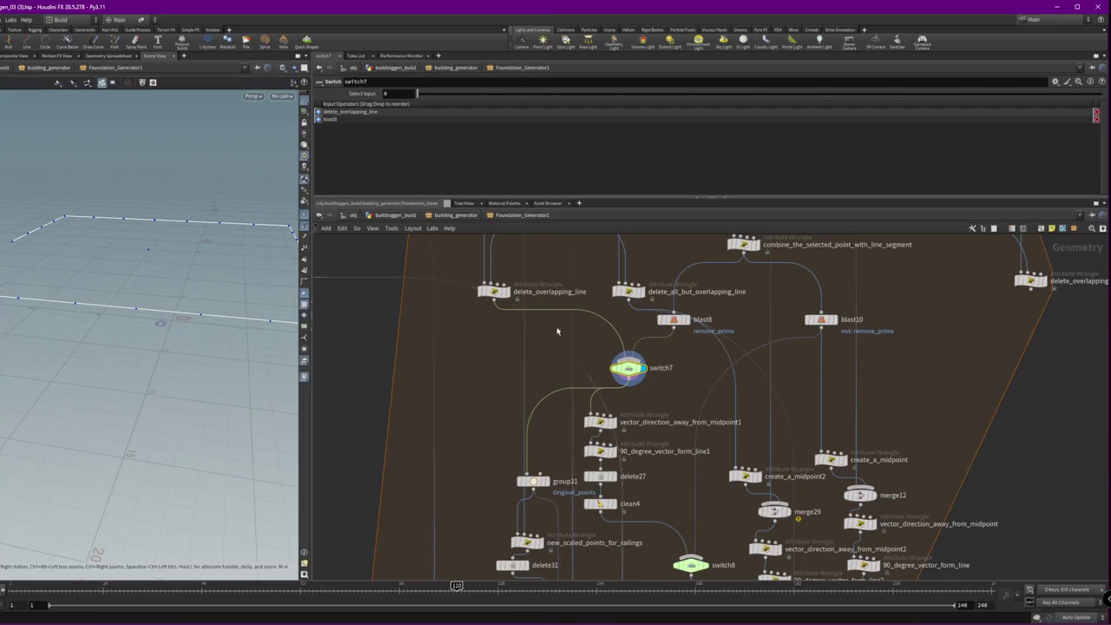
middle_click_drag(514, 350, 618, 436)
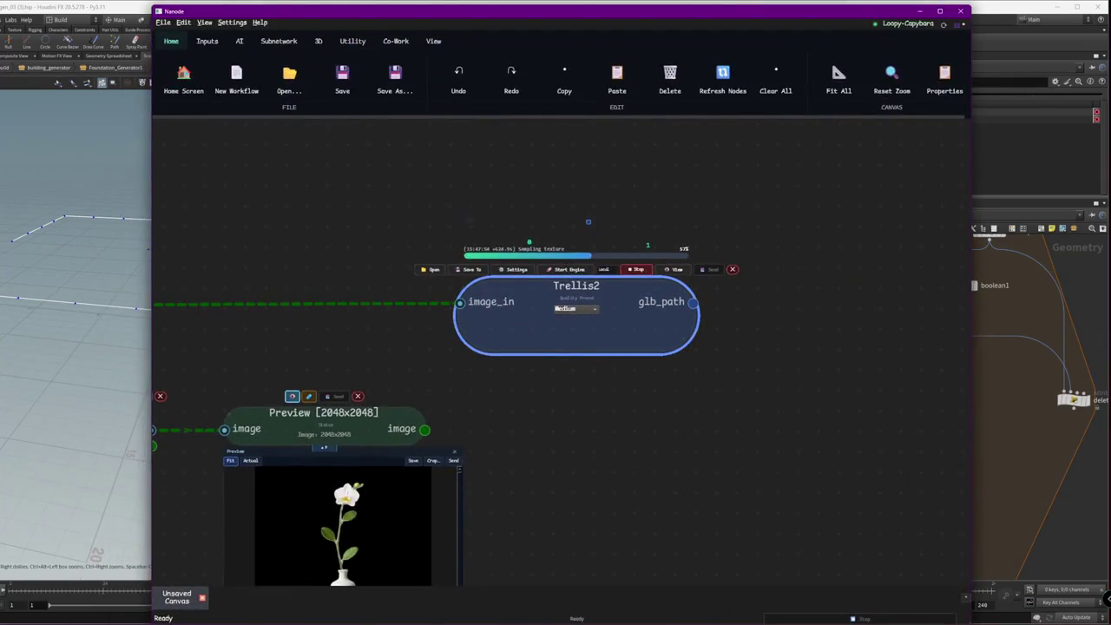
- Add a Console Log node and filter it to trellis2 messages
key("Tab")
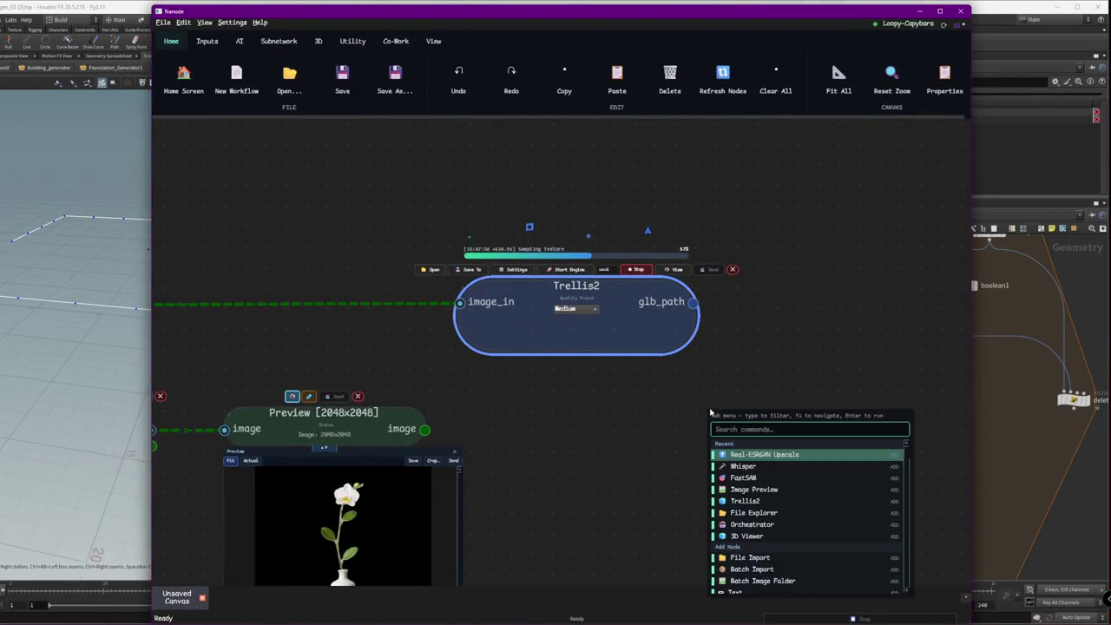
key("Escape")
key("Tab")
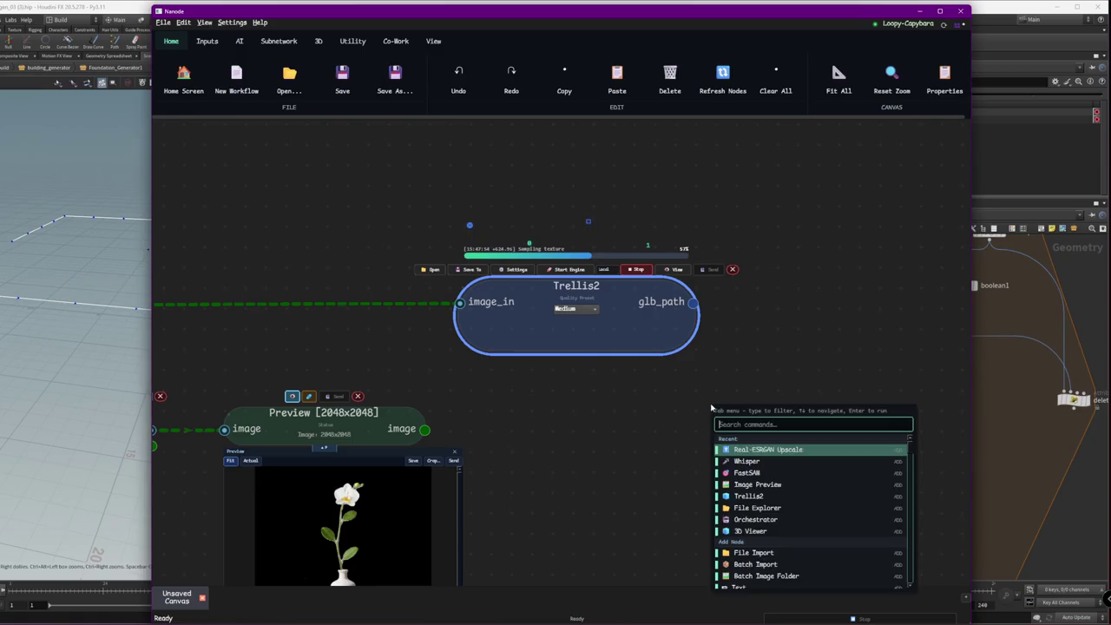
type("conso")
key("Down")
key("Return")
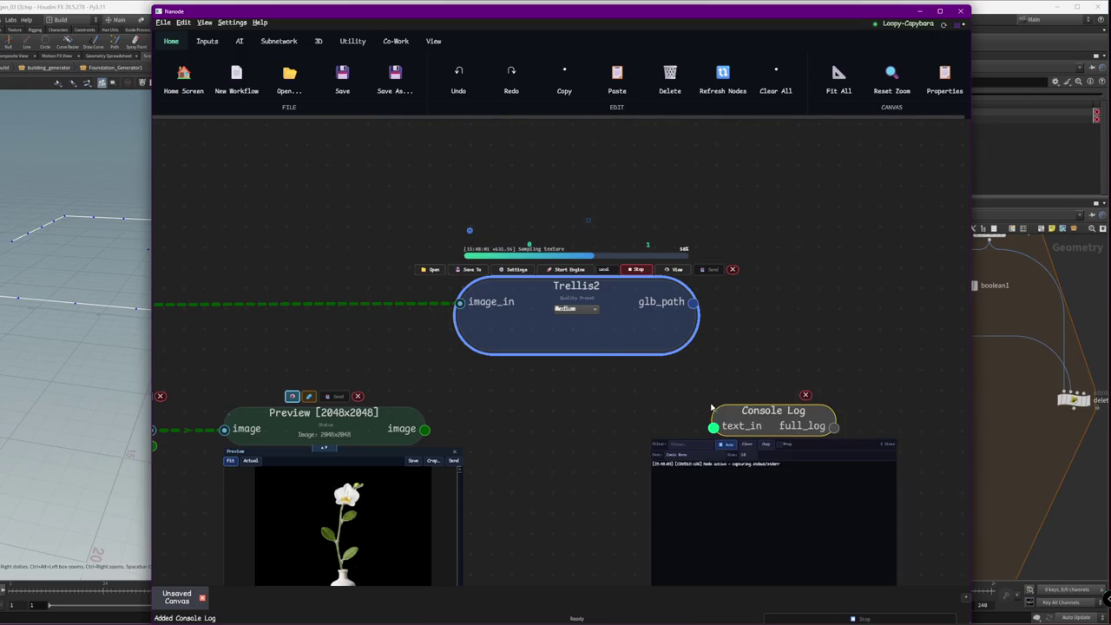
left_click(702, 444)
type("tre")
type("rel")
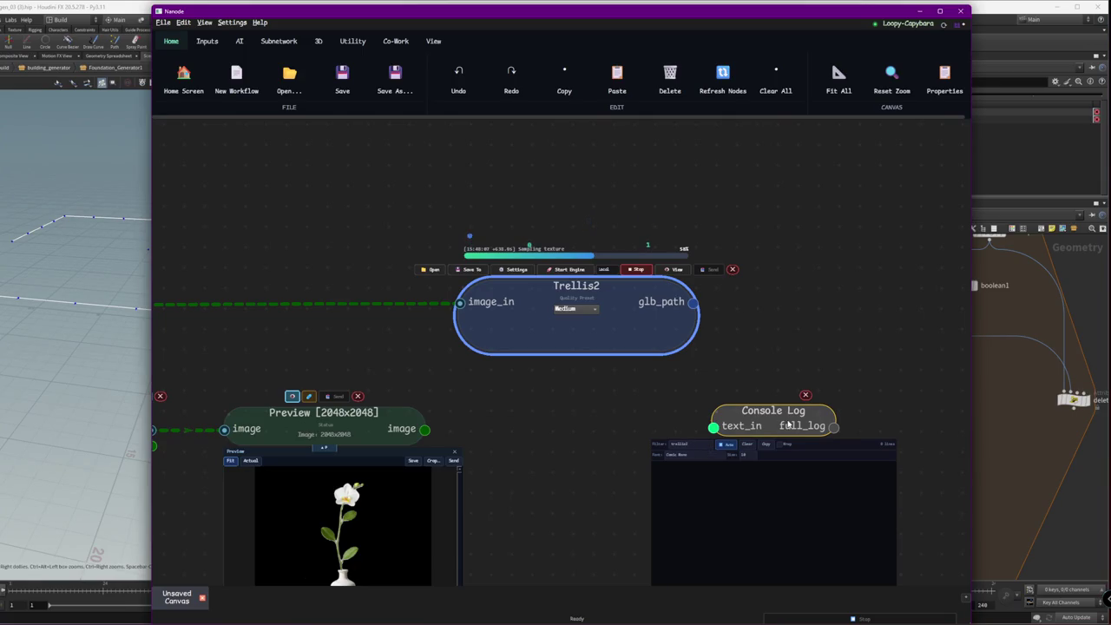
- Position the Console Log node below the Trellis2 node
left_click_drag(789, 424, 858, 276)
scroll(876, 488, "up", 3)
scroll(476, 426, "down", 3)
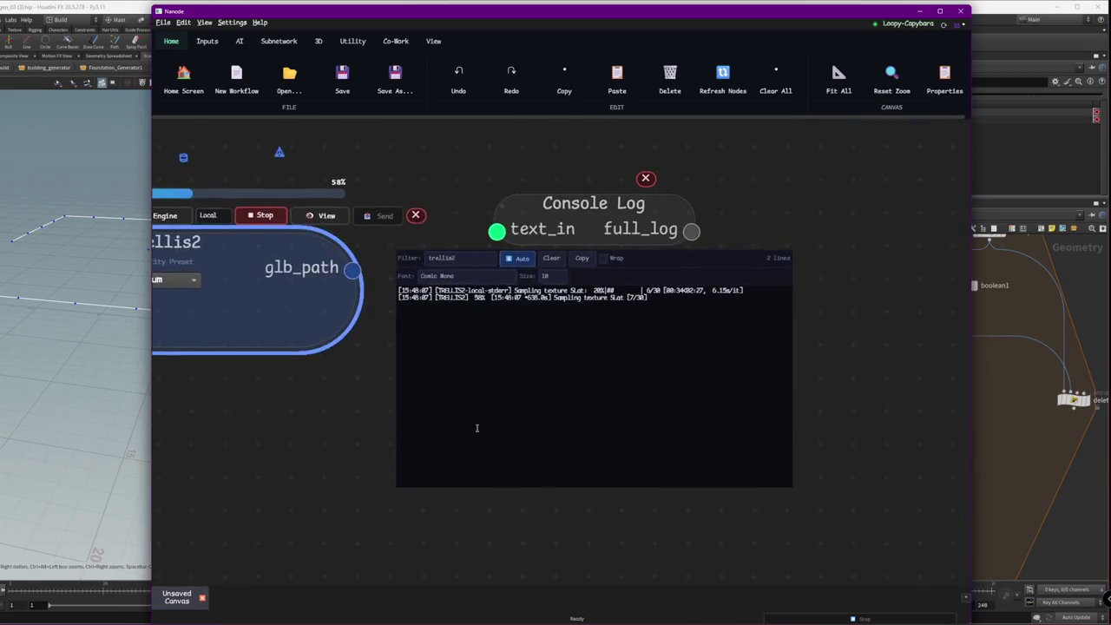
scroll(355, 384, "up", 2)
scroll(344, 384, "down", 1)
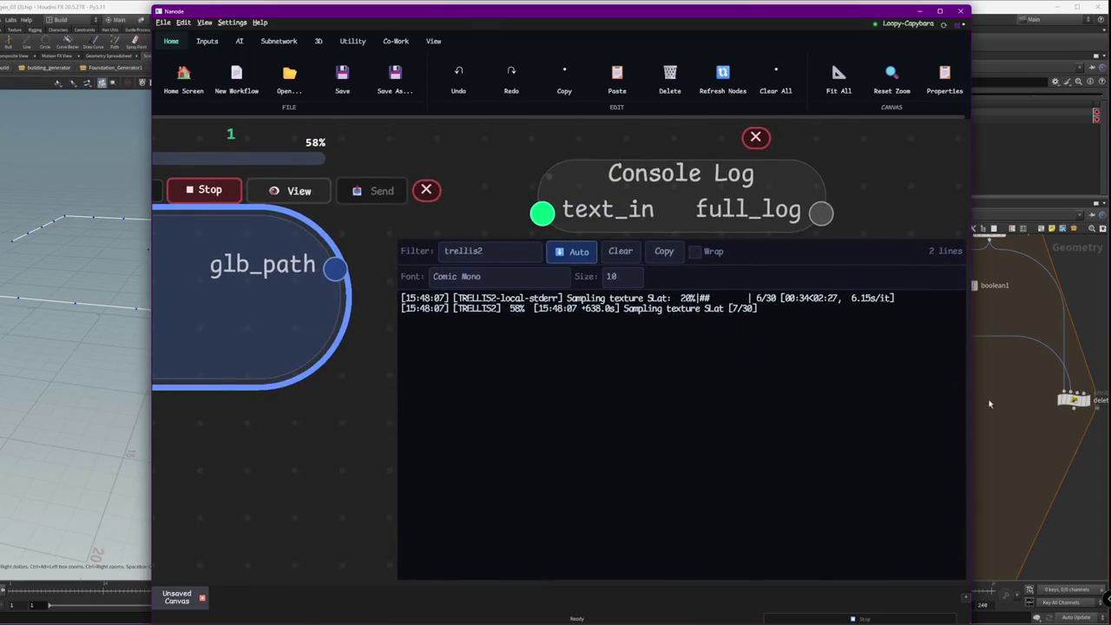
scroll(339, 422, "down", 1)
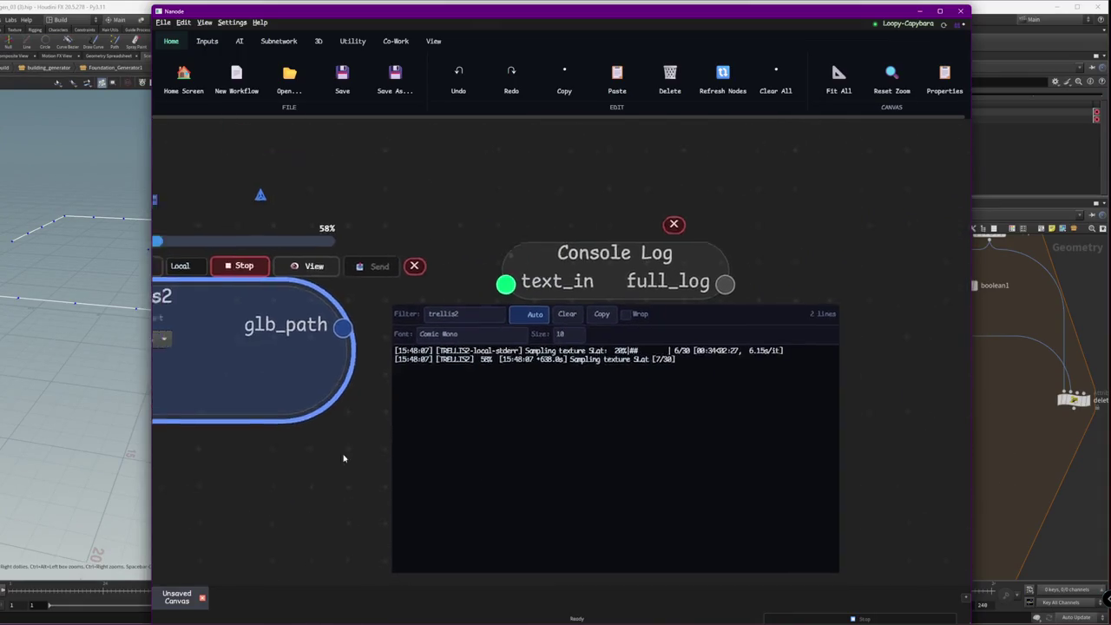
left_click_drag(339, 421, 637, 427)
mouse_move(599, 465)
left_mouse_down()
mouse_move(385, 389)
mouse_move(596, 342)
left_mouse_up()
scroll(384, 389, "down", 1)
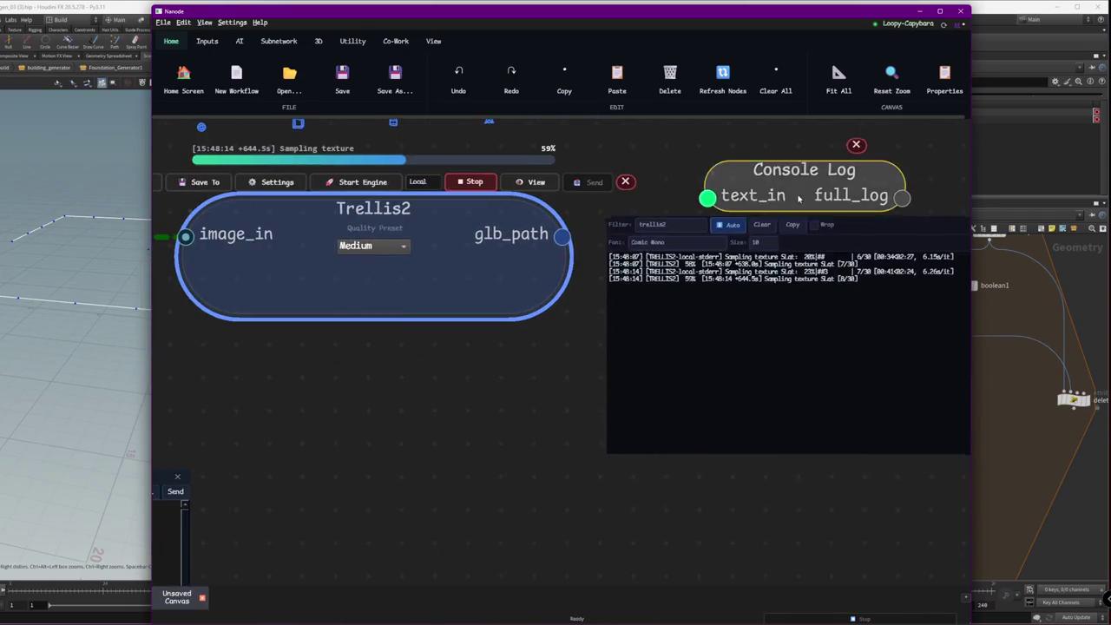
left_click_drag(802, 170, 373, 361)
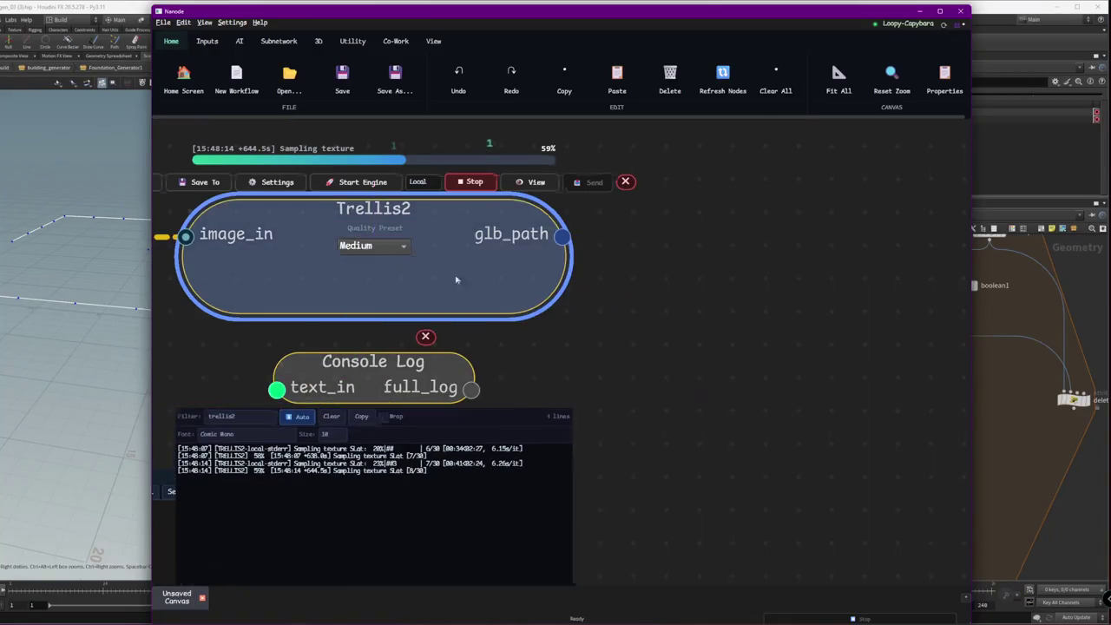
- Back in Houdini, reposition blast8 and group31 in the network
left_click(1011, 491)
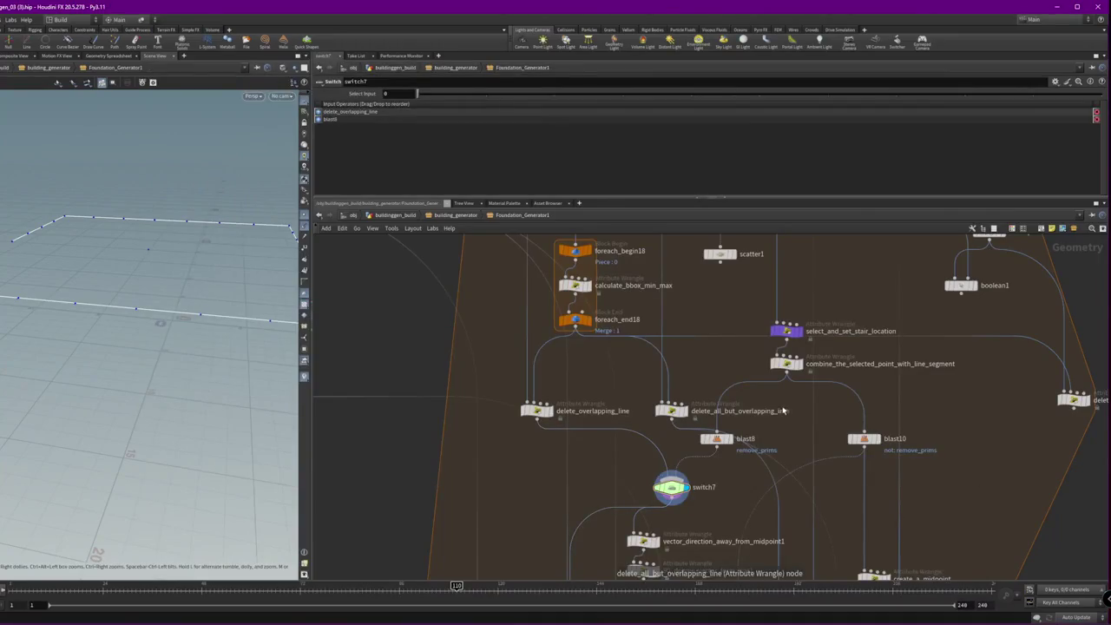
middle_click_drag(716, 438, 646, 372)
mouse_move(646, 372)
left_mouse_down()
mouse_move(691, 323)
mouse_move(714, 334)
left_mouse_up()
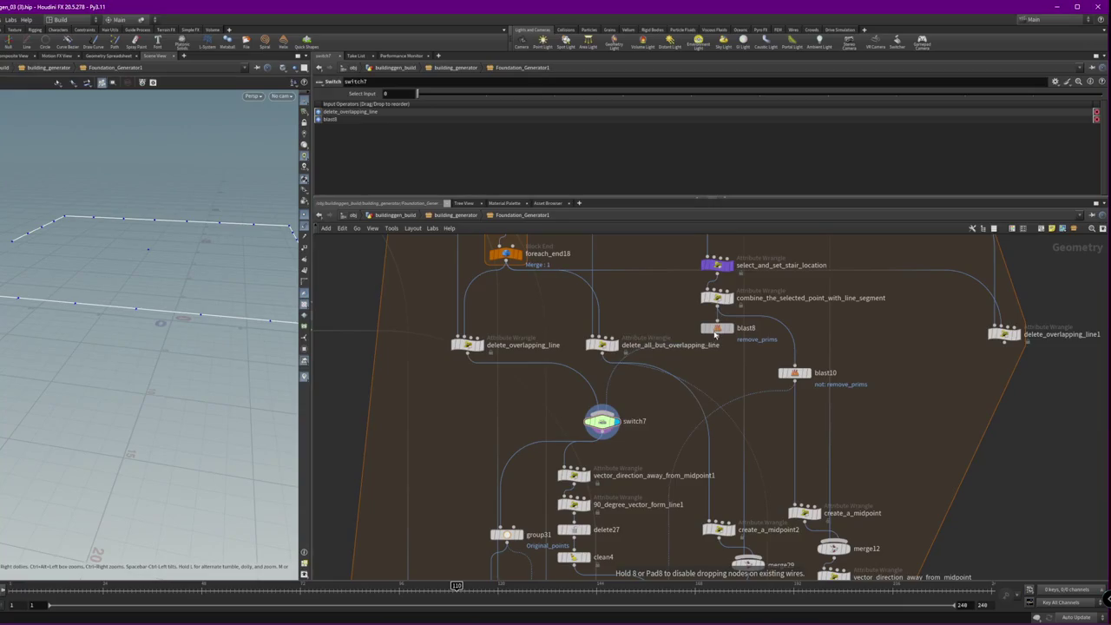
middle_click_drag(505, 429, 523, 359)
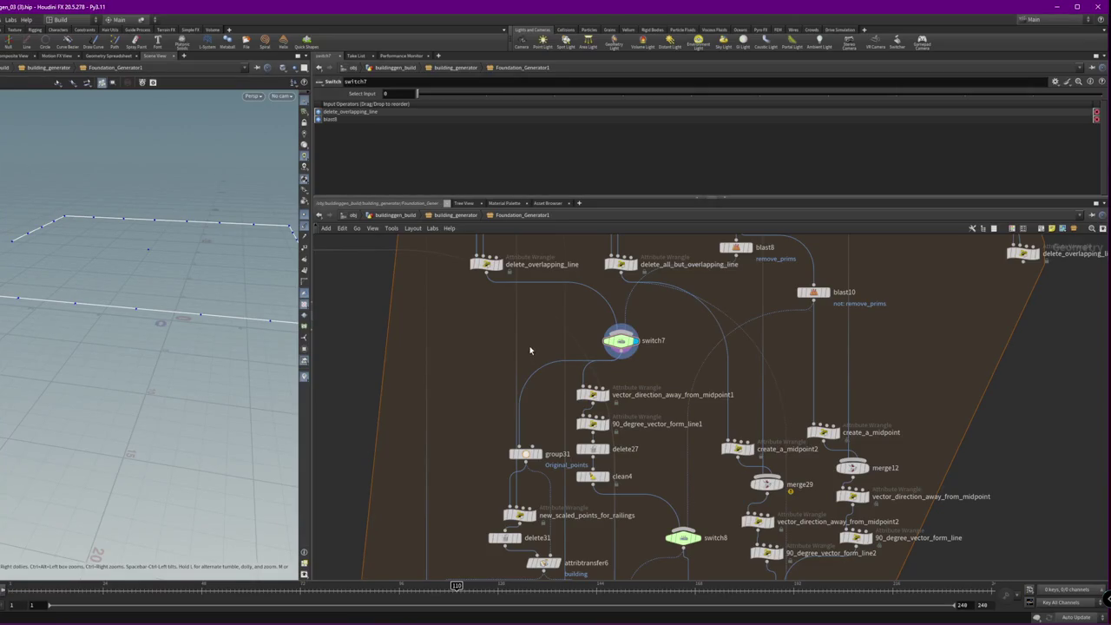
left_click_drag(525, 453, 544, 433)
middle_click_drag(443, 380, 438, 333)
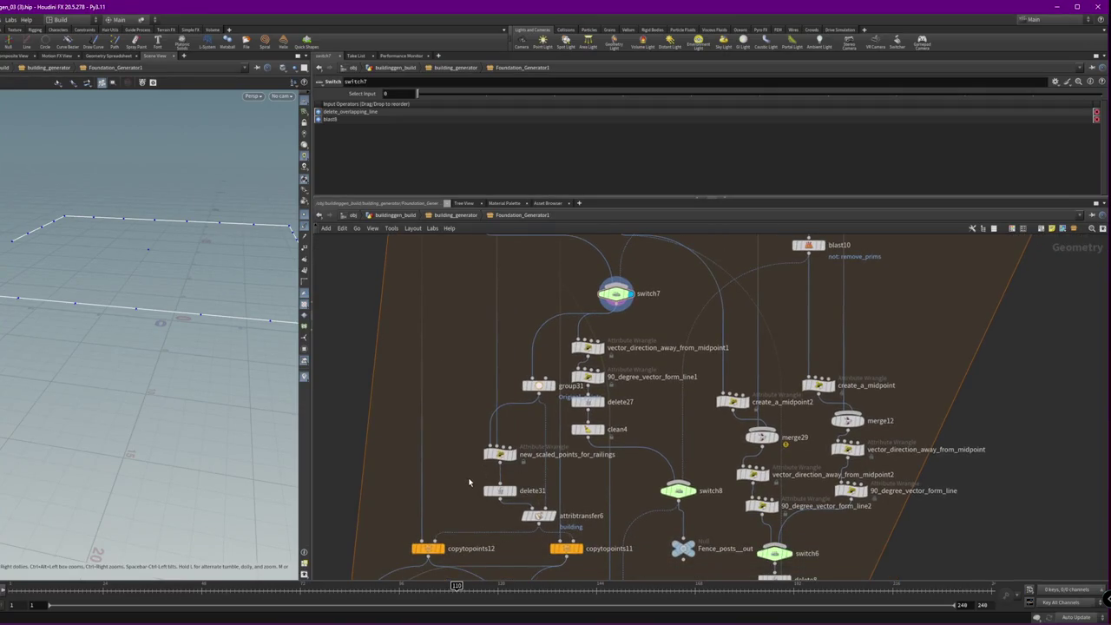
middle_click_drag(469, 479, 486, 401)
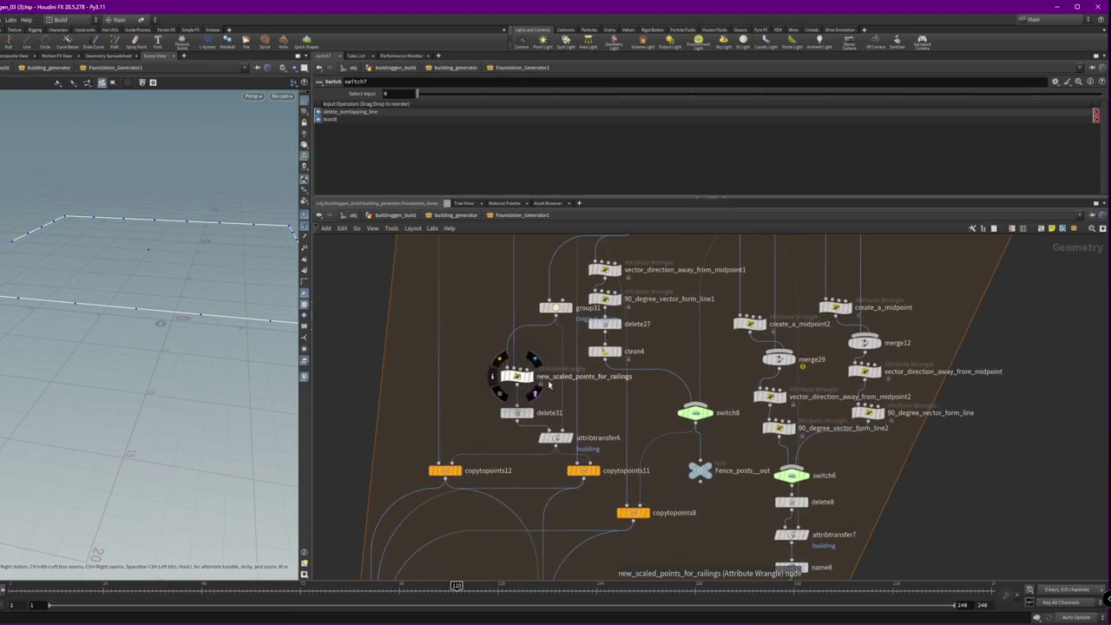
middle_click_drag(464, 478, 449, 418)
- Preview copytopoints12, copytopoints11 and copytopoints8 outputs, ending on copytopoints8's fence posts
left_click(448, 417)
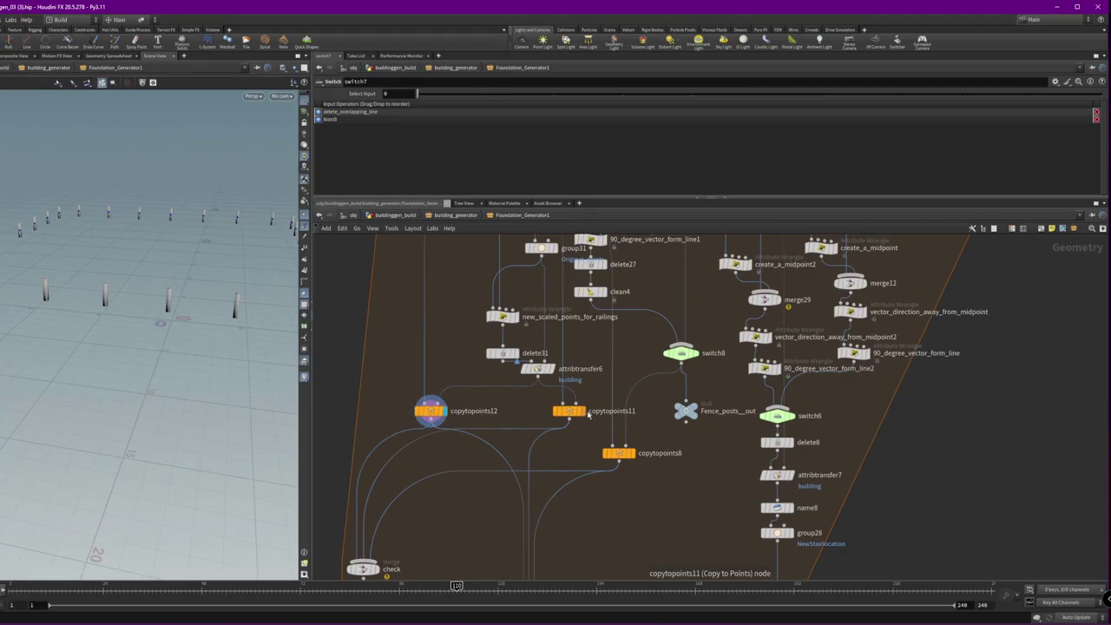
left_click(587, 416)
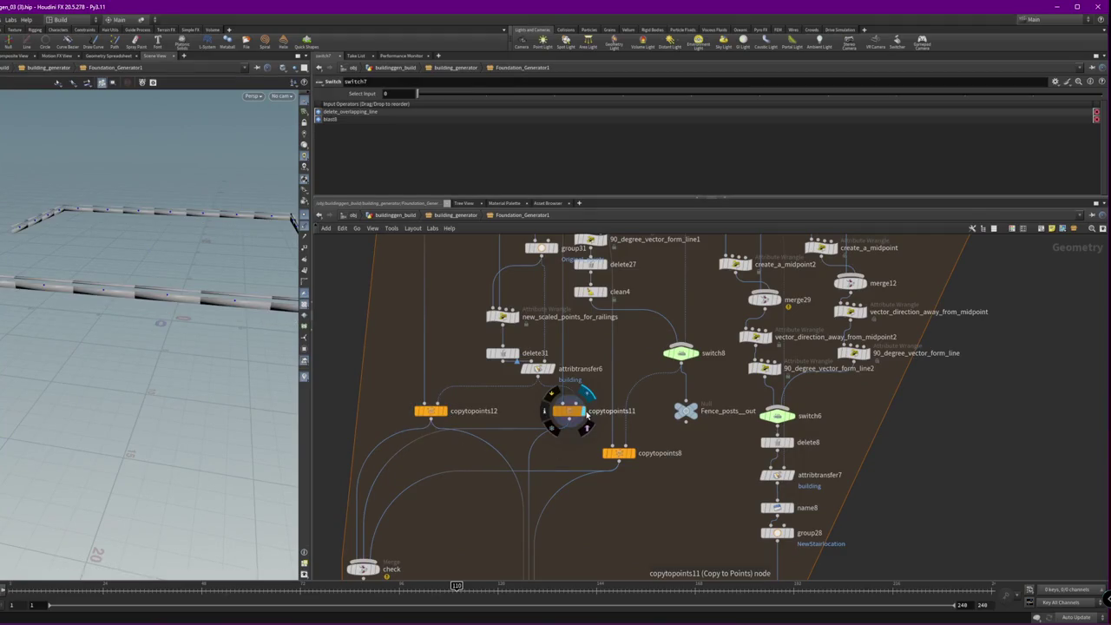
left_click(634, 455)
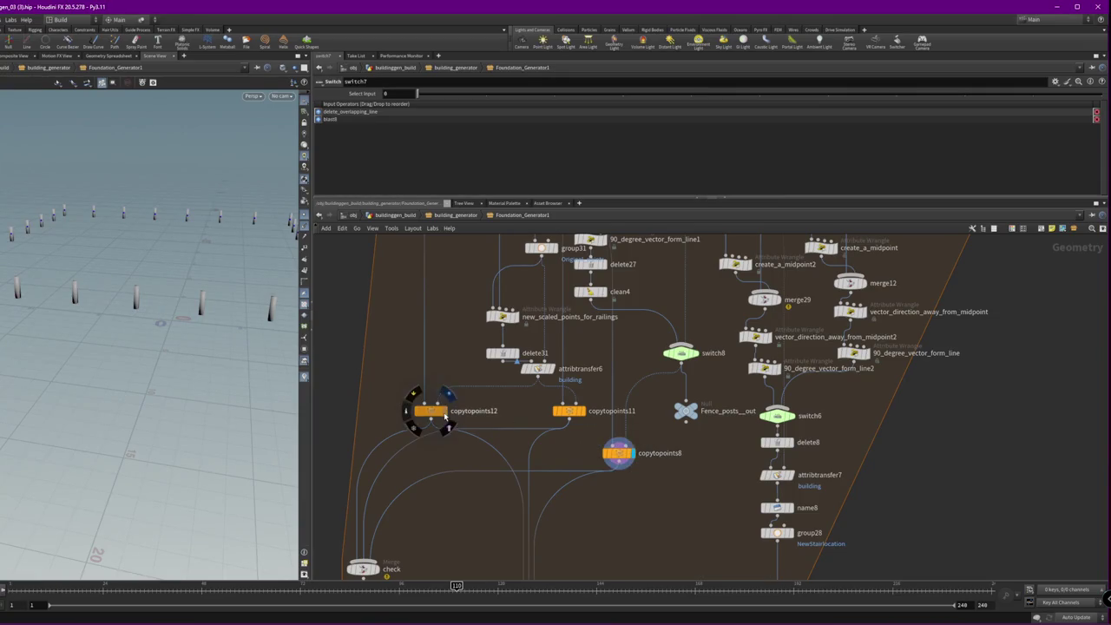
left_click(446, 414)
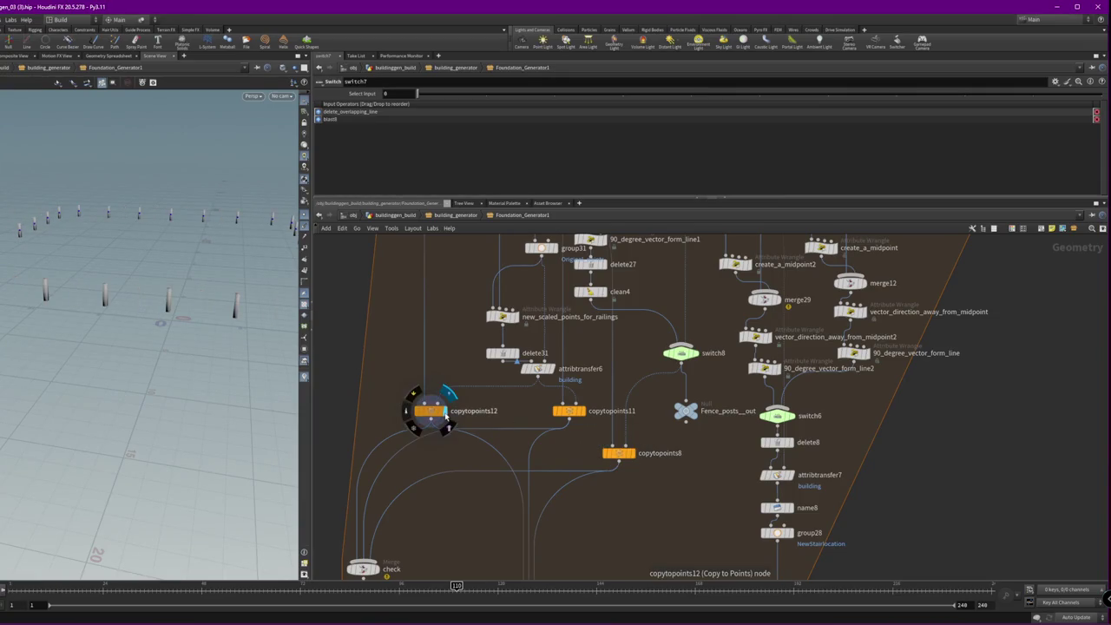
left_click(635, 450)
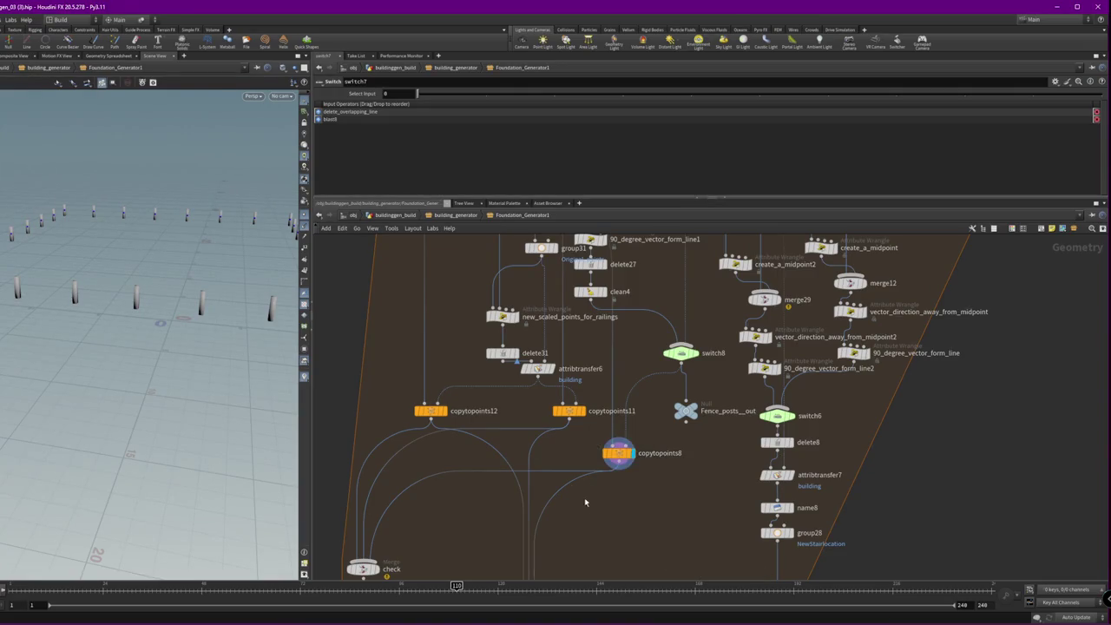
middle_click_drag(680, 388, 620, 306)
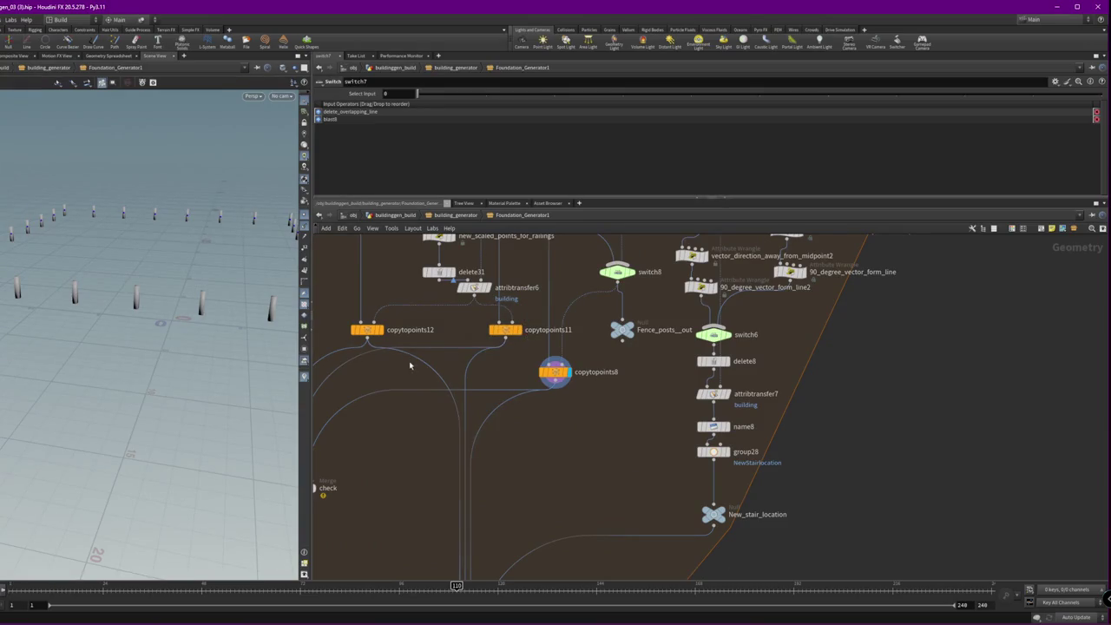
middle_click_drag(445, 466, 468, 396)
- Add switch12 below copytopoints12 and wire copytopoints12 into it
key("Tab")
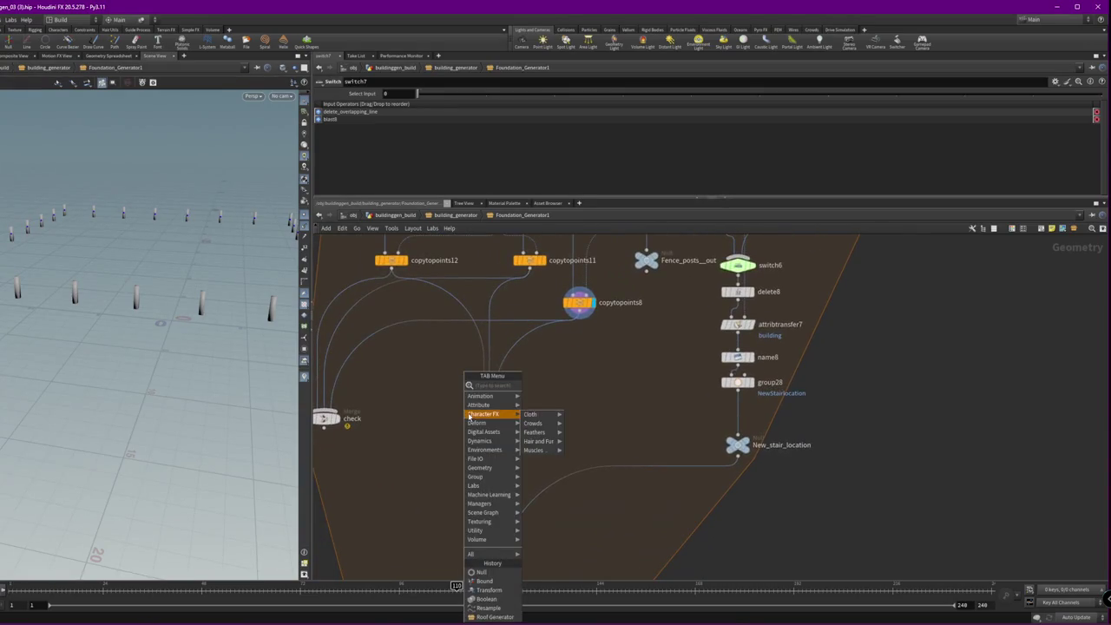
left_click(540, 386)
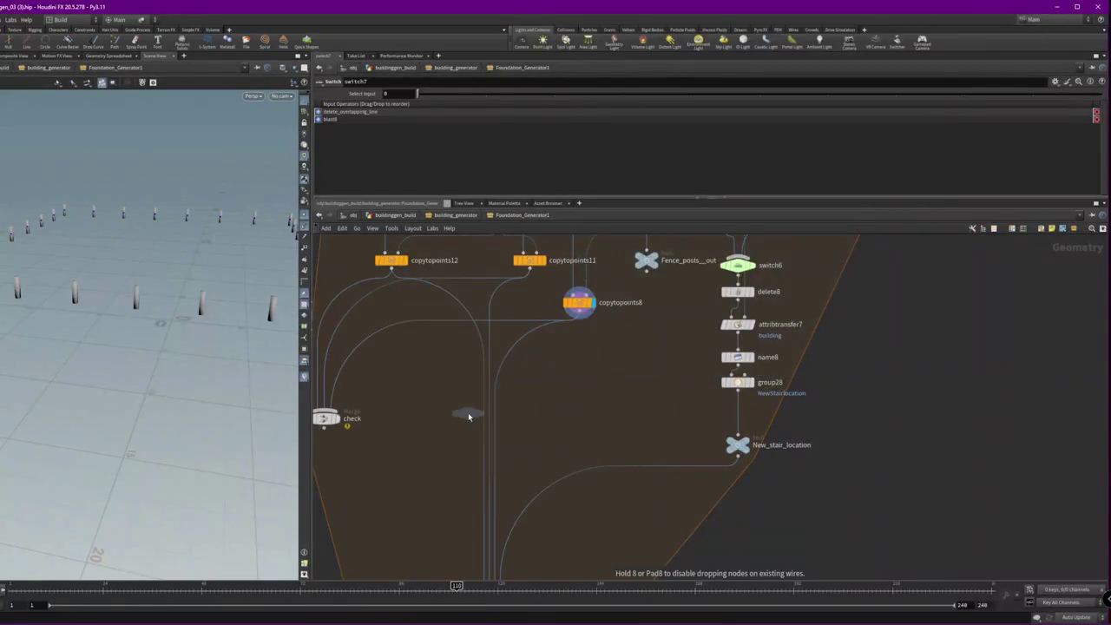
left_click(432, 402)
left_click_drag(391, 270, 431, 395)
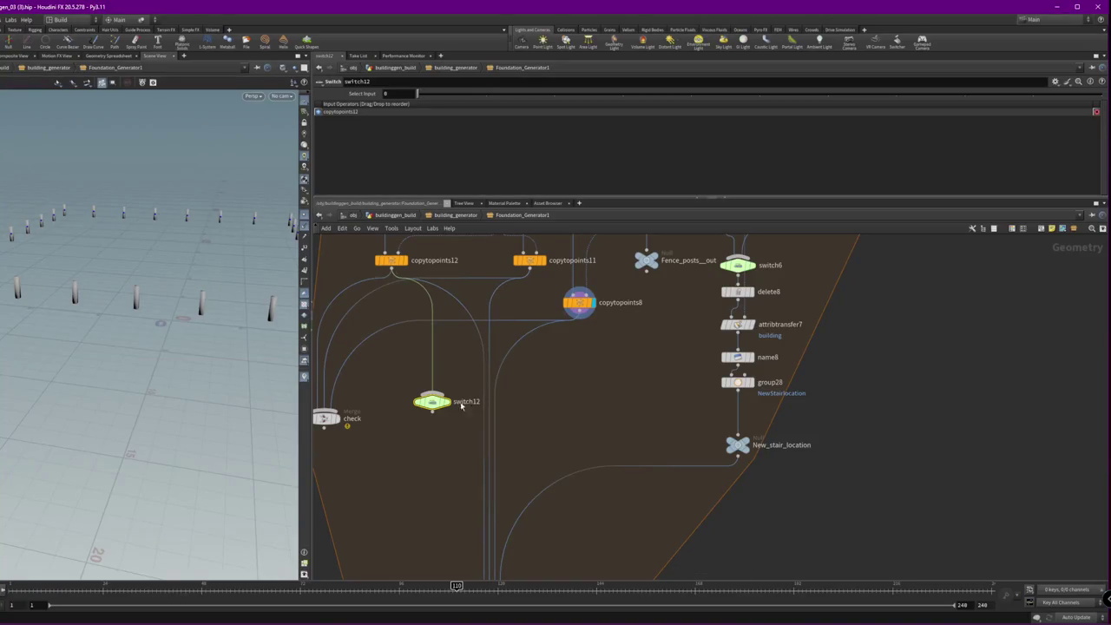
middle_click_drag(523, 456, 527, 390)
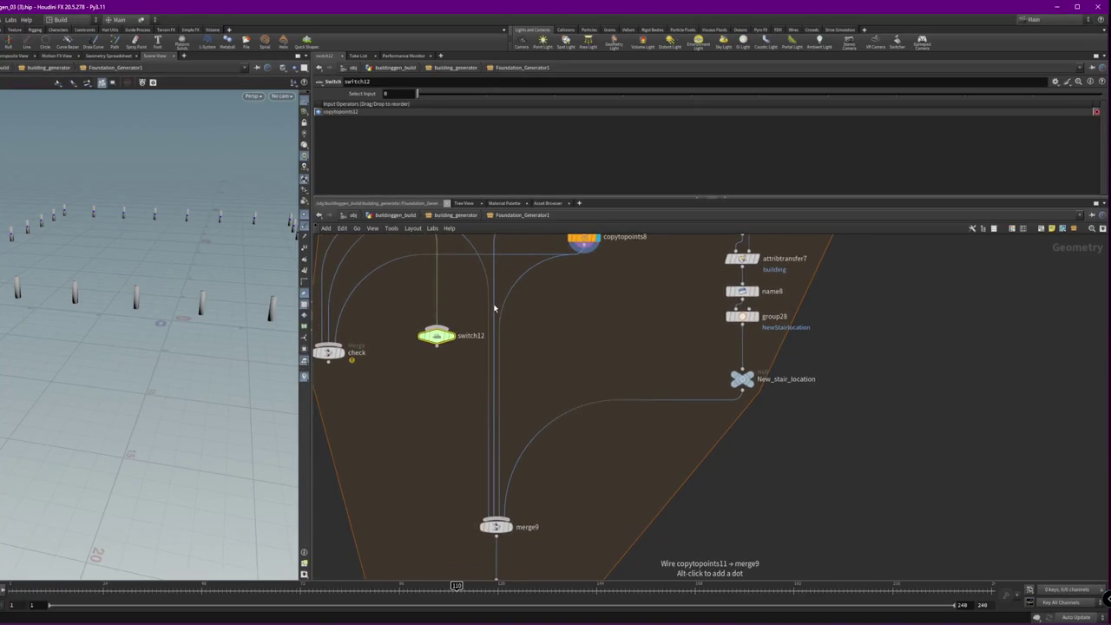
left_click_drag(440, 340, 446, 422)
- Add a merge node, merge5, below switch12
key("Tab")
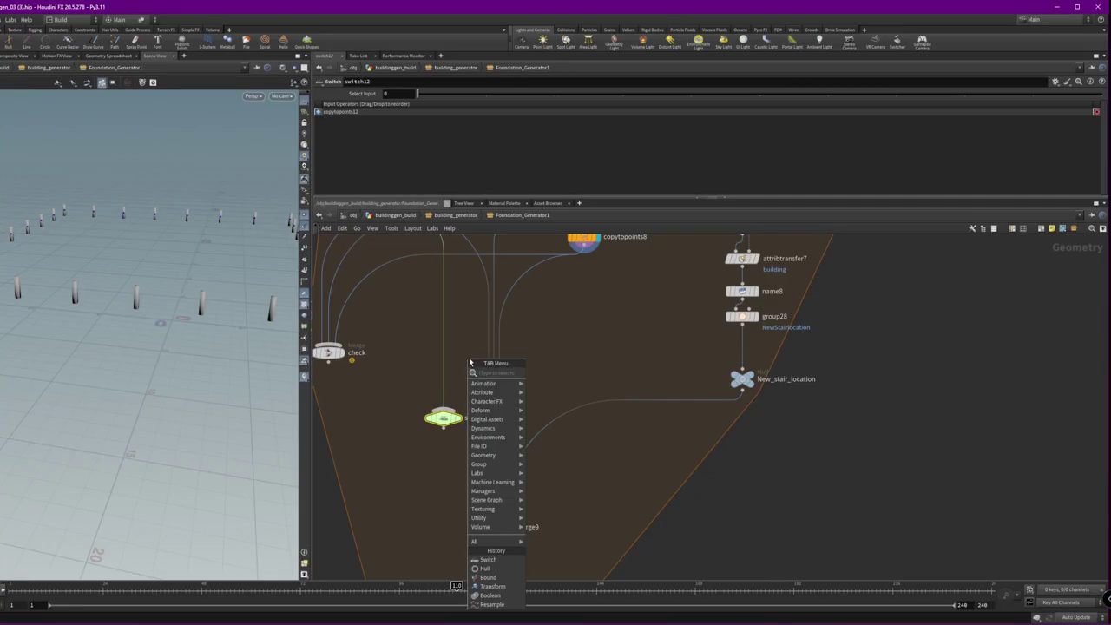
mouse_move(483, 410)
left_click(565, 372)
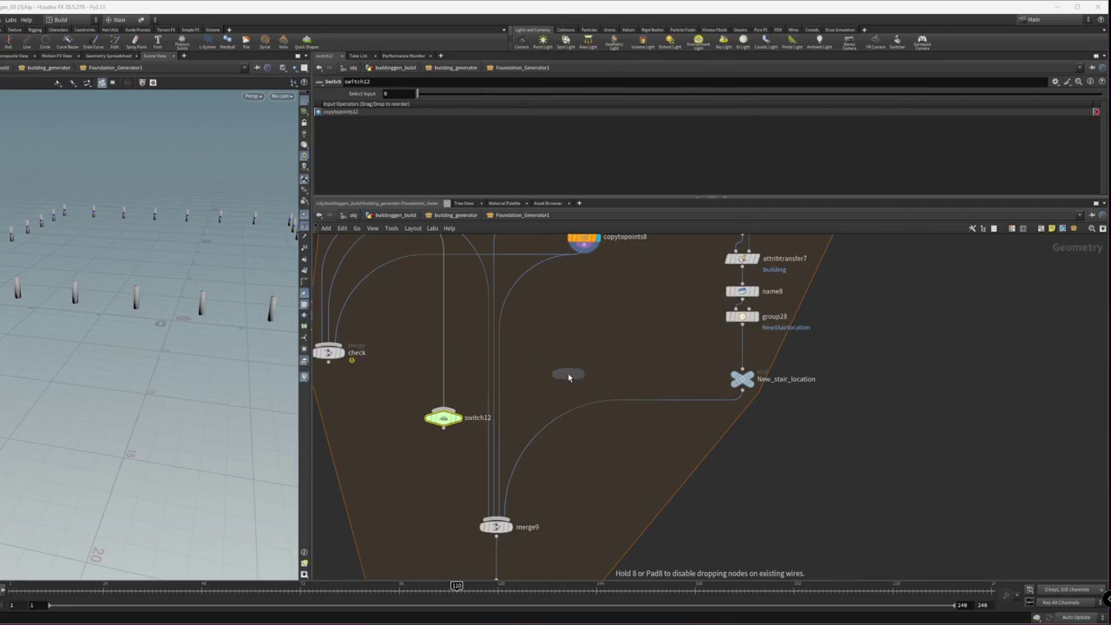
left_click(426, 458)
- Wire copytopoints11, copytopoints8 and New_stair_location into merge5
scroll(565, 411, "down", 3)
scroll(565, 411, "down", 2)
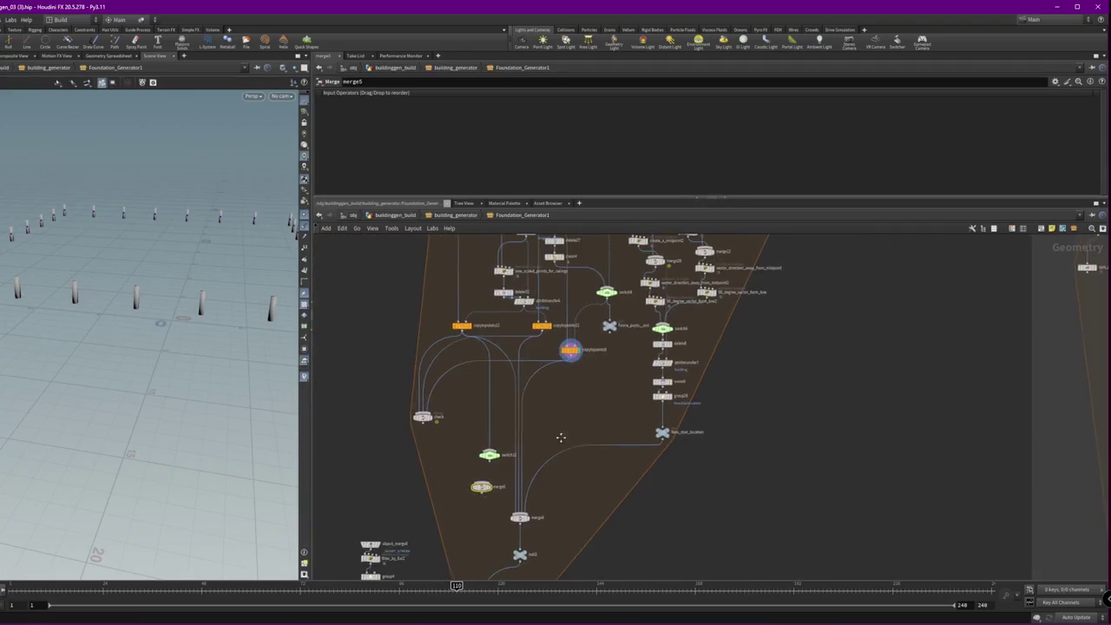
middle_click_drag(560, 437, 550, 401)
left_click_drag(531, 297, 473, 446)
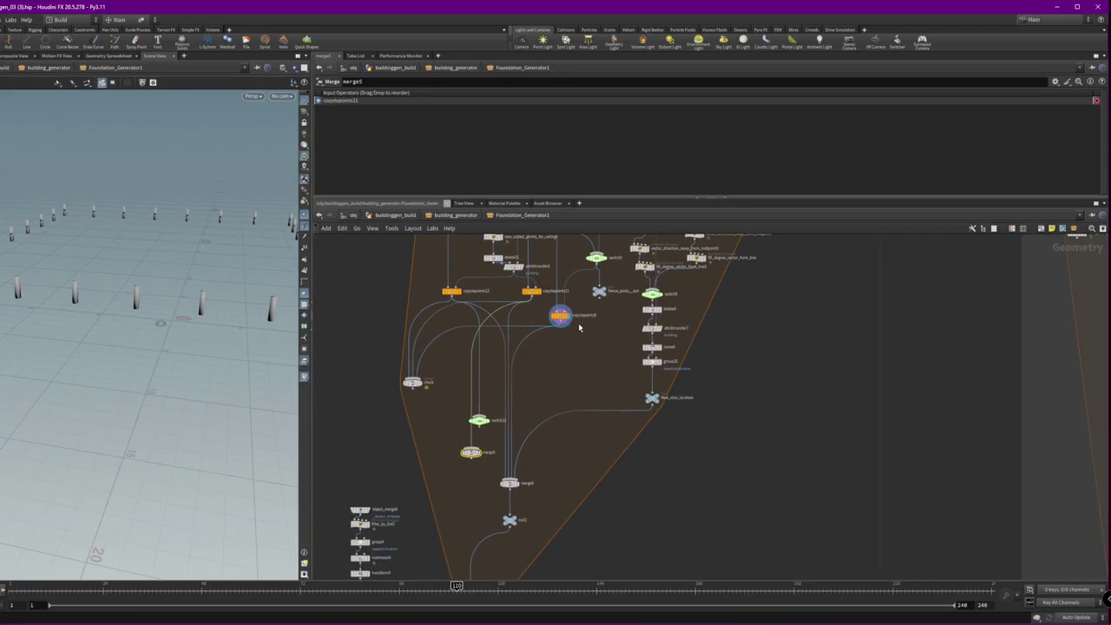
left_click_drag(564, 324, 471, 449)
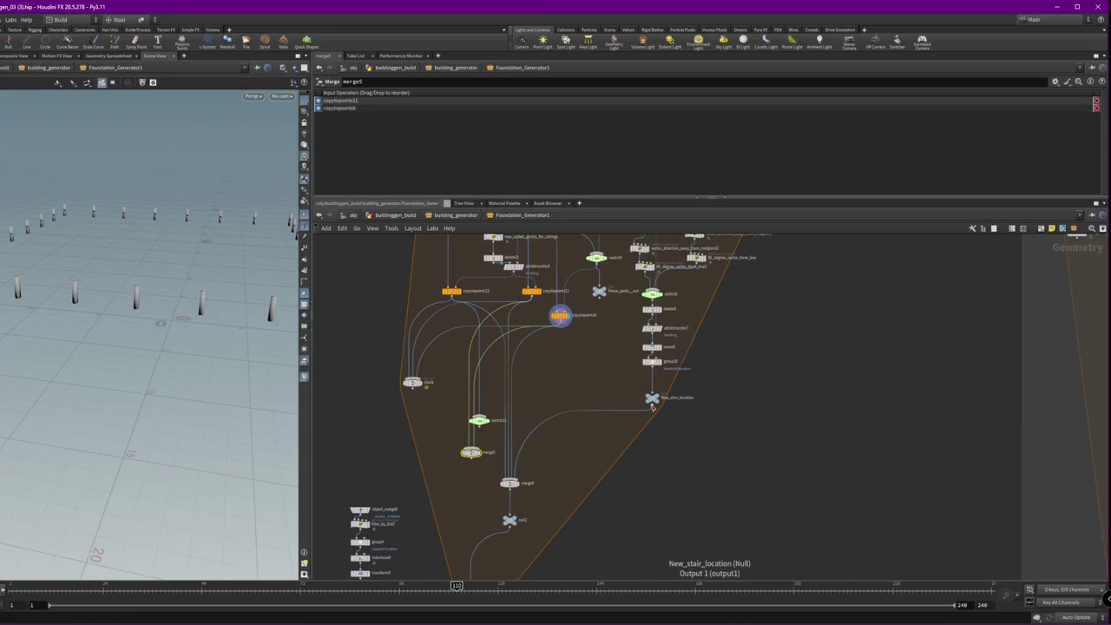
mouse_move(652, 405)
left_mouse_down()
mouse_move(473, 446)
mouse_move(454, 500)
left_mouse_up()
- Feed merge5 and merge9 into switch12, display it, and inspect the railings
left_click(451, 487)
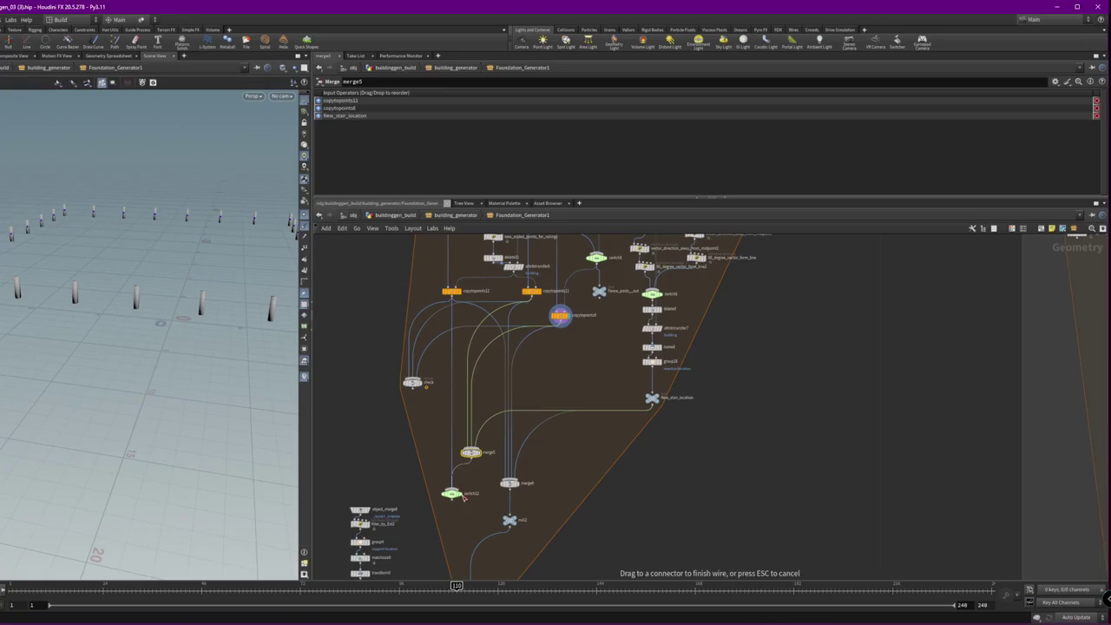
left_click(470, 458)
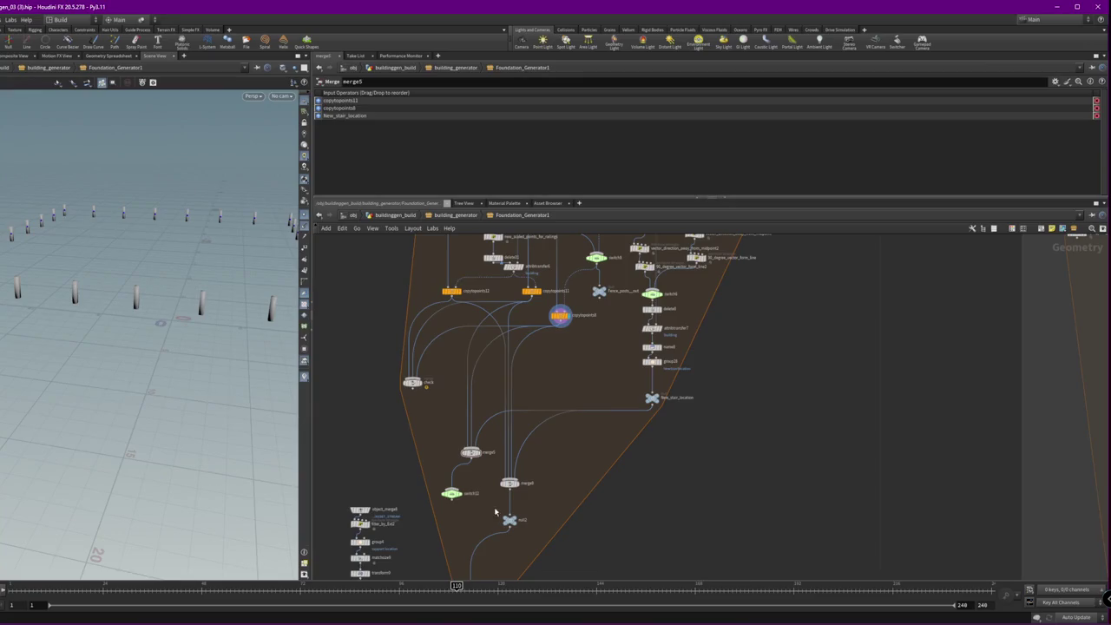
left_click_drag(512, 489, 461, 501)
left_click(460, 494)
left_click_drag(508, 519, 465, 541)
left_click_drag(453, 493, 471, 514)
left_click(469, 514)
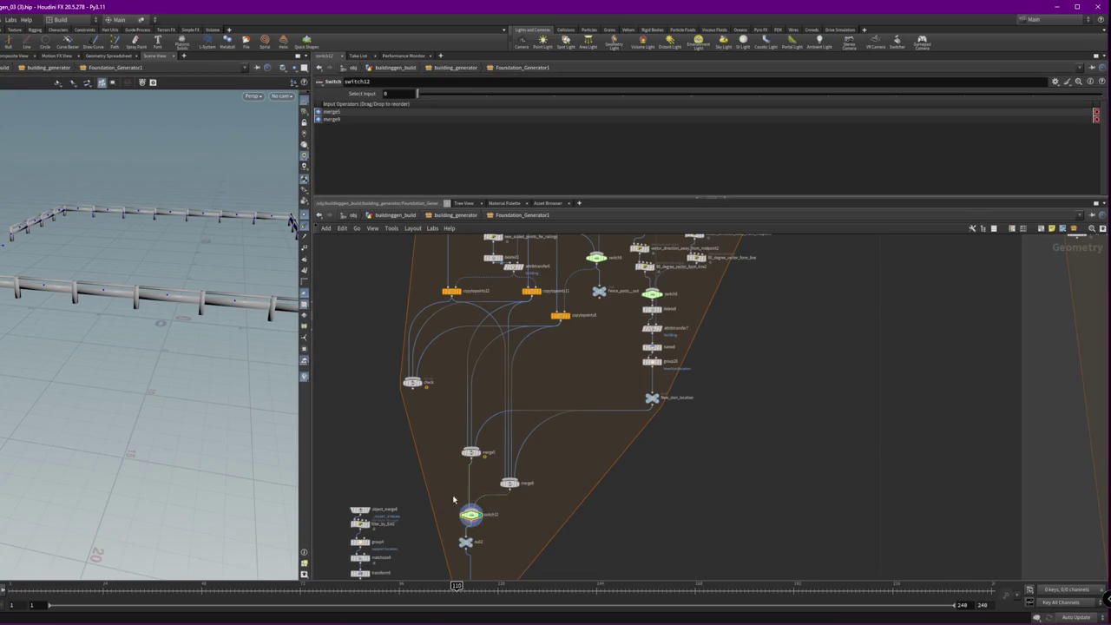
mouse_move(228, 347)
left_mouse_down()
mouse_move(110, 272)
mouse_move(183, 308)
mouse_move(124, 341)
mouse_move(223, 365)
mouse_move(190, 356)
mouse_move(186, 379)
mouse_move(209, 385)
mouse_move(180, 378)
left_mouse_up()
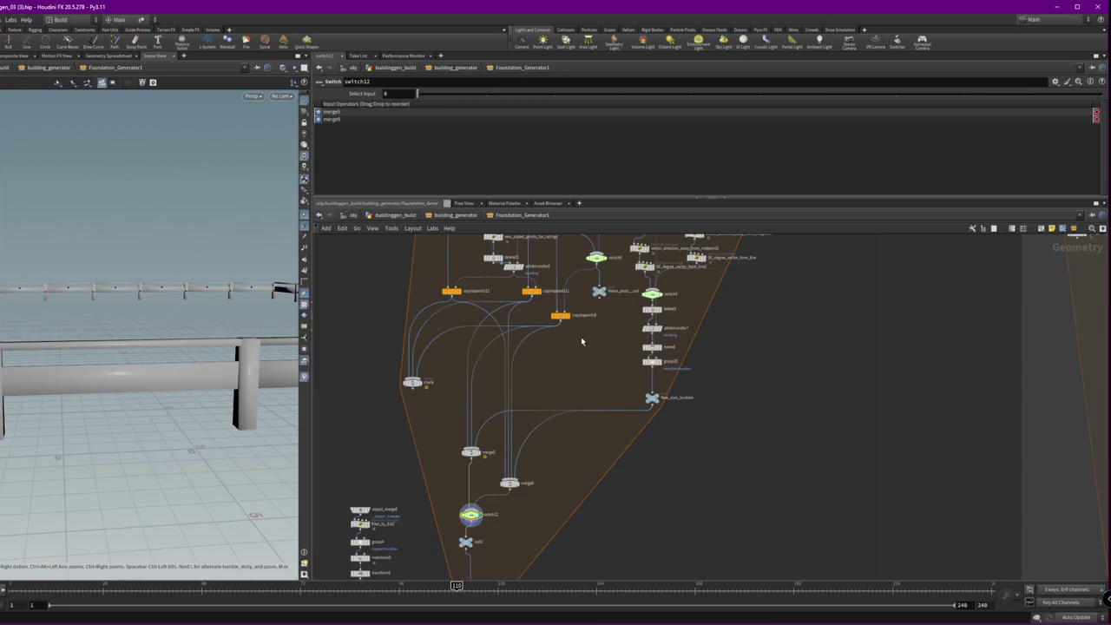
left_click(457, 217)
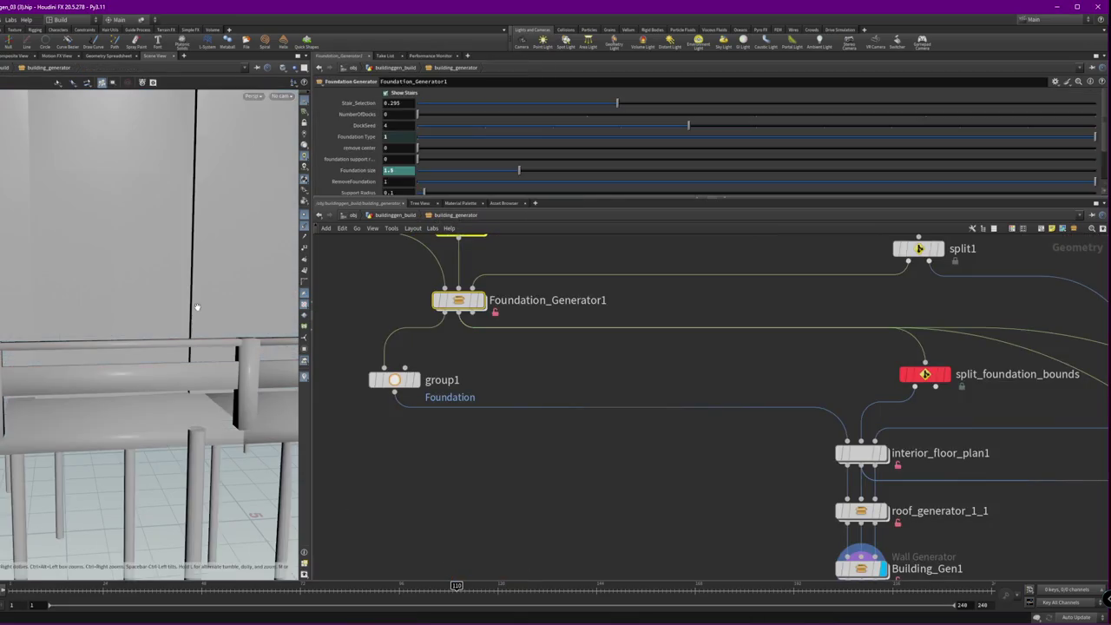
mouse_move(198, 312)
left_mouse_down()
mouse_move(79, 284)
mouse_move(269, 316)
left_mouse_up()
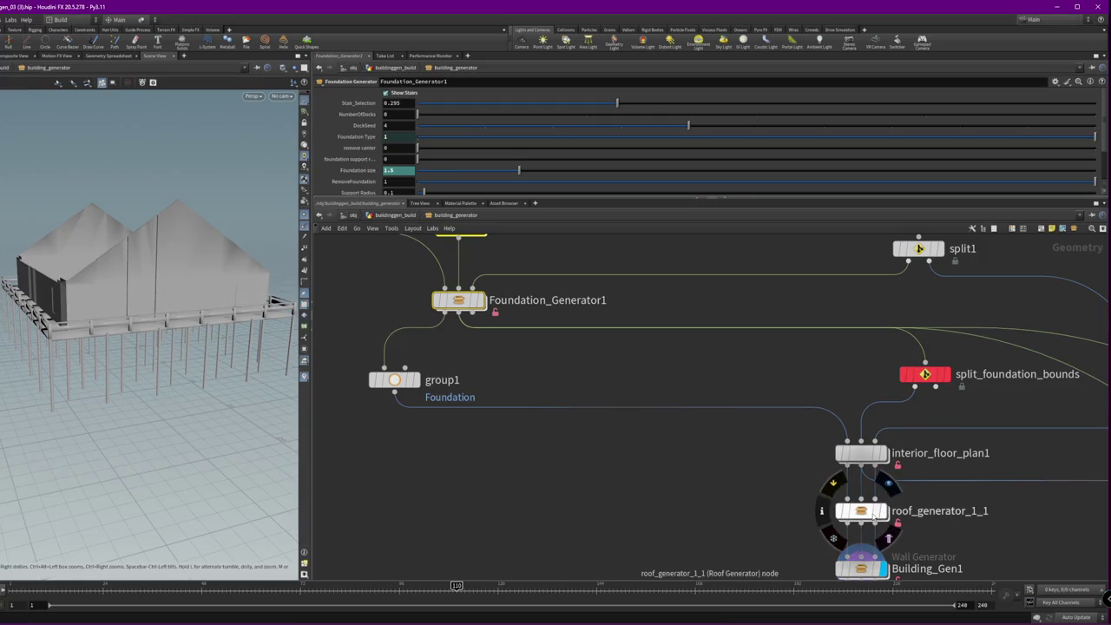
left_click(867, 512)
left_click(740, 494)
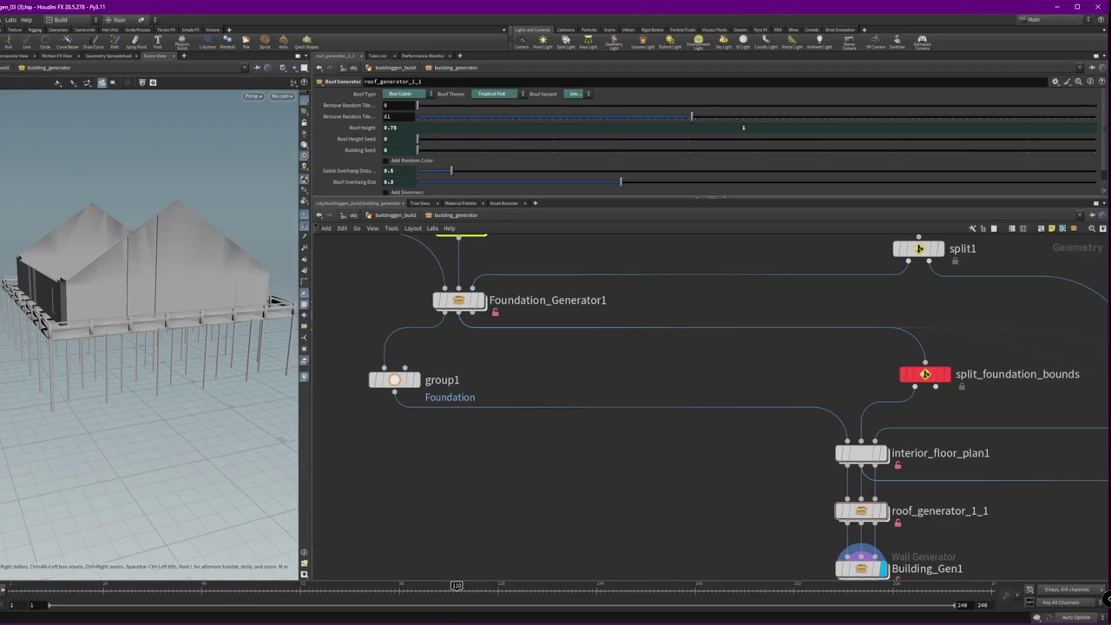
double_click(458, 300)
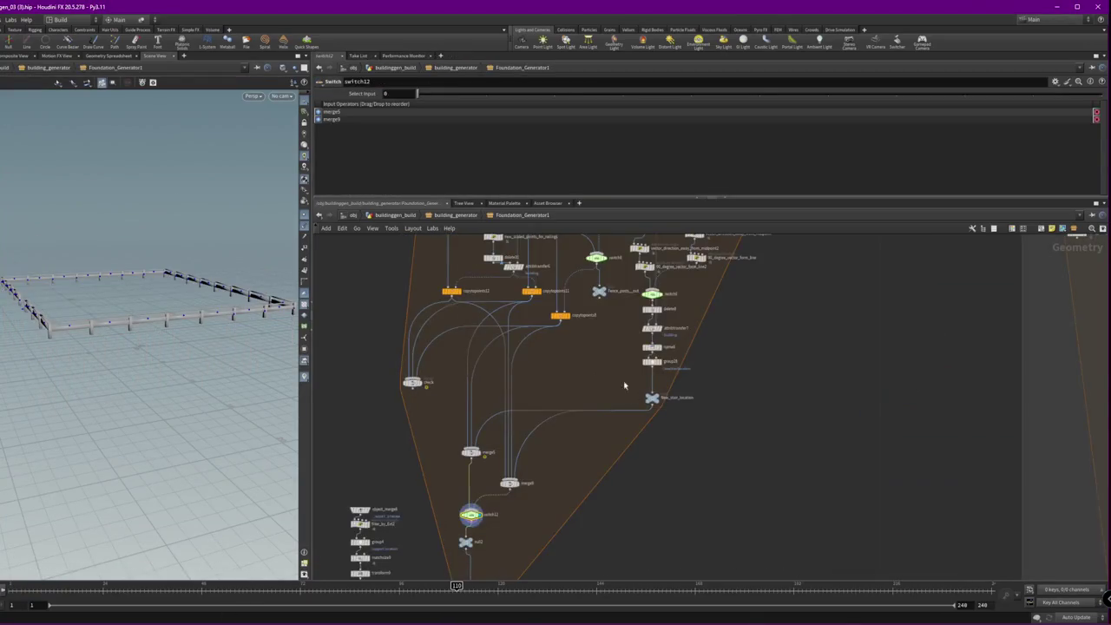
- Separate delete31, attribtransfer6 and copytopoints11/12/8 so they no longer overlap
scroll(513, 383, "up", 6)
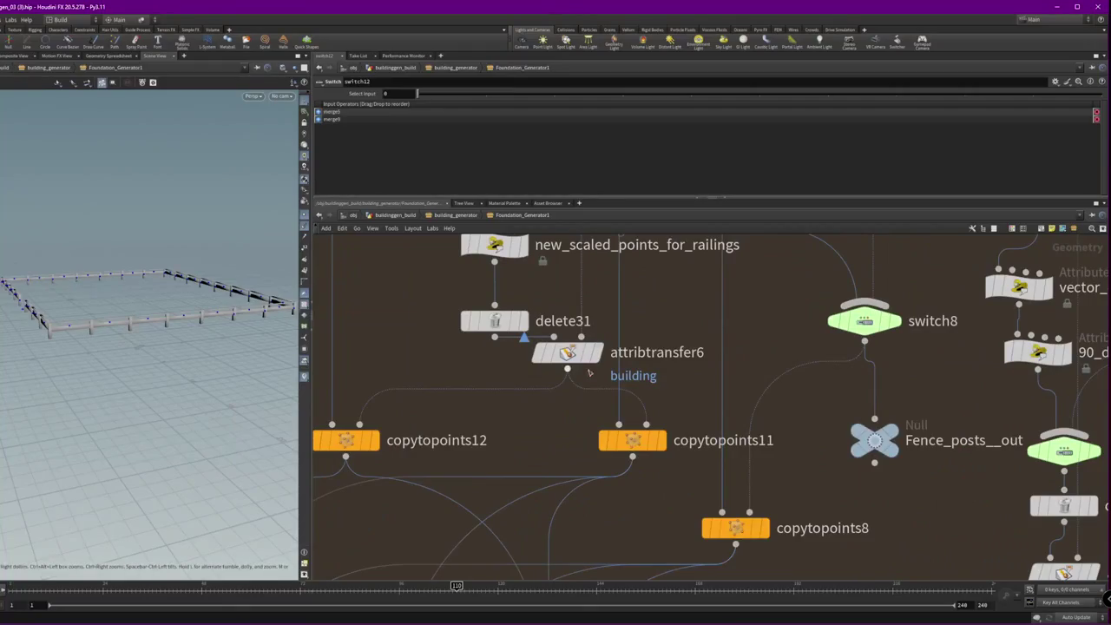
left_click_drag(499, 323, 497, 301)
left_click_drag(564, 354, 565, 385)
left_click_drag(632, 440, 633, 472)
left_click_drag(346, 440, 348, 475)
middle_click_drag(750, 531, 630, 473)
mouse_move(630, 473)
left_mouse_down()
mouse_move(683, 490)
mouse_move(627, 515)
left_mouse_up()
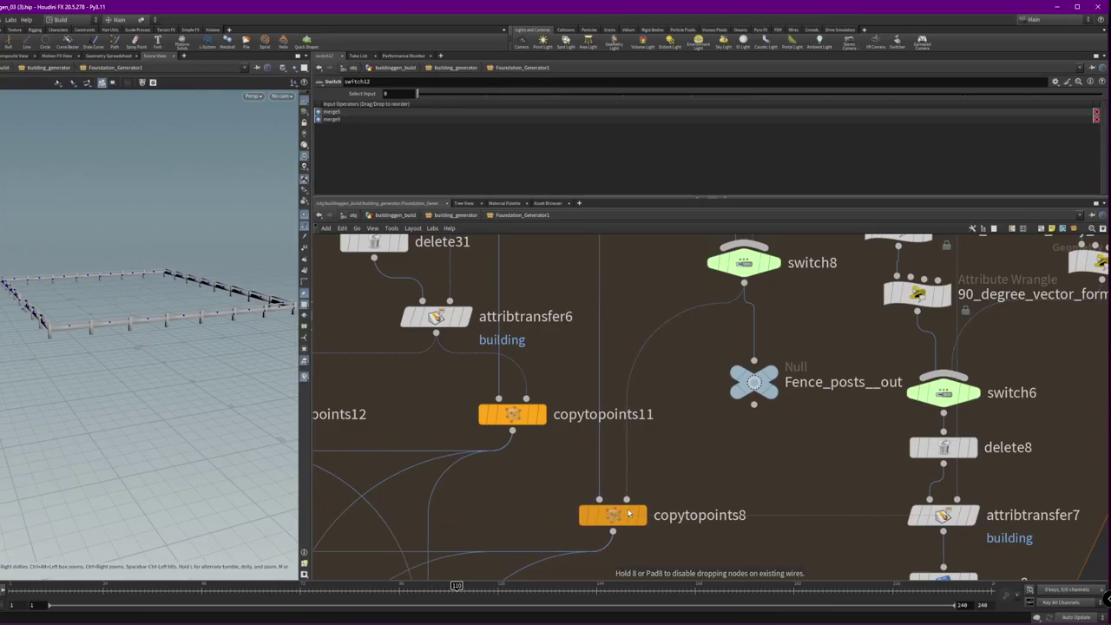
- Nudge the Fence_posts__out null slightly down-left
scroll(635, 493, "down", 1)
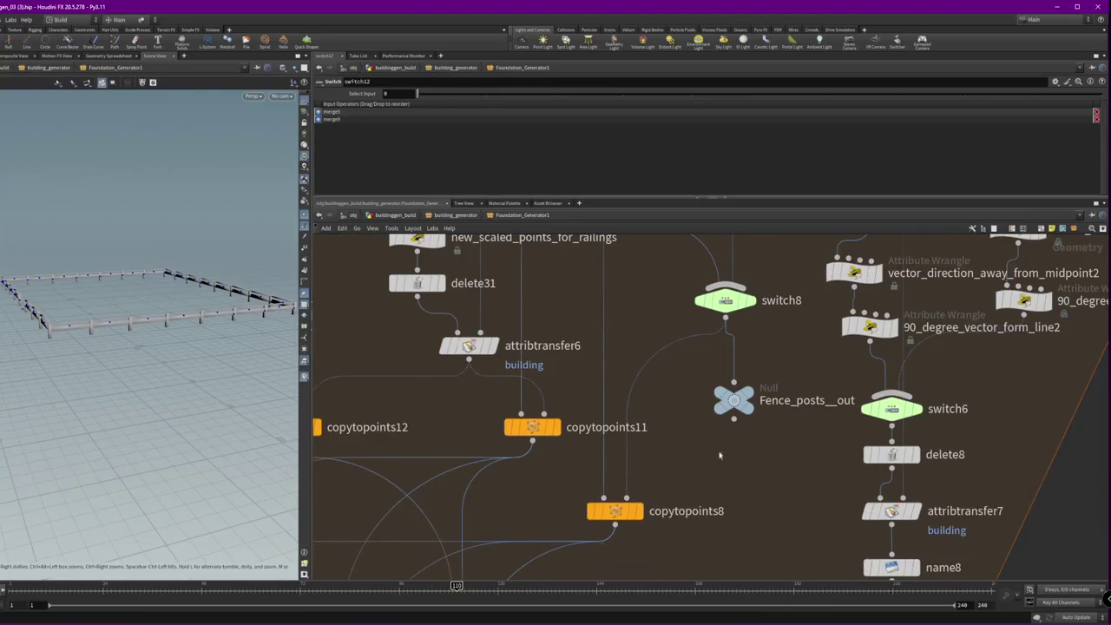
left_click(912, 325)
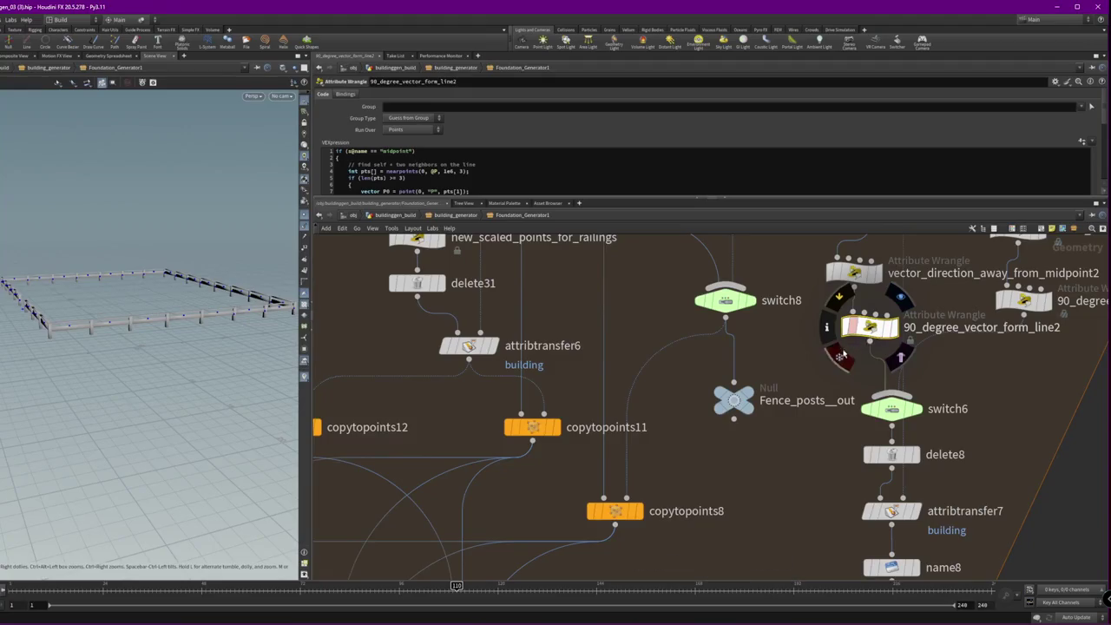
left_click(816, 374)
left_click(733, 399)
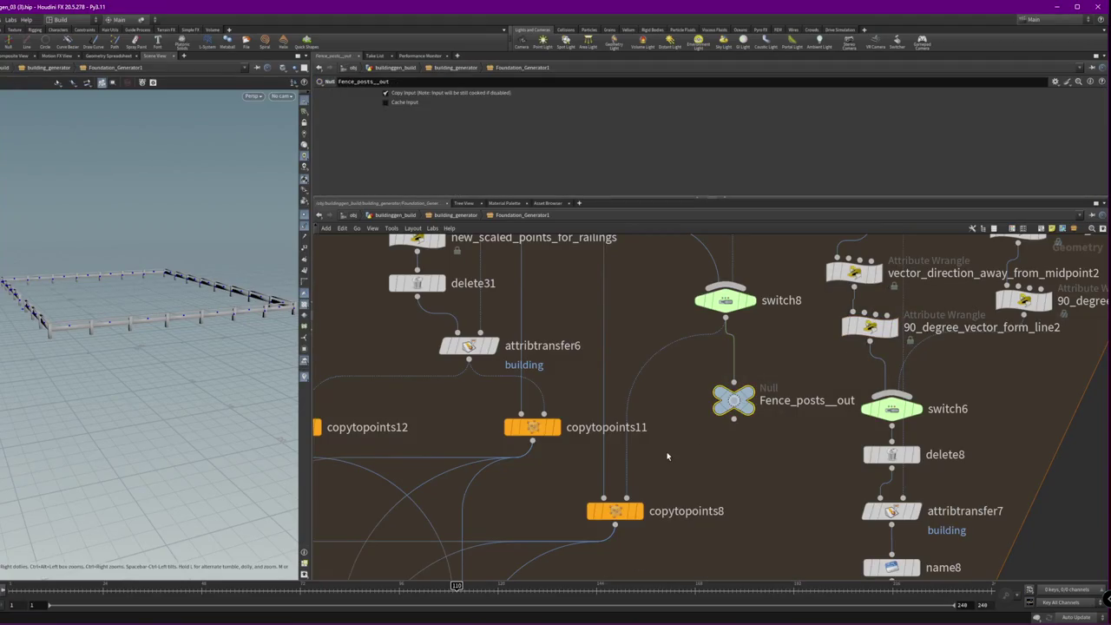
left_click_drag(733, 401, 724, 410)
mouse_move(733, 400)
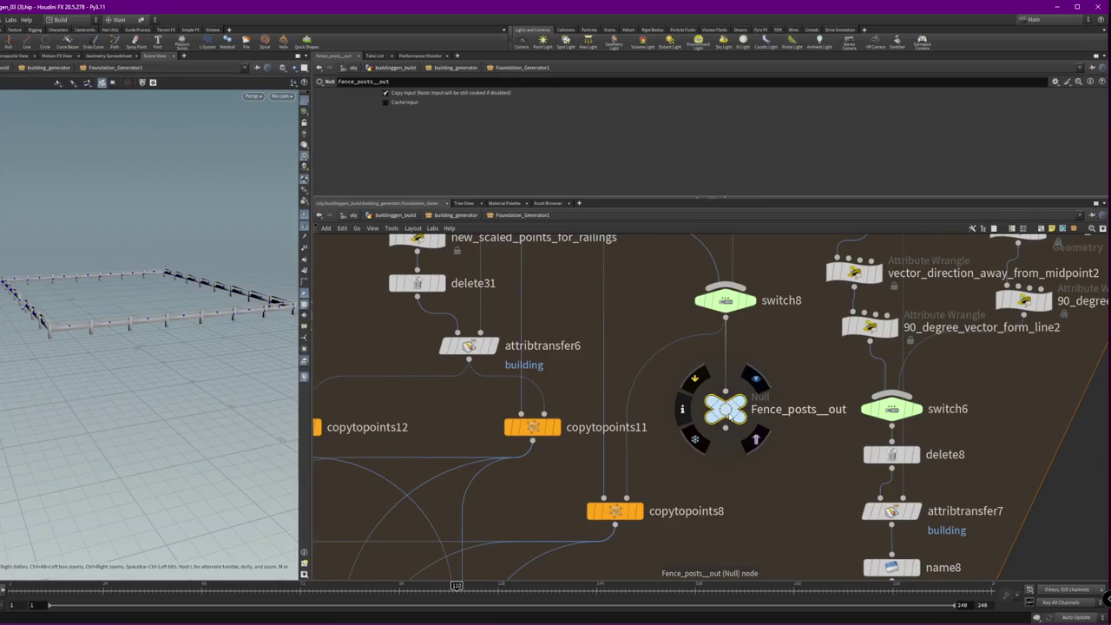
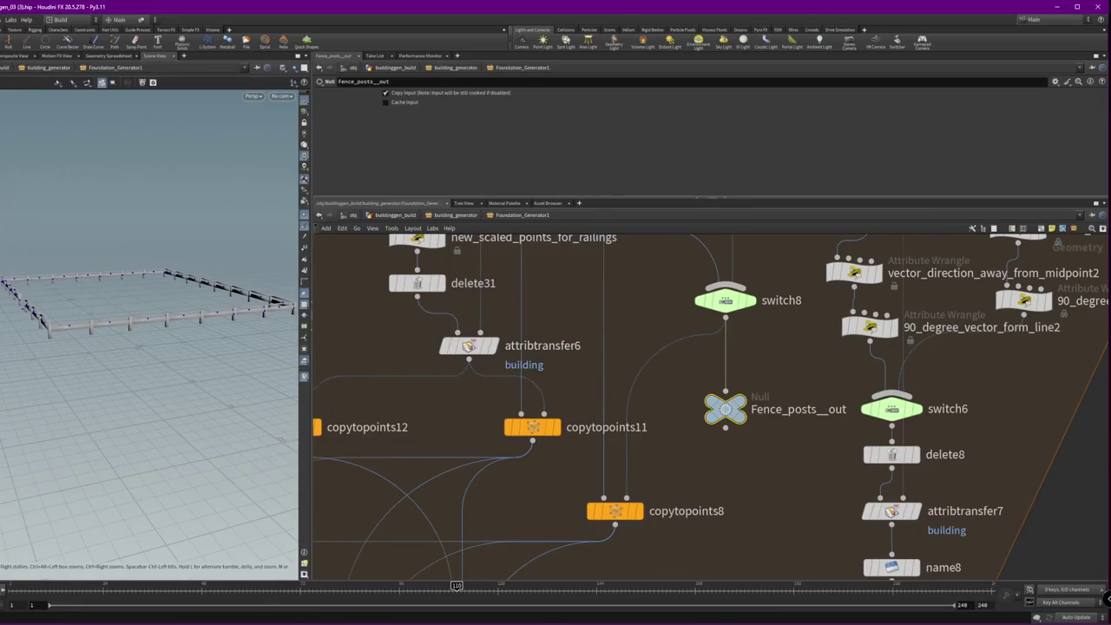
- Check the Trellis2 node's progress in Nanode, then return to Houdini
key("alt+Tab")
scroll(720, 416, "down", 1)
scroll(737, 403, "down", 1)
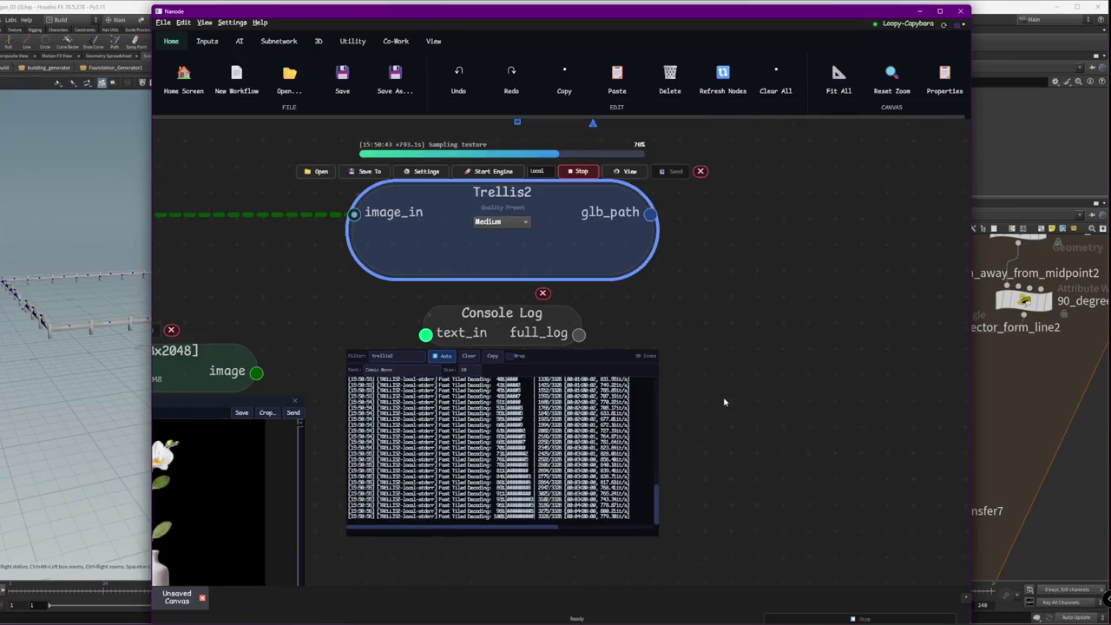
scroll(662, 511, "up", 2)
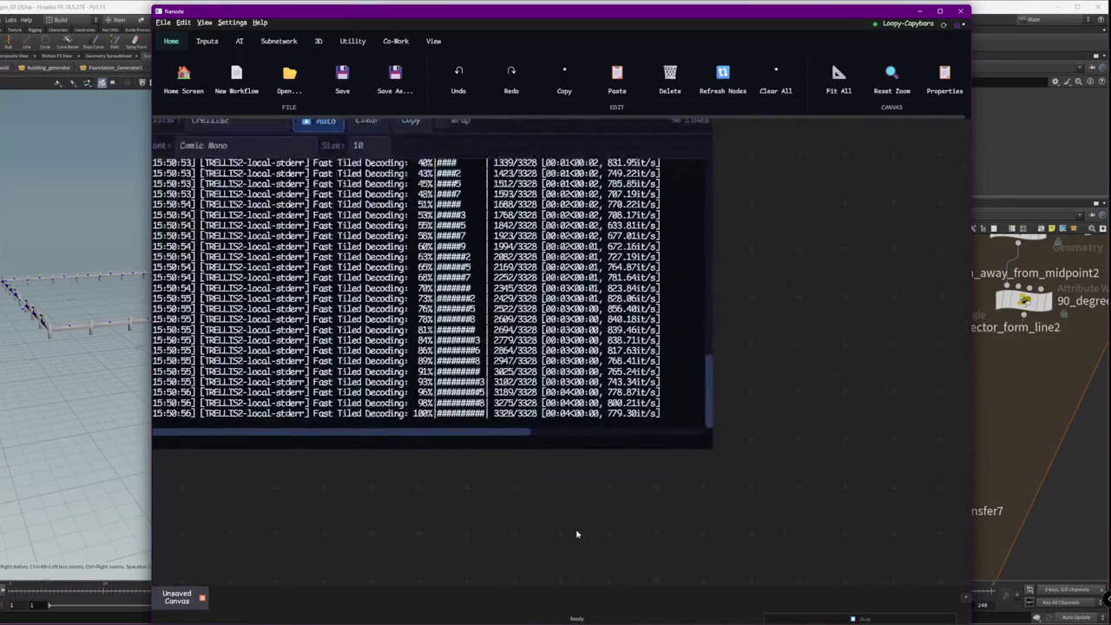
scroll(577, 527, "down", 2)
scroll(696, 413, "down", 1)
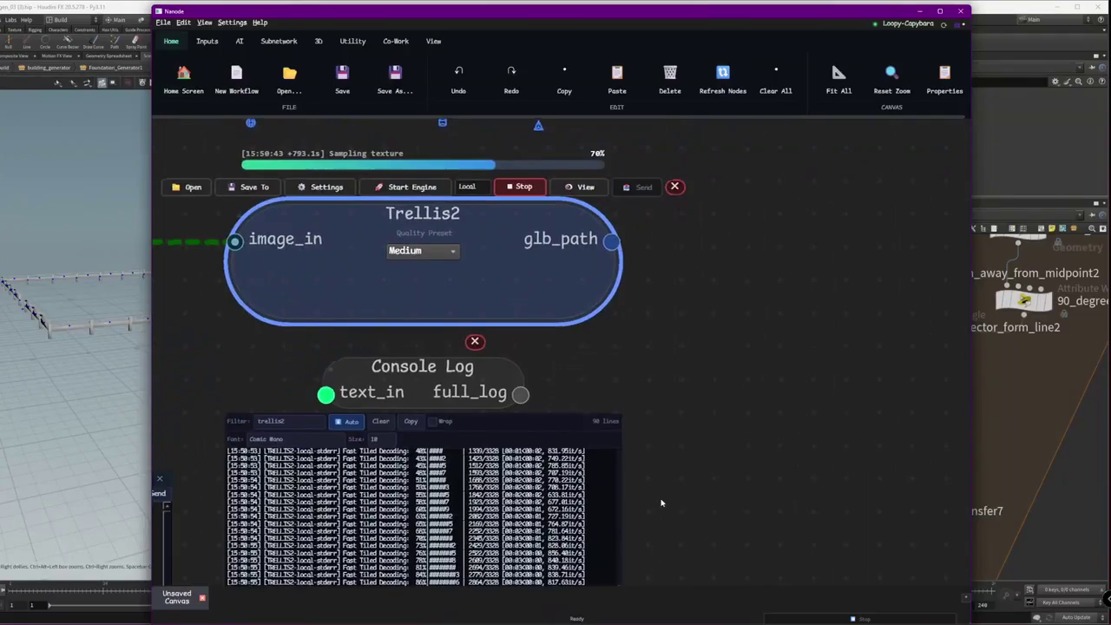
middle_click_drag(665, 508, 701, 533)
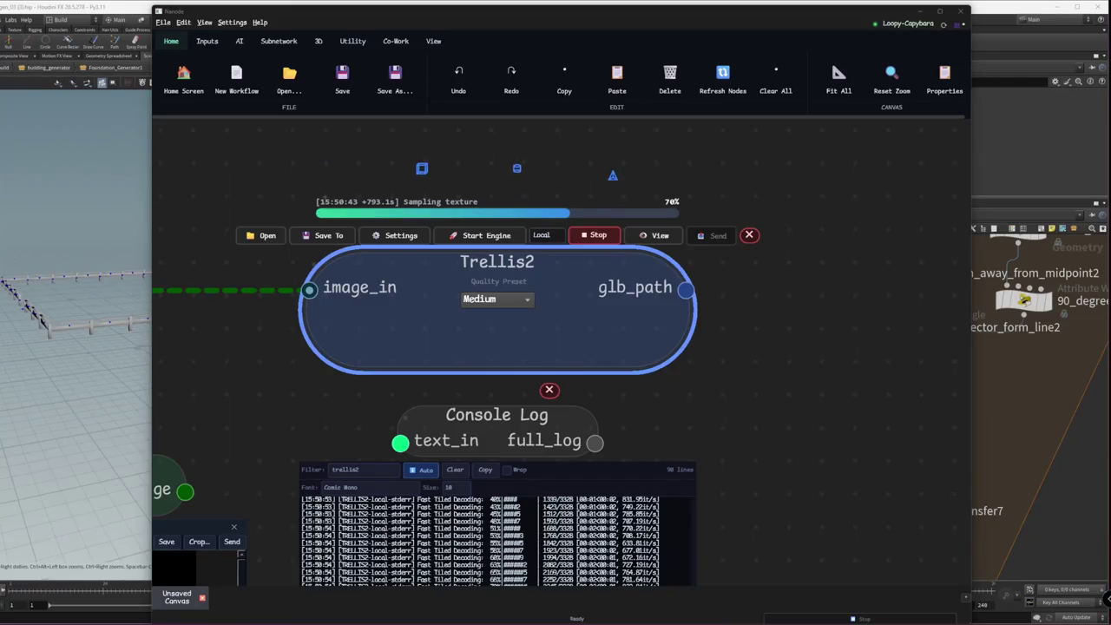
left_click(48, 414)
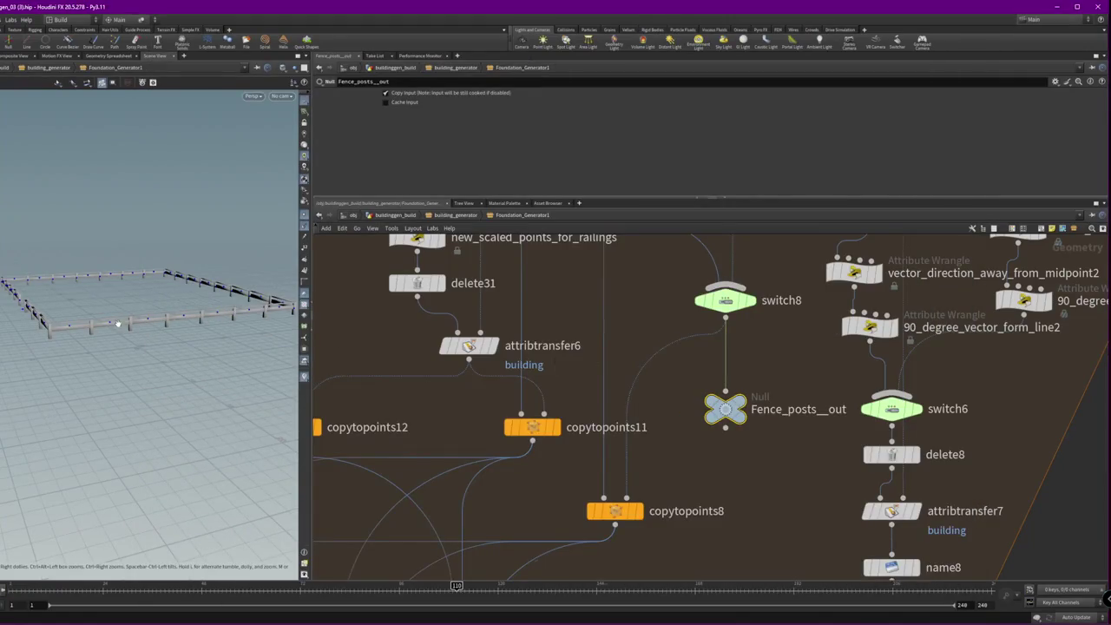
- Orbit the fence view and pan the network to find the foundations and docks network box
left_click_drag(118, 323, 156, 356, "alt")
middle_click_drag(735, 508, 750, 487)
scroll(750, 488, "down", 3)
mouse_move(842, 434)
middle_mouse_down()
mouse_move(498, 426)
mouse_move(701, 235)
middle_mouse_up()
scroll(684, 483, "down", 2)
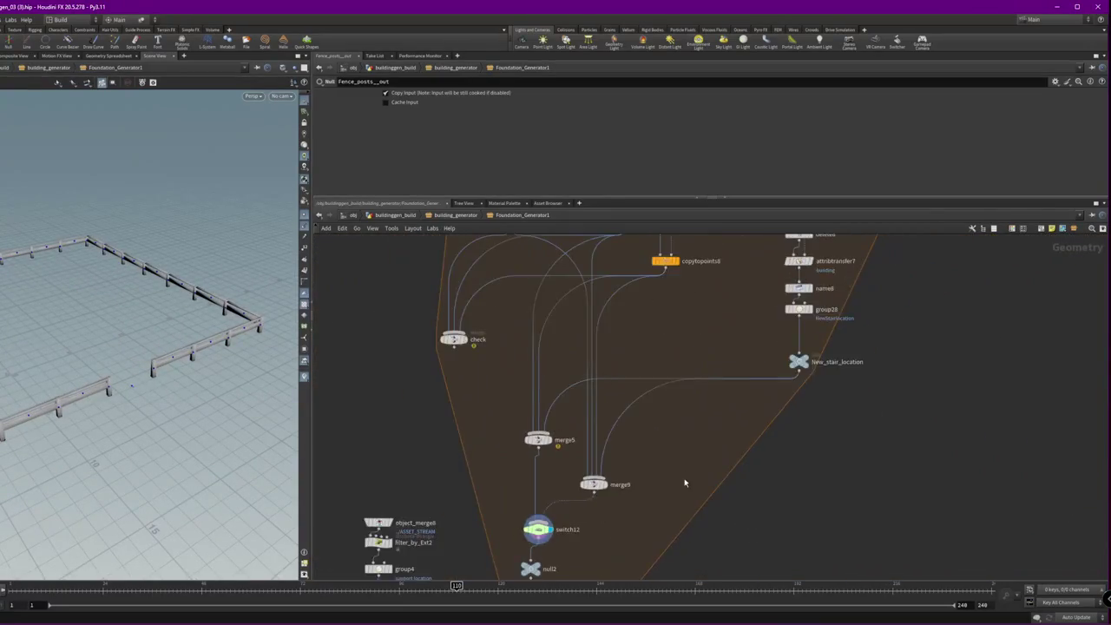
scroll(684, 482, "down", 3)
scroll(717, 494, "up", 2)
mouse_move(749, 476)
middle_mouse_down()
mouse_move(675, 550)
mouse_move(585, 600)
middle_mouse_up()
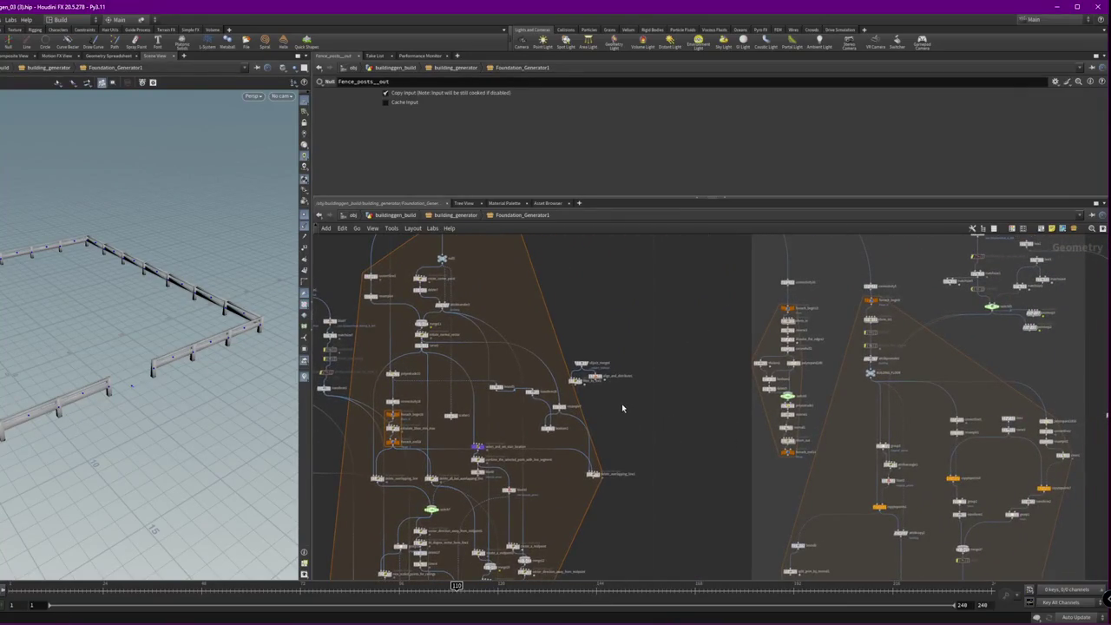
middle_click_drag(622, 407, 664, 354)
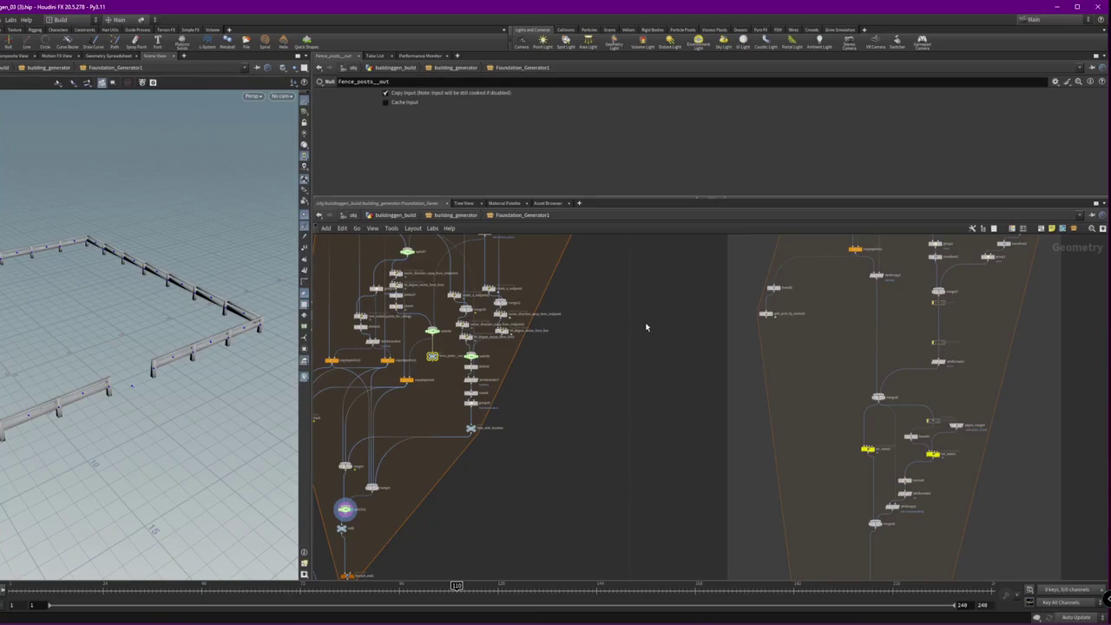
scroll(645, 327, "down", 1)
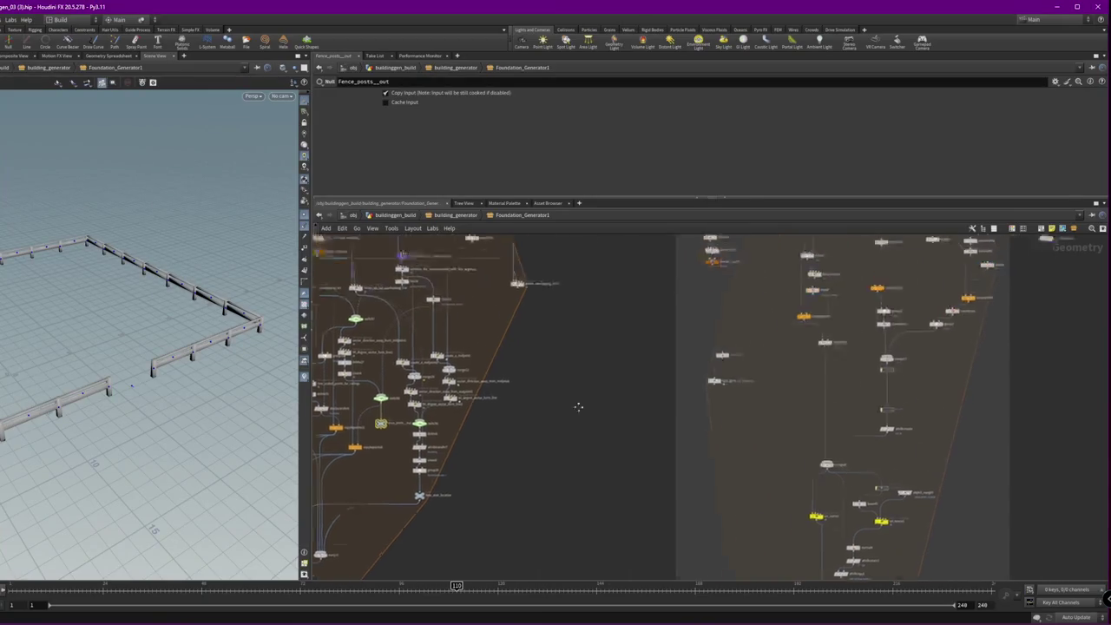
middle_click_drag(577, 401, 595, 464)
scroll(630, 360, "up", 2)
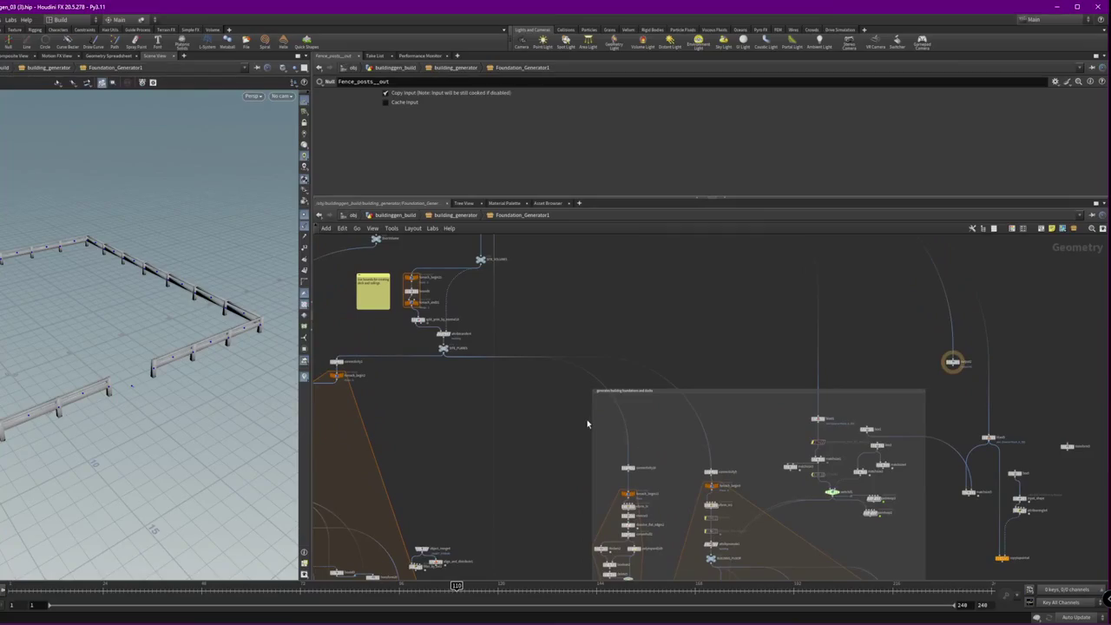
scroll(579, 407, "up", 2)
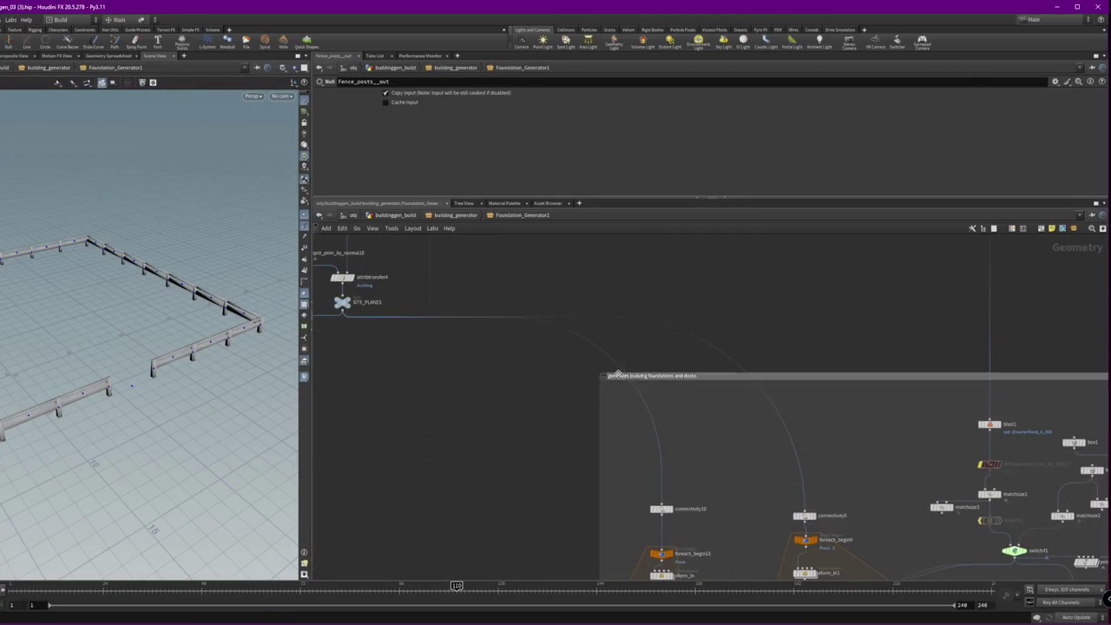
- Dissolve the 'generates building foundations and docks' network box, keeping its nodes, then select transform16
left_click(776, 420)
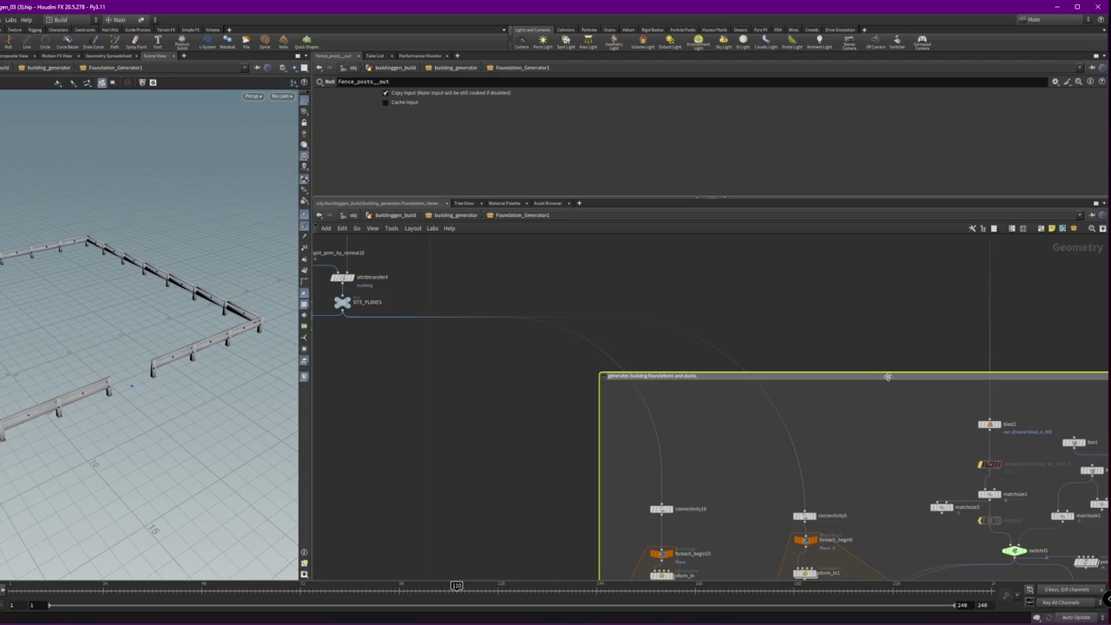
key("Delete")
scroll(816, 387, "down", 2)
middle_click_drag(815, 387, 817, 312)
scroll(818, 312, "down", 2)
middle_click_drag(543, 545, 702, 317)
scroll(681, 345, "down", 1)
scroll(471, 315, "up", 2)
scroll(532, 317, "up", 4)
left_click(543, 371)
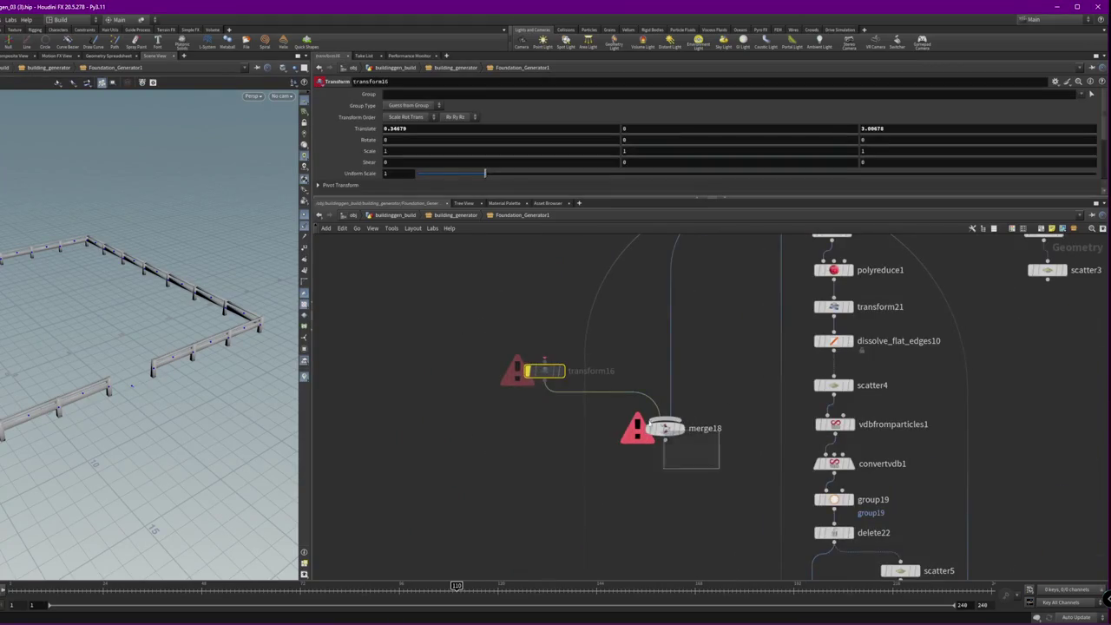
- Delete the erroring transform16 and merge18 nodes
left_click_drag(696, 449, 426, 340)
key("Delete")
scroll(556, 399, "down", 5)
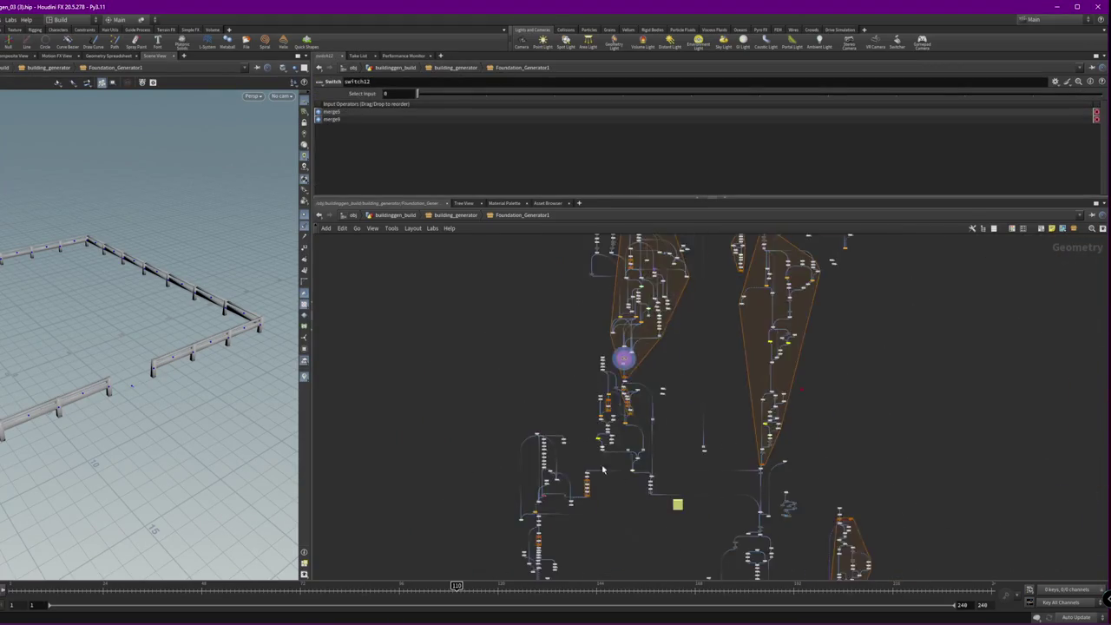
scroll(662, 317, "down", 2)
scroll(681, 418, "up", 1)
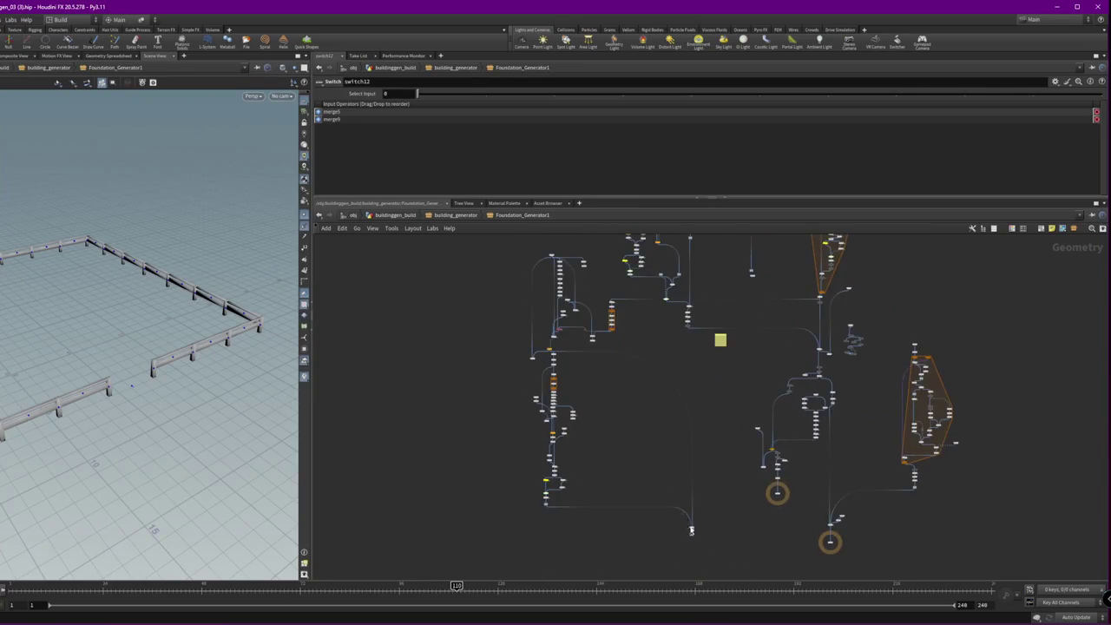
- Move merge20 further left and frame the whole Foundation_Generator1 network
left_click(691, 525)
mouse_move(691, 526)
left_mouse_down()
mouse_move(531, 538)
mouse_move(555, 516)
mouse_move(529, 521)
left_mouse_up()
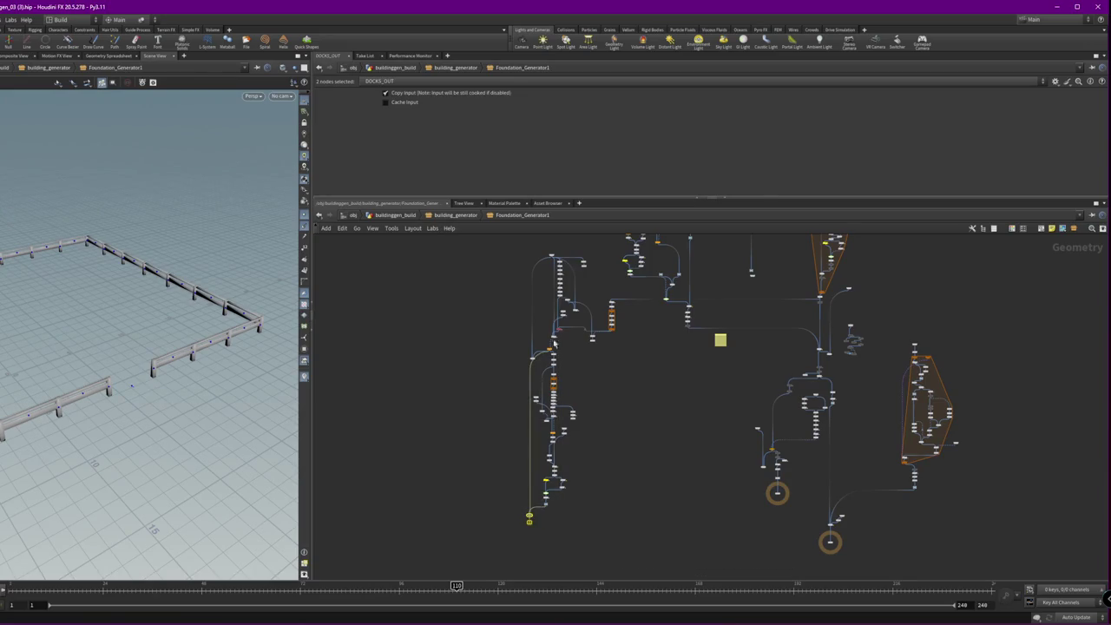
scroll(553, 336, "up", 5)
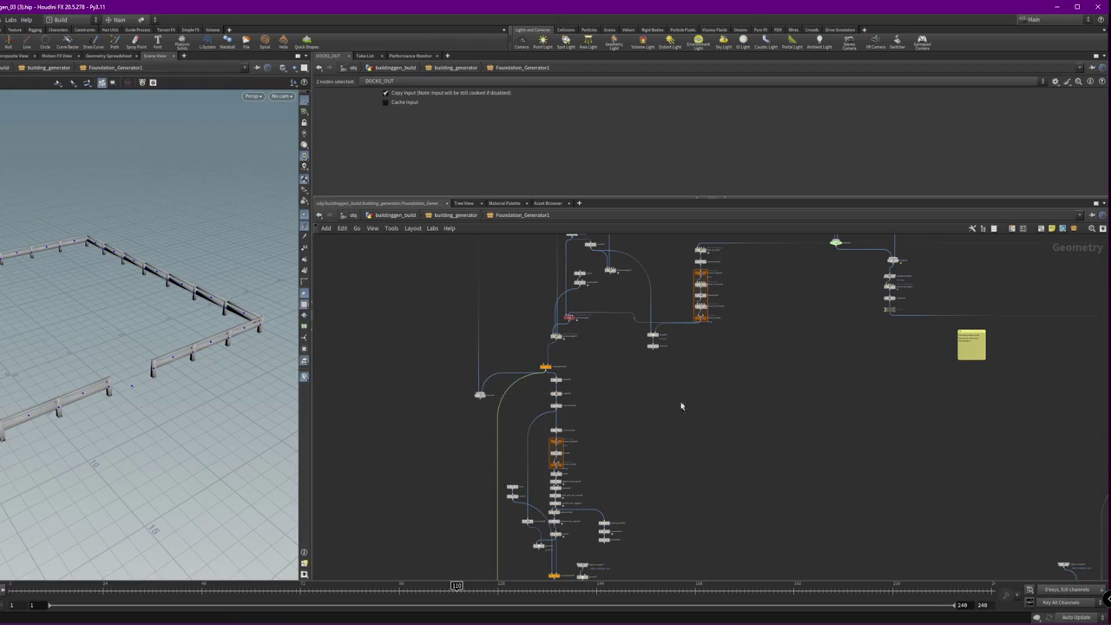
key("h")
middle_click_drag(667, 420, 519, 341)
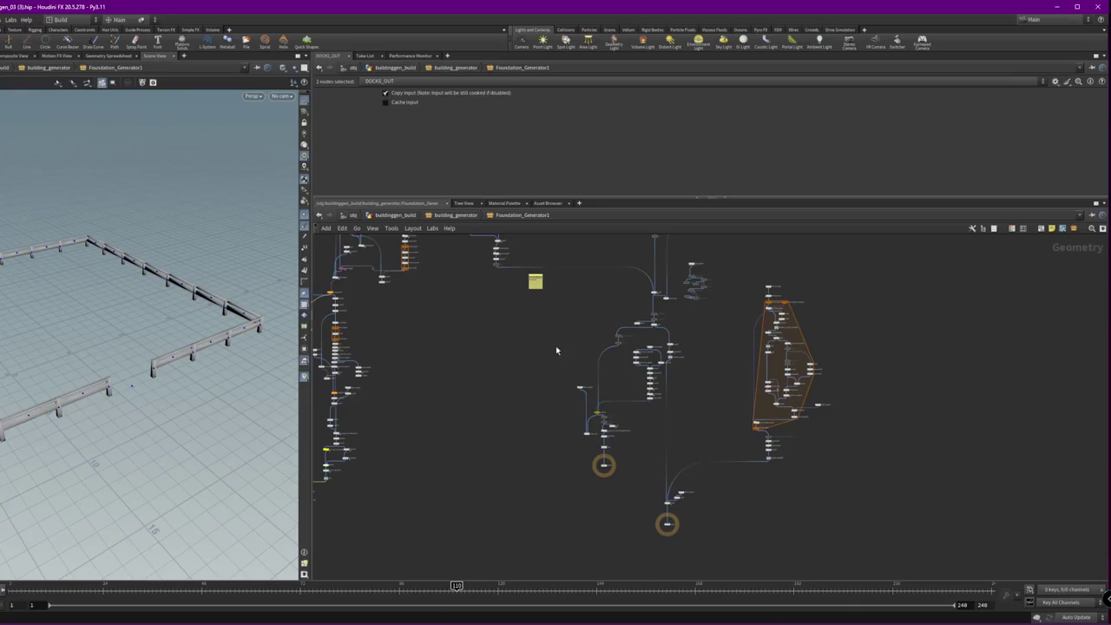
scroll(662, 526, "up", 5)
scroll(668, 525, "up", 5)
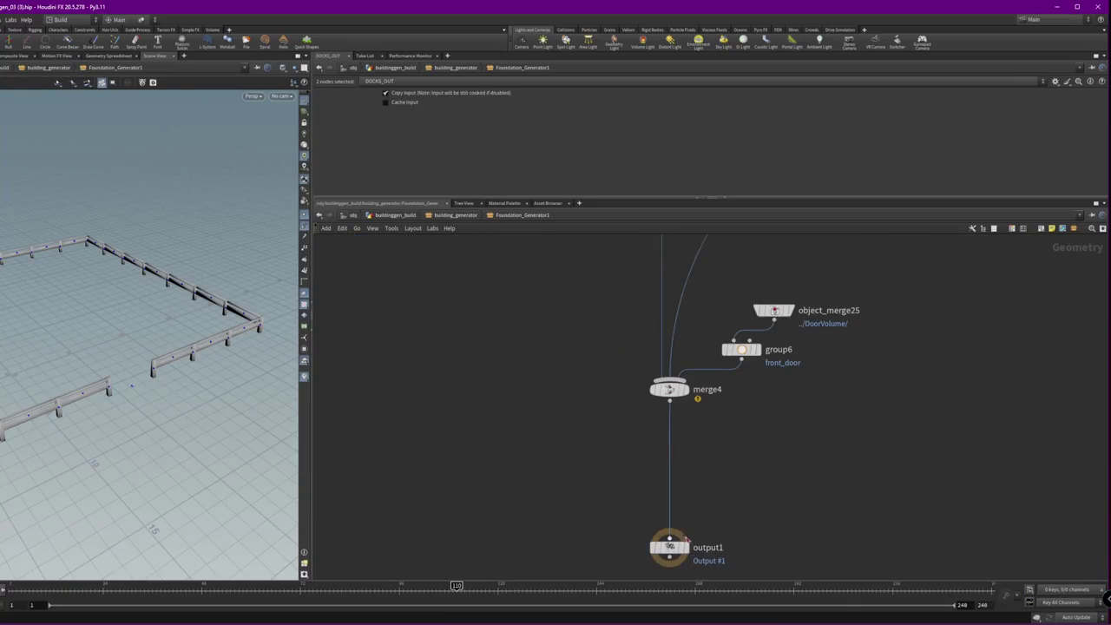
- Display the building output and BUILDING_BOUNDARY geometry, orbiting around the building block
left_click(684, 547)
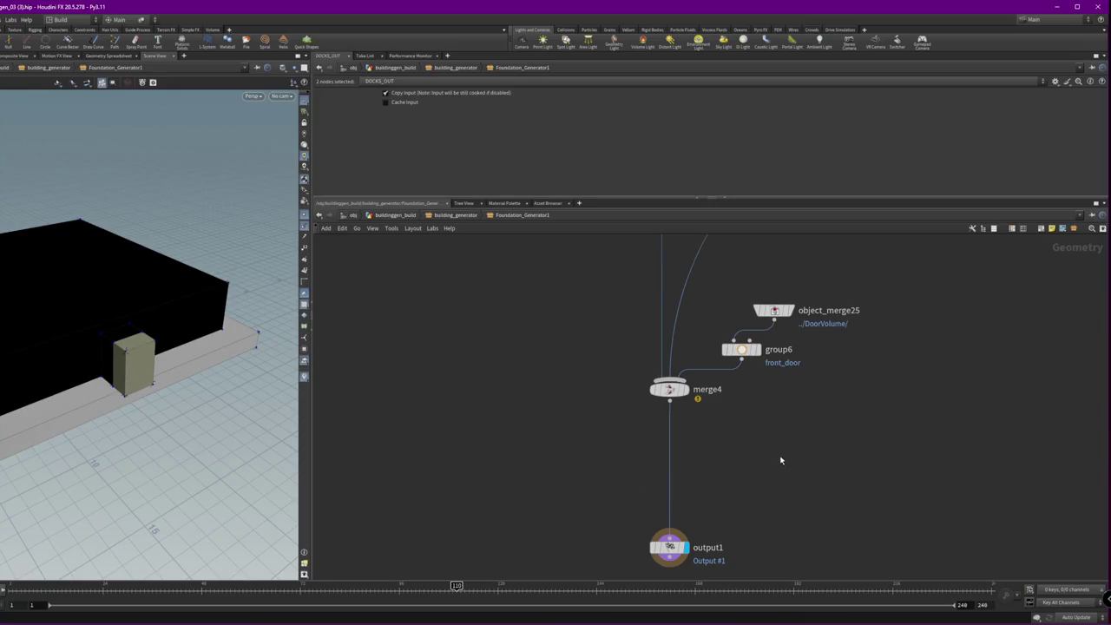
scroll(780, 460, "down", 2)
scroll(850, 396, "down", 3)
scroll(843, 446, "down", 3)
scroll(821, 415, "up", 4)
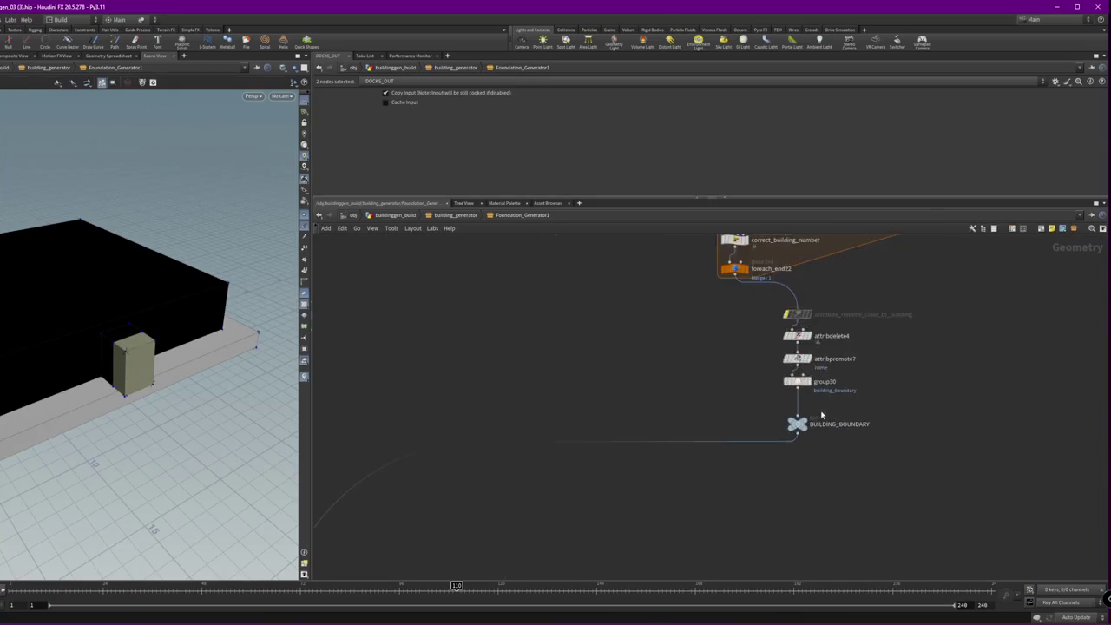
scroll(821, 415, "up", 3)
left_click(792, 432)
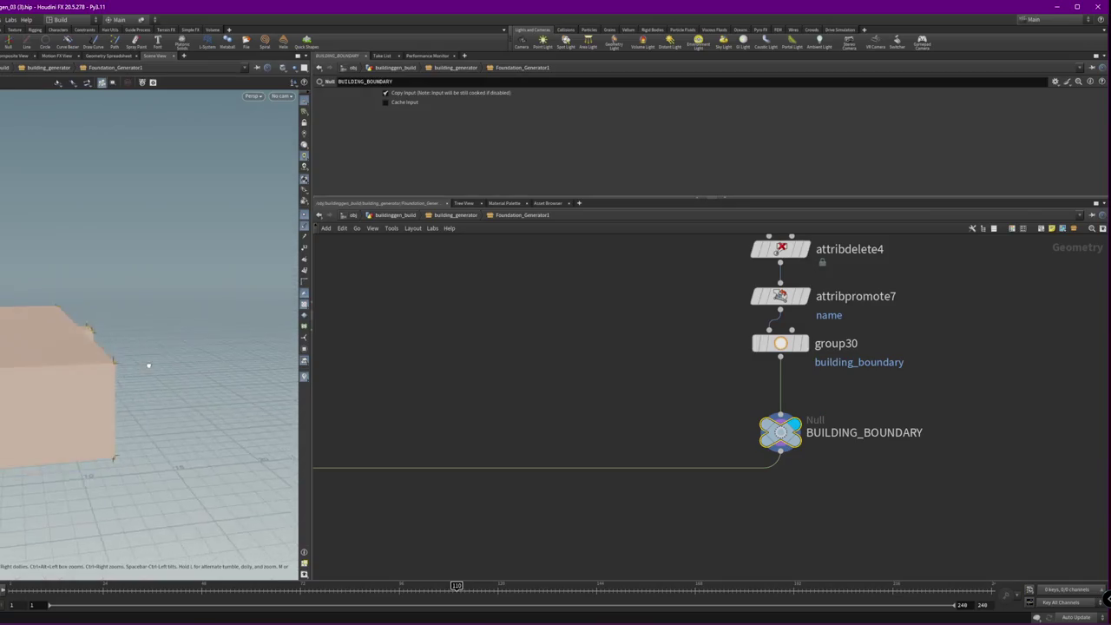
left_click_drag(148, 365, 124, 385)
middle_click_drag(595, 345, 900, 286)
scroll(793, 329, "down", 4)
scroll(673, 462, "up", 4)
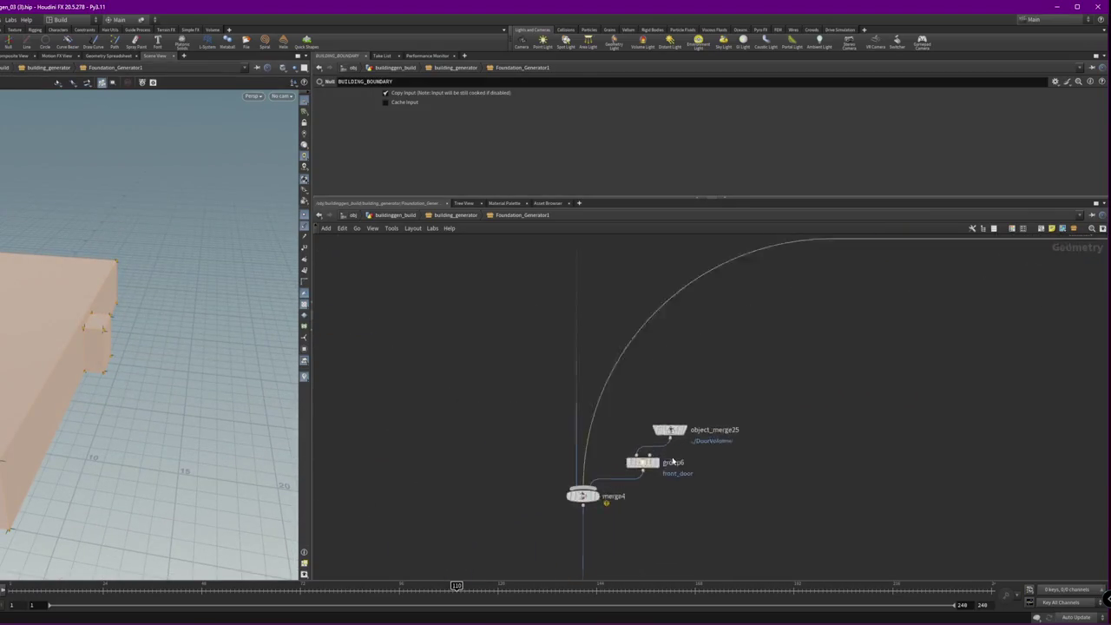
scroll(672, 462, "up", 3)
- Display the door volume, front_door group and merge4's merged walls, then orbit to inspect them
left_click(717, 406)
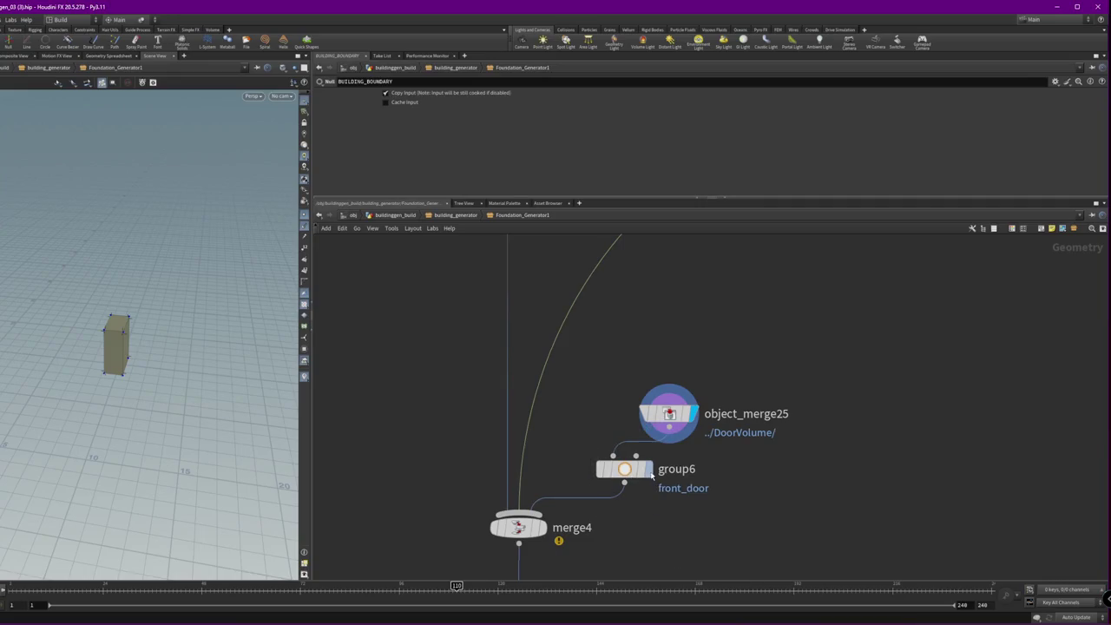
left_click(620, 468)
left_click(649, 468)
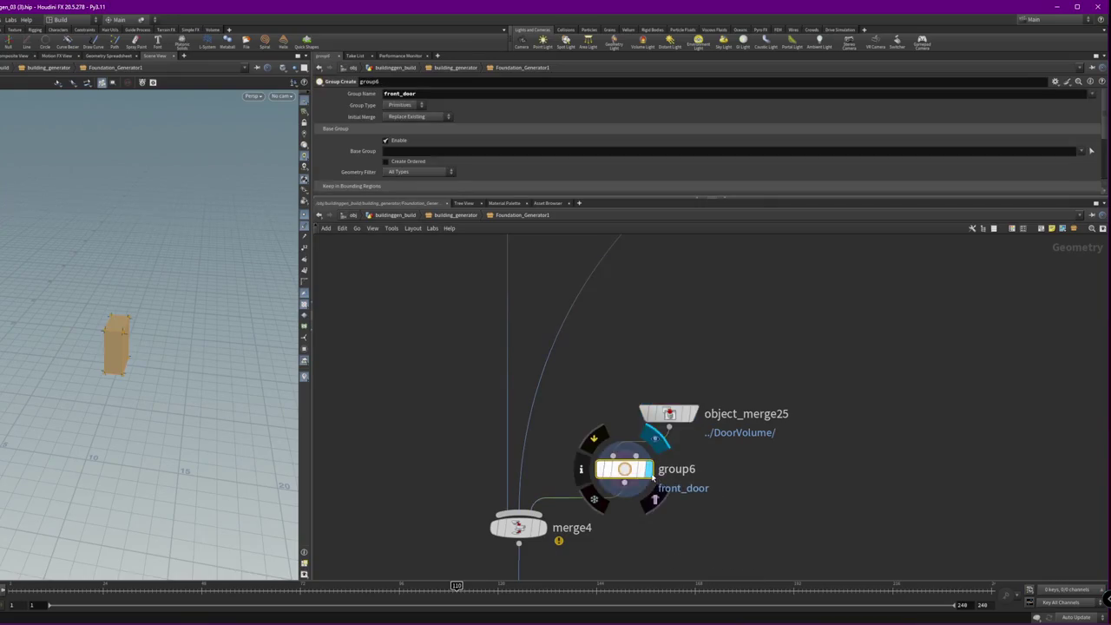
left_click(546, 498)
left_click(518, 527)
mouse_move(135, 370)
left_mouse_down()
mouse_move(137, 326)
mouse_move(129, 359)
left_mouse_up()
scroll(620, 391, "down", 3)
mouse_move(709, 367)
middle_mouse_down()
mouse_move(568, 447)
mouse_move(820, 447)
middle_mouse_up()
scroll(644, 402, "up", 5)
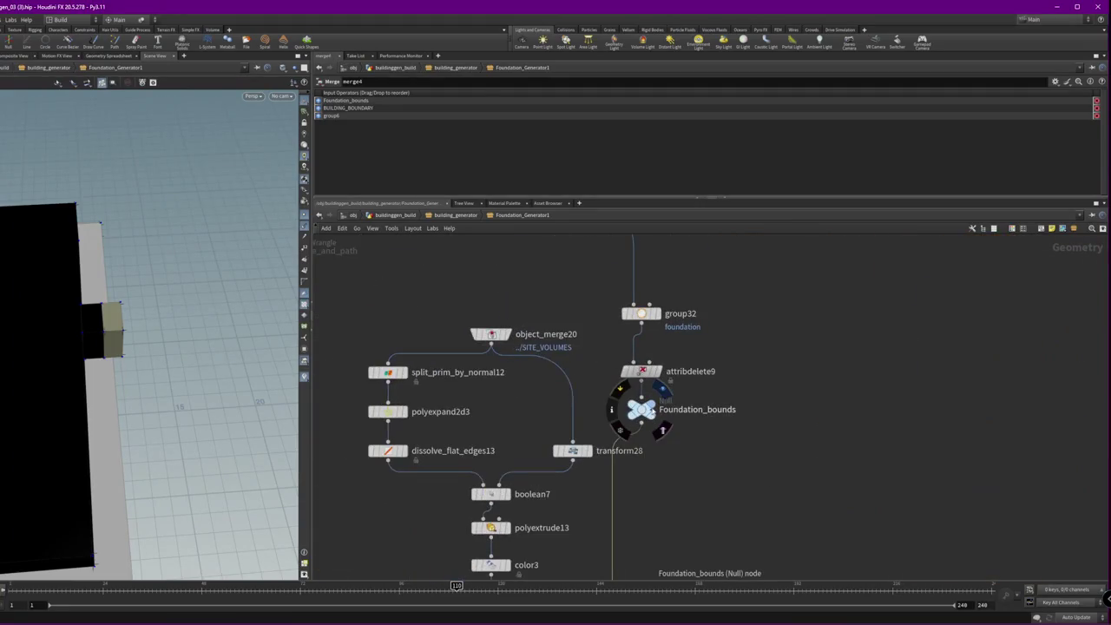
- Display the Foundation_bounds slab and orbit around it
left_click(652, 410)
left_click_drag(199, 364, 232, 389)
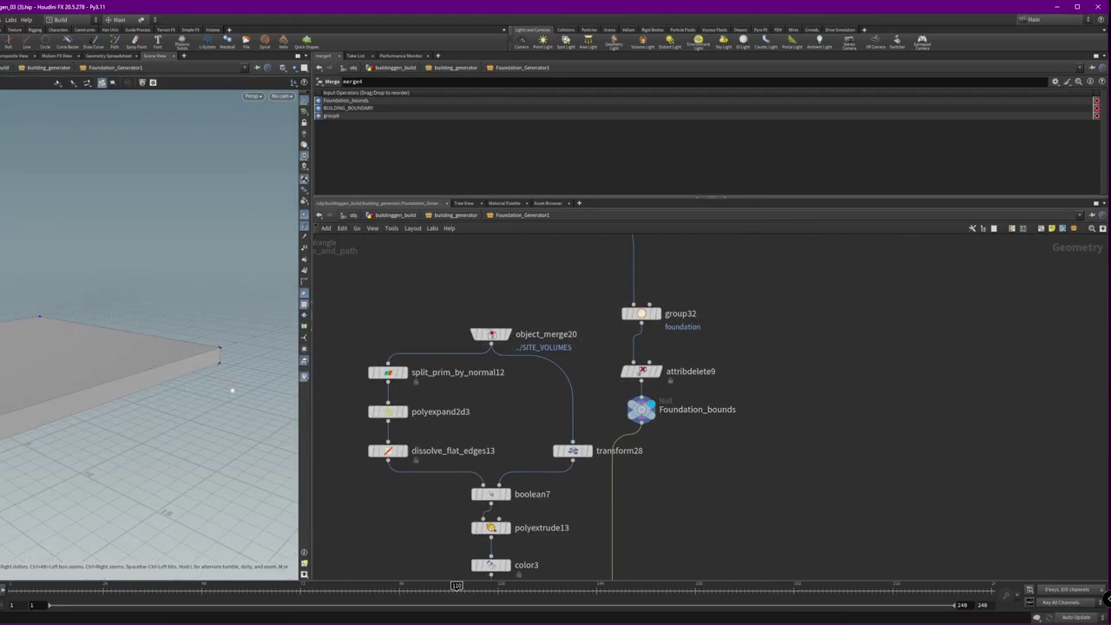
scroll(556, 347, "down", 4)
- Move the twelve-node foundation chain, including transform28, up-left in the network
left_click_drag(551, 493, 467, 288)
left_click_drag(569, 502, 438, 257)
left_click_drag(526, 485, 475, 501)
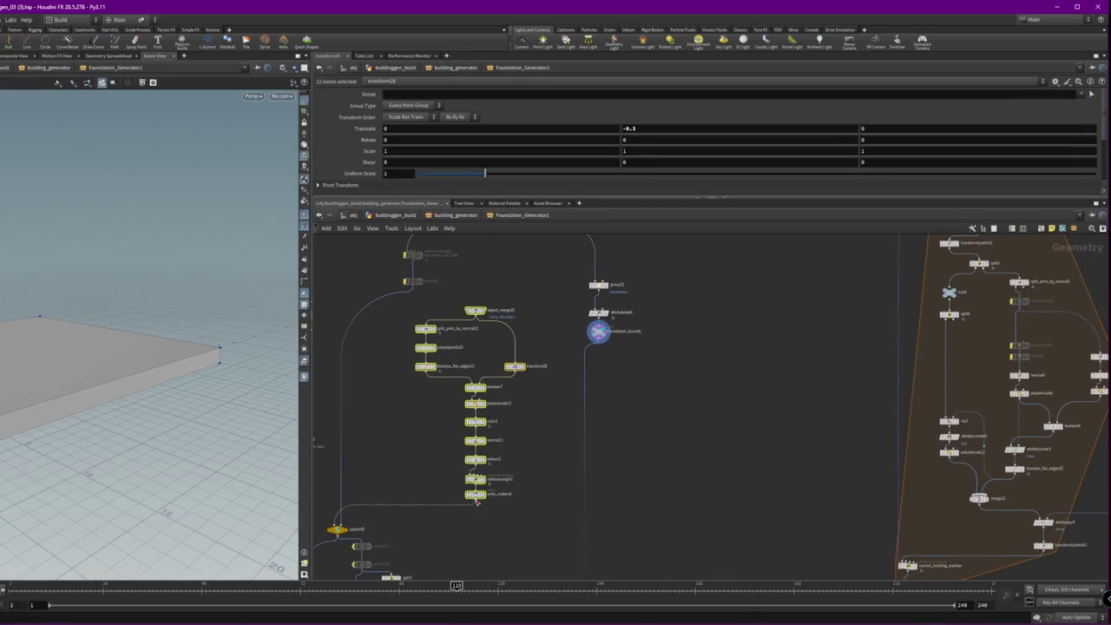
middle_click_drag(408, 455, 595, 426)
mouse_move(657, 469)
left_mouse_down()
mouse_move(443, 398)
mouse_move(493, 387)
left_mouse_up()
- Display switchif3's output showing the foundation columns and dock deck
scroll(625, 486, "up", 2)
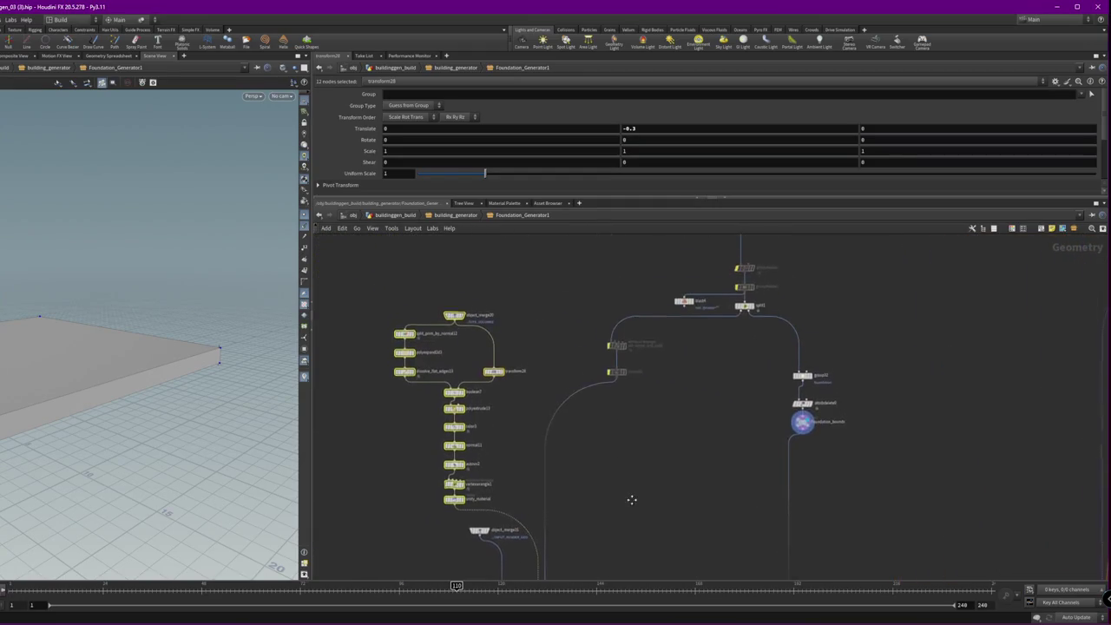
scroll(609, 469, "up", 3)
left_click(556, 441)
left_click(569, 439)
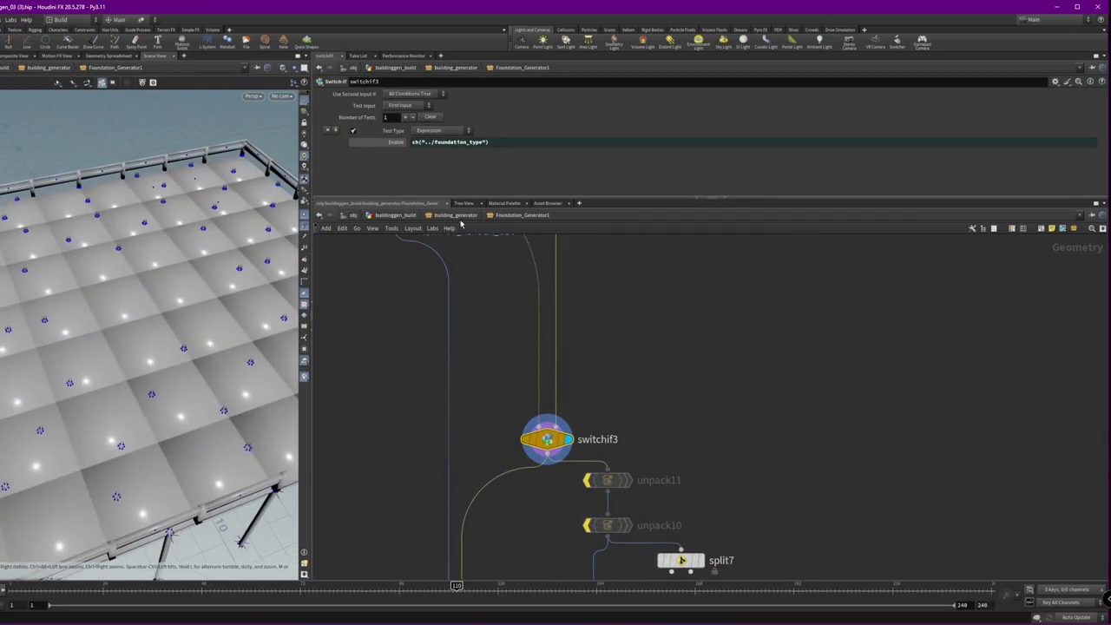
- Go up to the building_generator network and zoom around it
key("u")
scroll(654, 331, "down", 2)
scroll(644, 324, "down", 1)
scroll(644, 325, "down", 2)
scroll(705, 414, "down", 3)
scroll(613, 431, "up", 2)
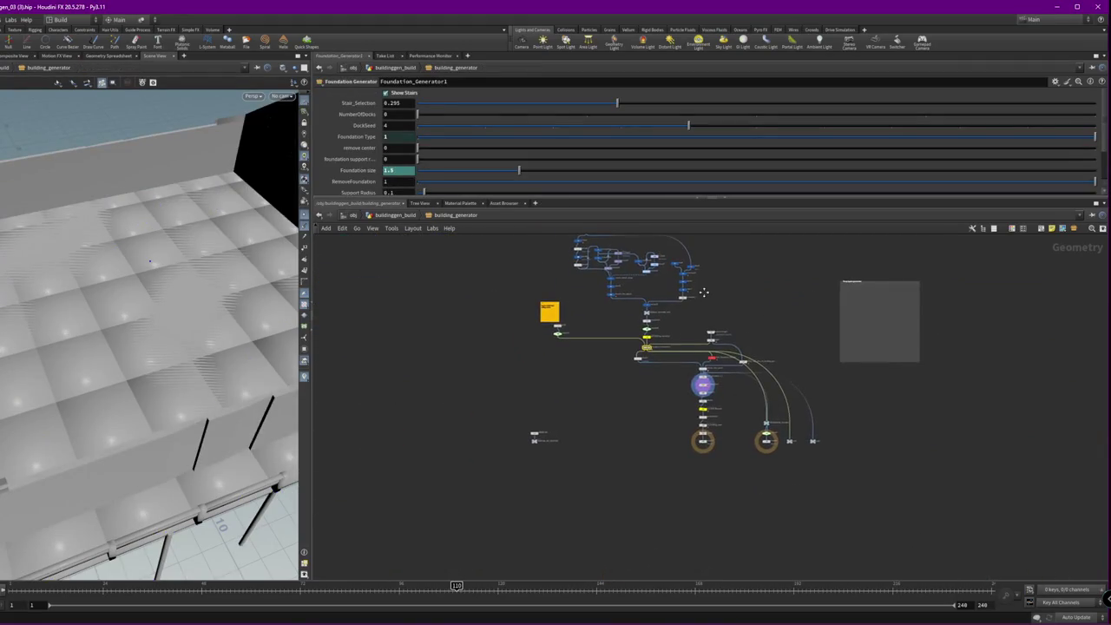
scroll(660, 425, "up", 1)
scroll(727, 414, "up", 3)
scroll(724, 425, "up", 5)
scroll(1016, 414, "down", 3)
- Pan over and select object_merge3, which fetches ../MODULAR_KIT_SELECTED
middle_click_drag(1022, 389, 806, 501)
scroll(880, 469, "down", 3)
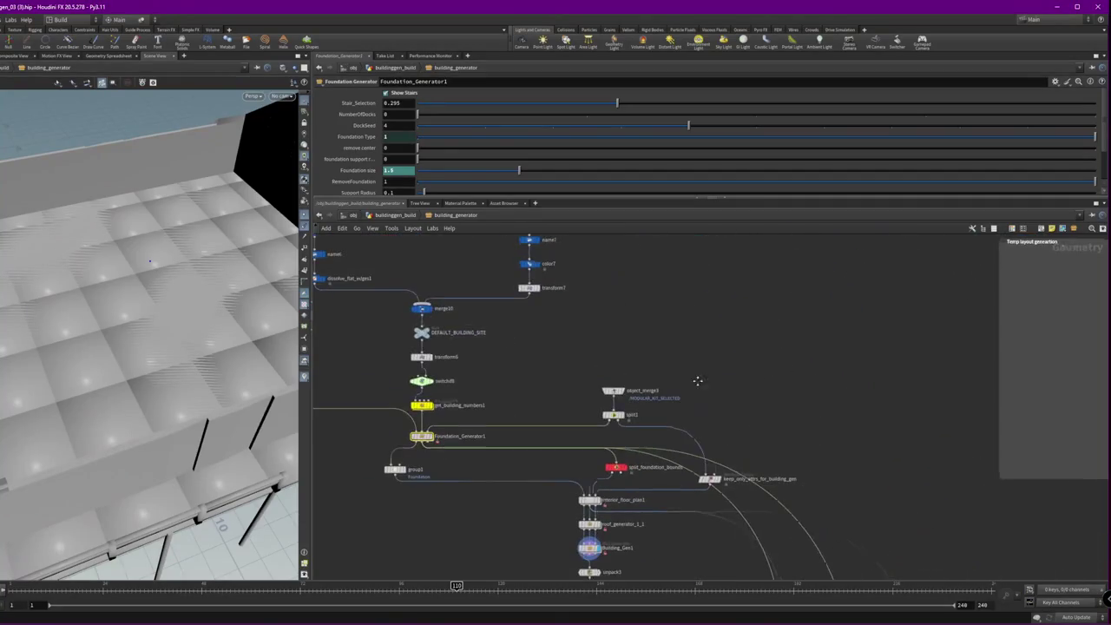
scroll(756, 350, "up", 3)
scroll(653, 459, "up", 5)
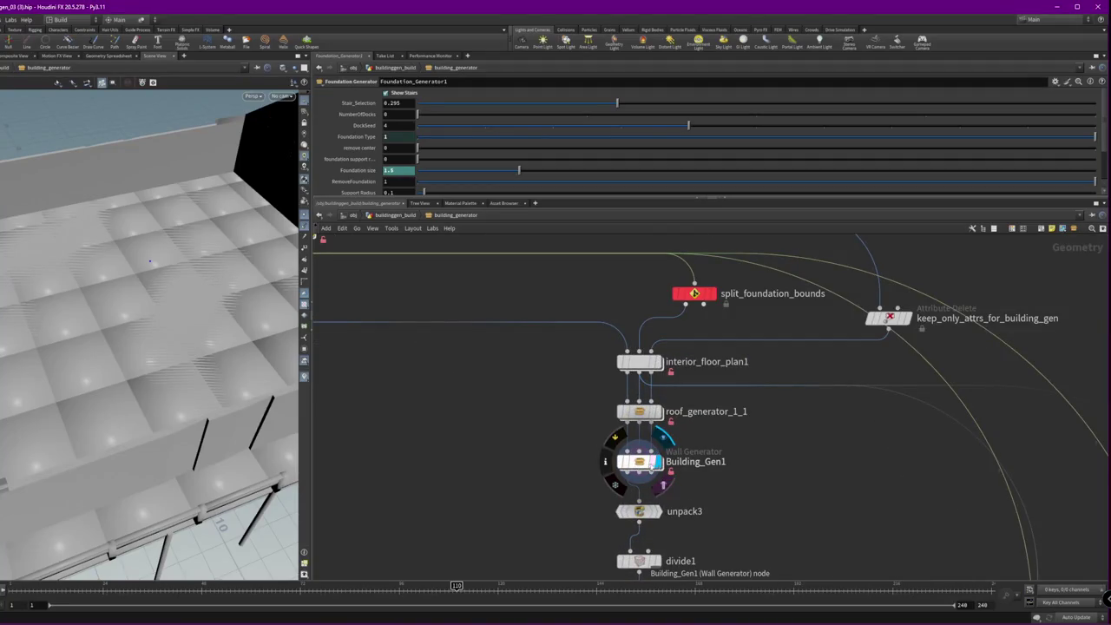
scroll(622, 504, "down", 2)
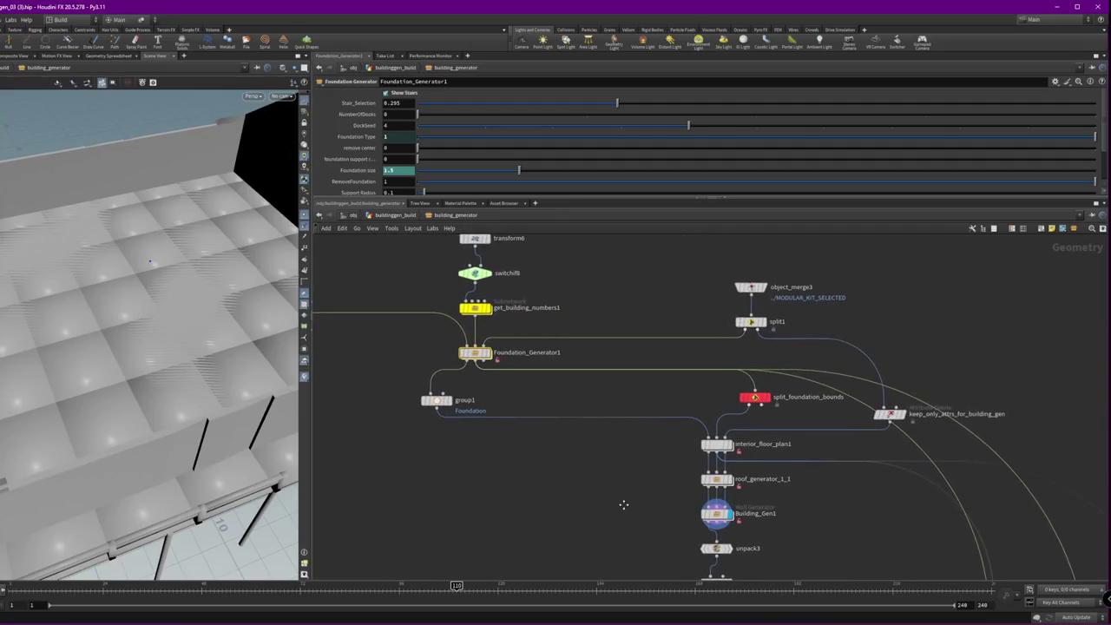
left_click(751, 288)
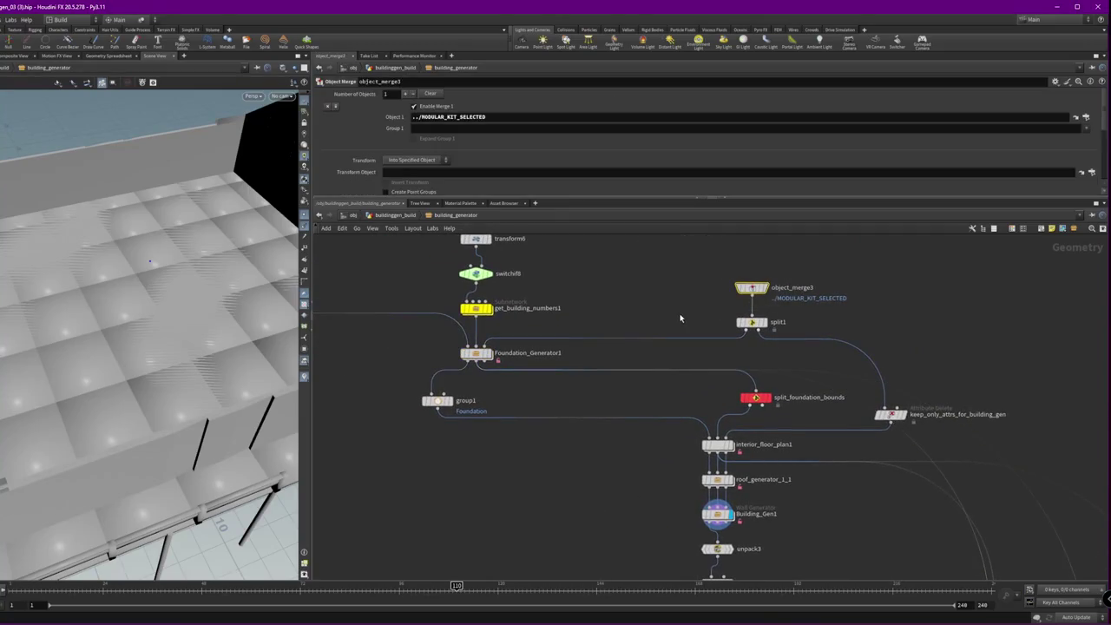
left_click(767, 288)
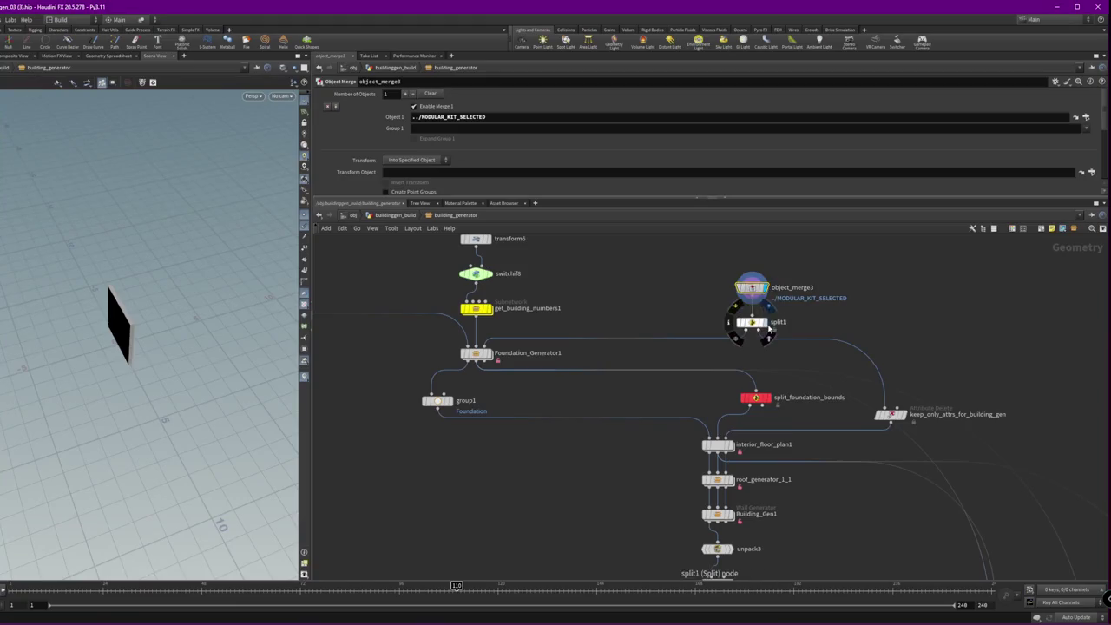
left_click(752, 322)
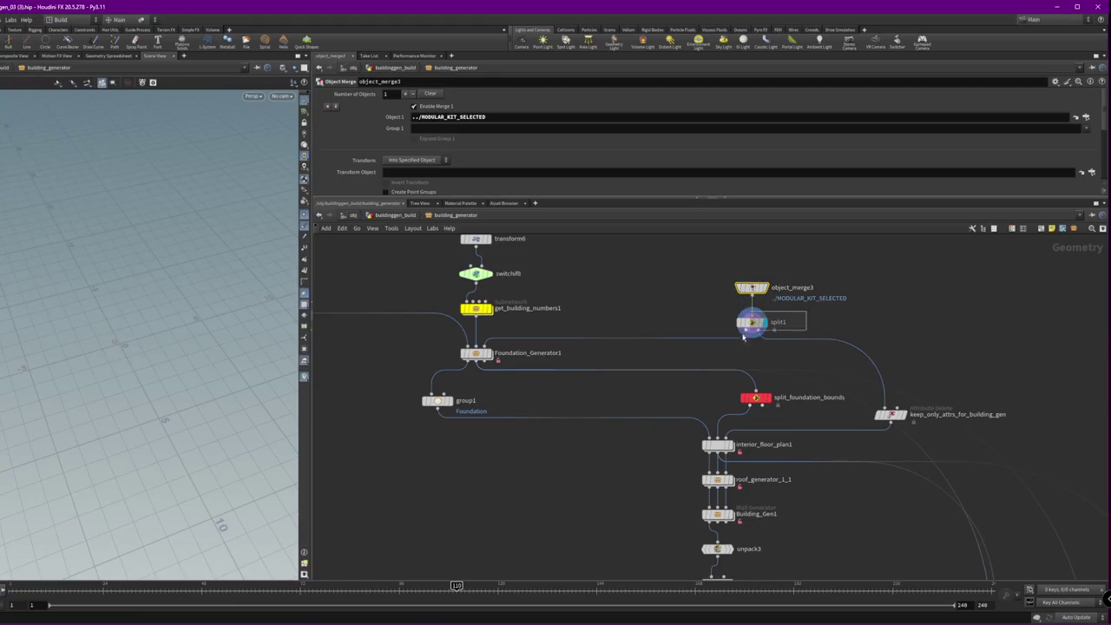
left_click(479, 307)
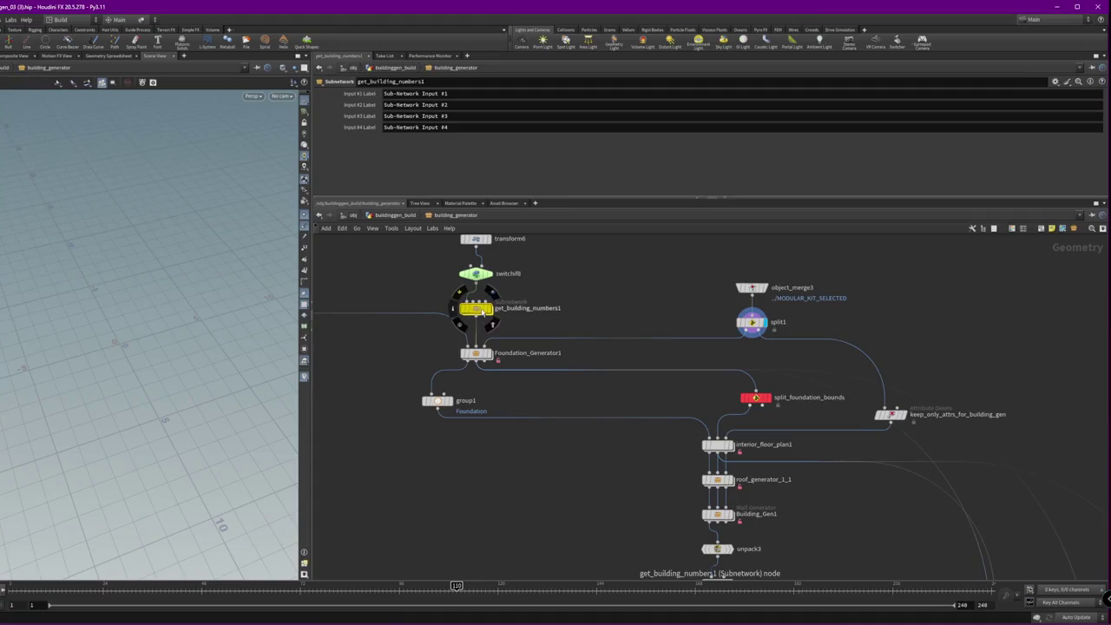
- Rename get_building_numbers1 to 'subnet' and recolour it dark orange
double_click(527, 308)
type("subnet")
key("Return")
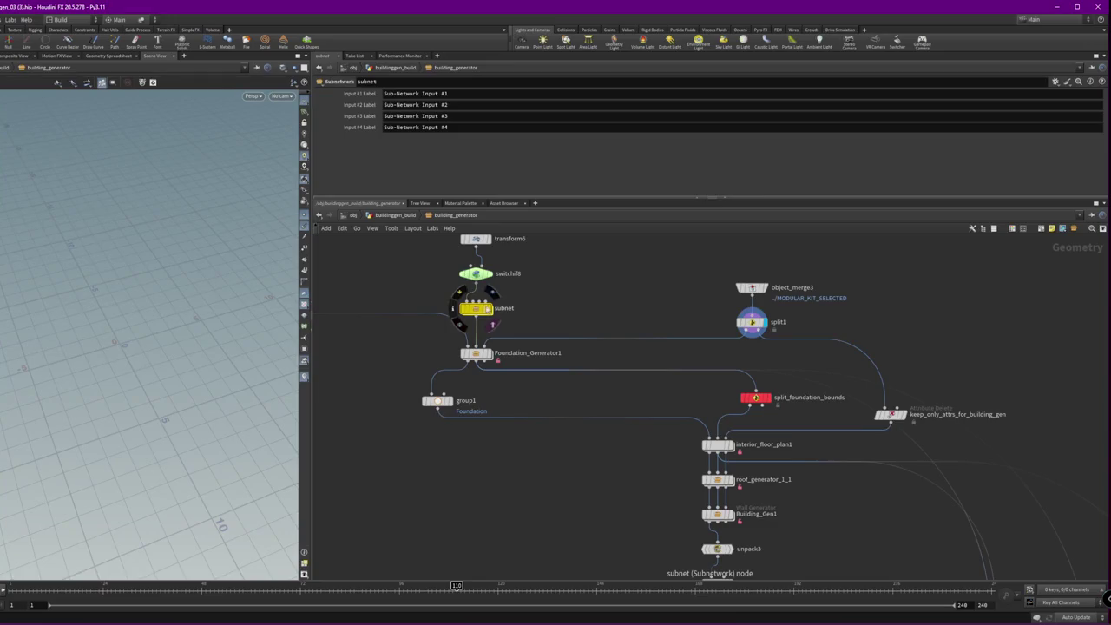
left_click(1021, 230)
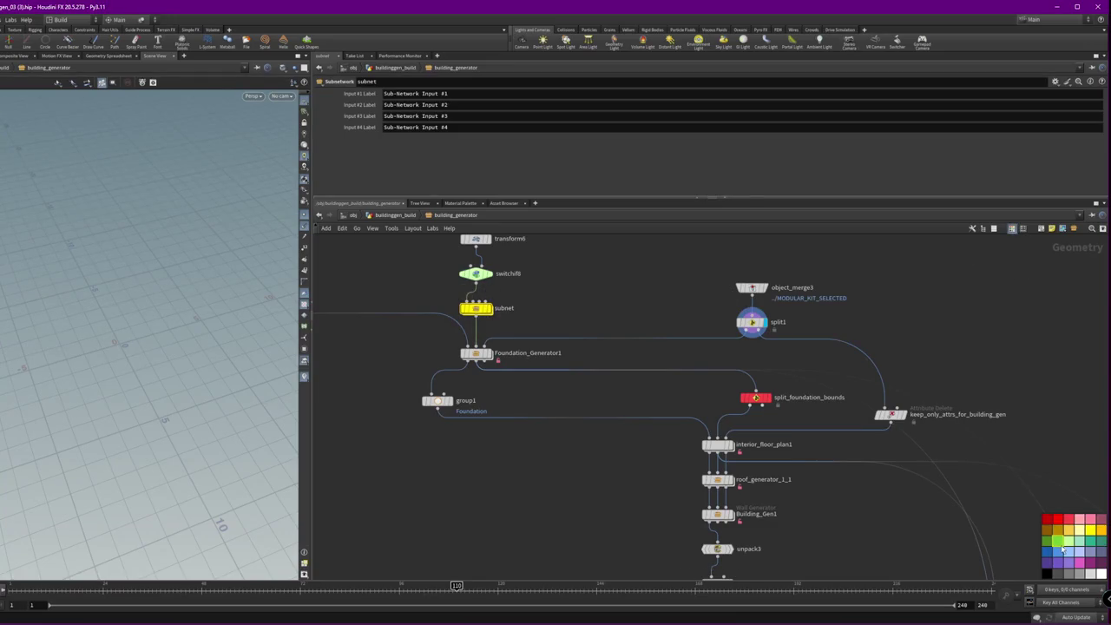
middle_click_drag(602, 264, 647, 500)
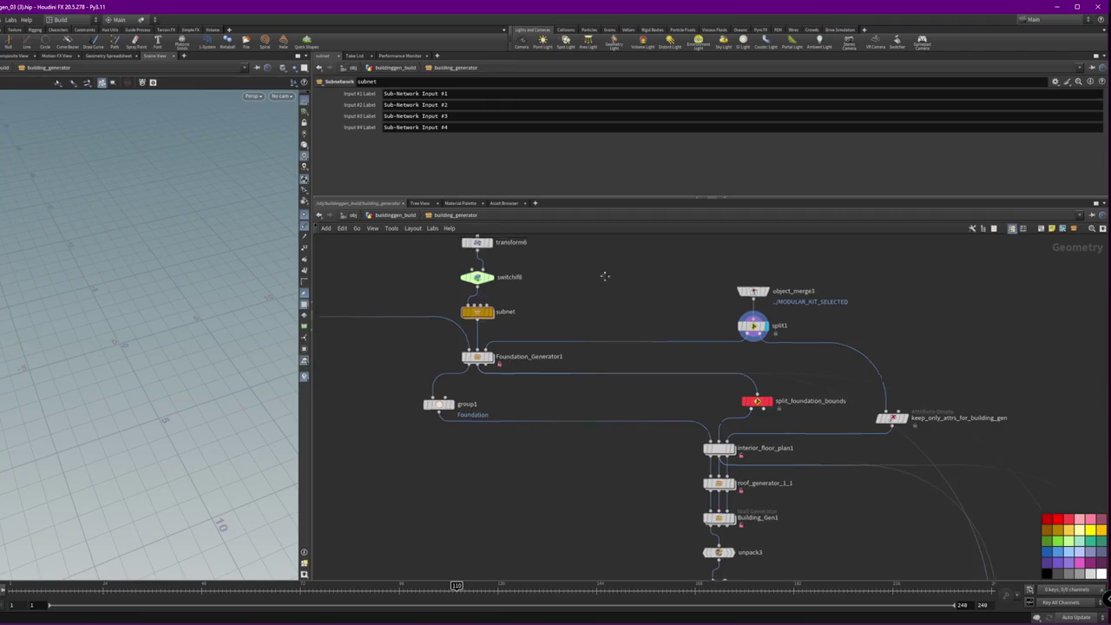
- Reposition the upper column of nodes around group4 in the network
middle_click_drag(557, 347, 582, 414)
scroll(755, 454, "down", 2)
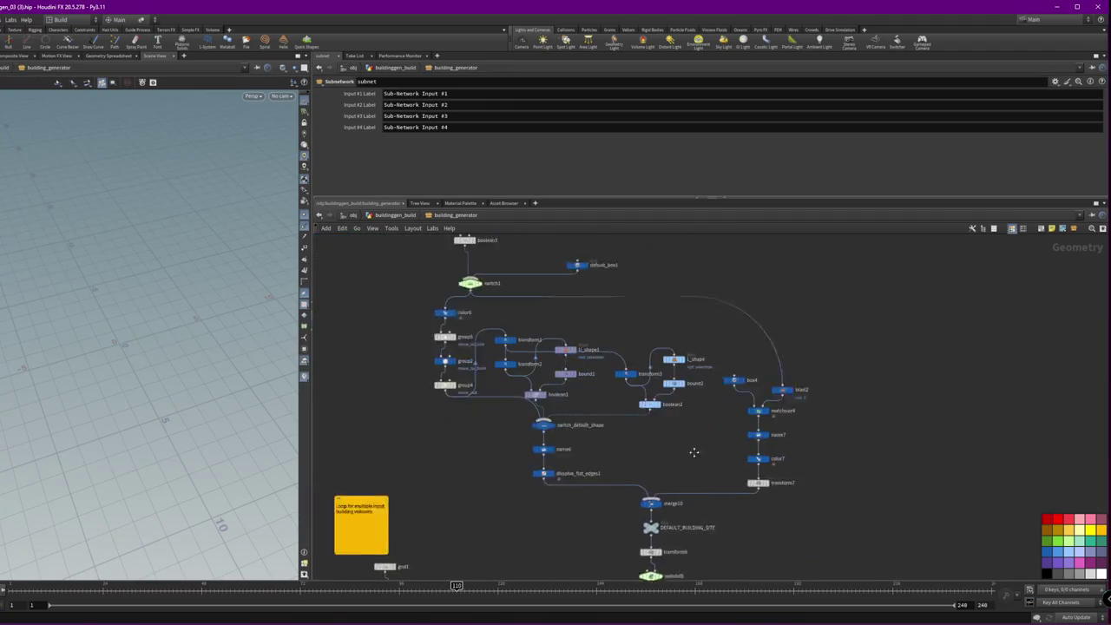
middle_click_drag(726, 458, 745, 507)
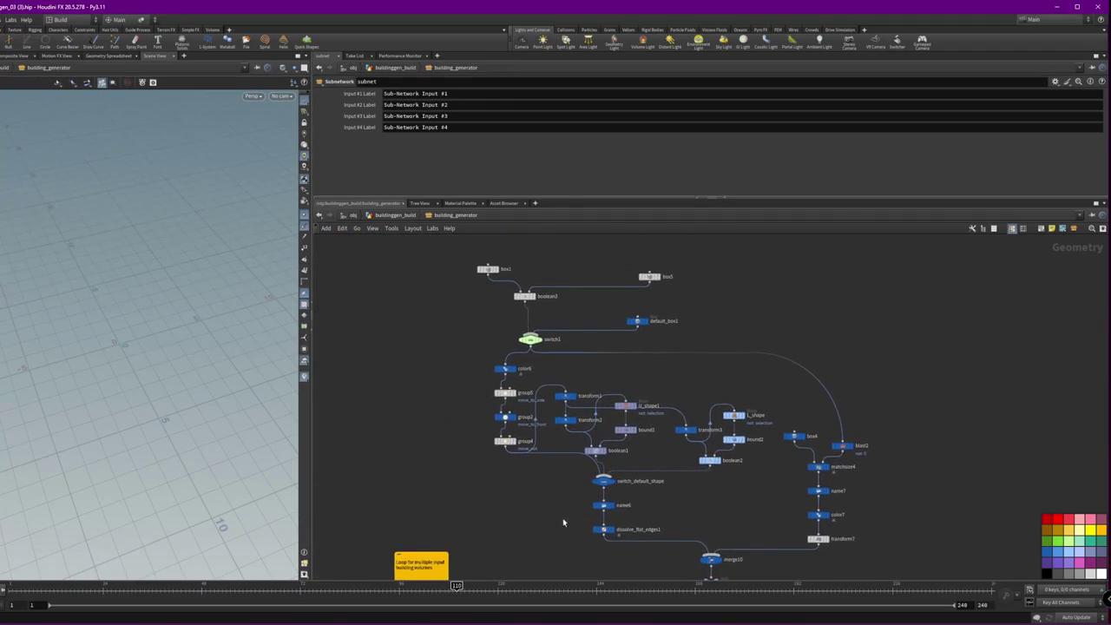
left_click(504, 440)
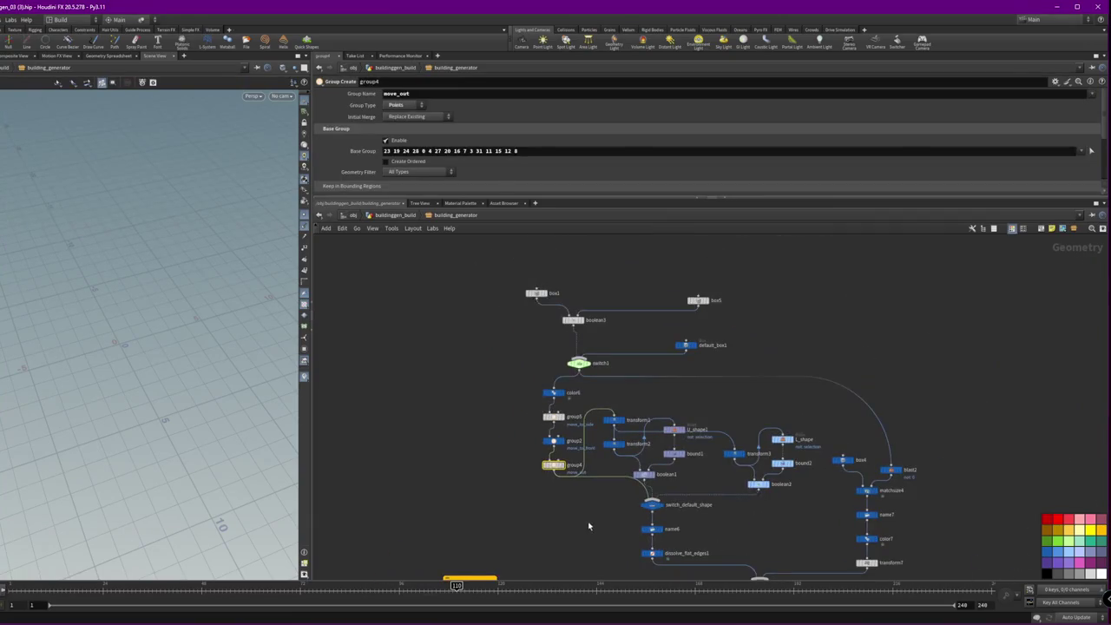
left_click_drag(588, 526, 466, 248)
mouse_move(558, 468)
left_mouse_down()
mouse_move(523, 434)
mouse_move(579, 388)
left_mouse_up()
left_click_drag(793, 396, 673, 292)
- Move box5 and default_box1 above boolean3
middle_click_drag(754, 281, 736, 387)
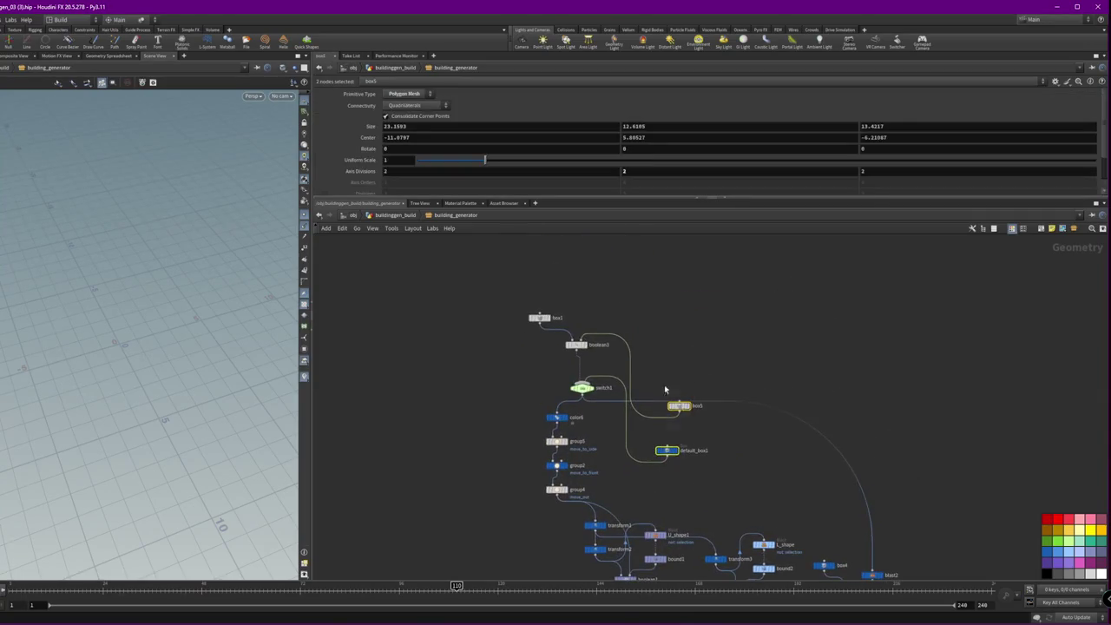
left_click_drag(677, 404, 655, 285)
left_click(788, 317)
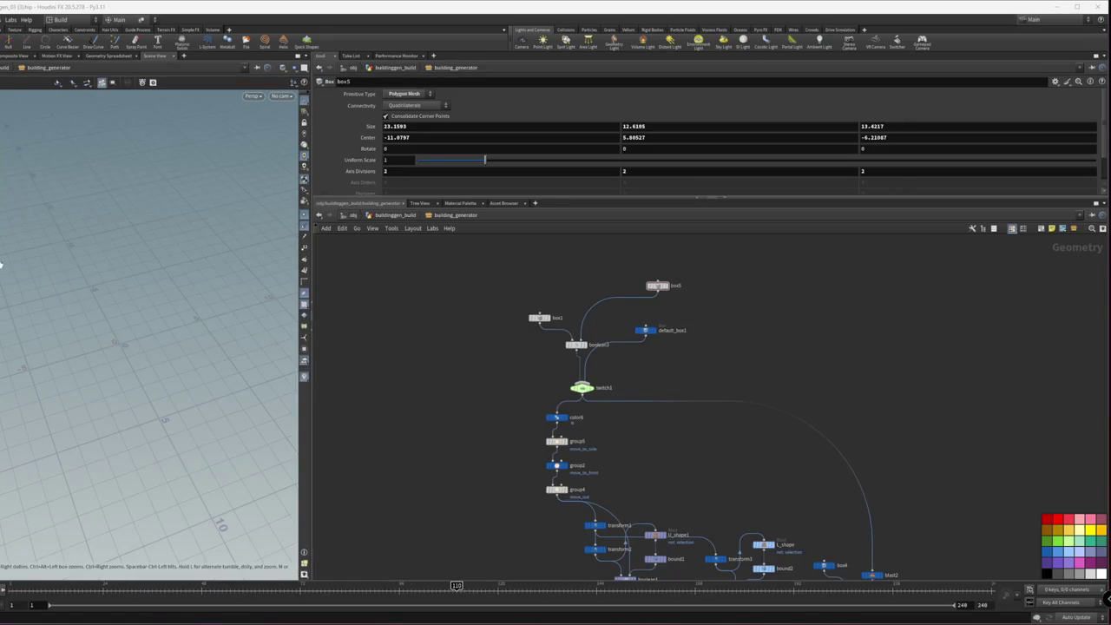
- Save the hip file, then switch to another open window
left_click(952, 270)
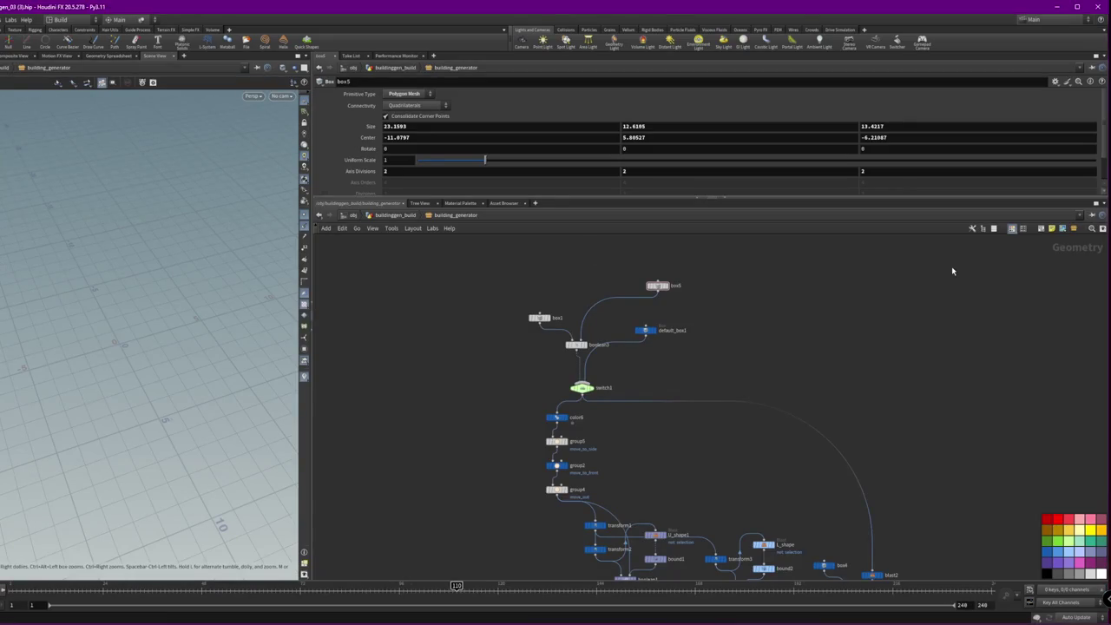
key("ctrl+s")
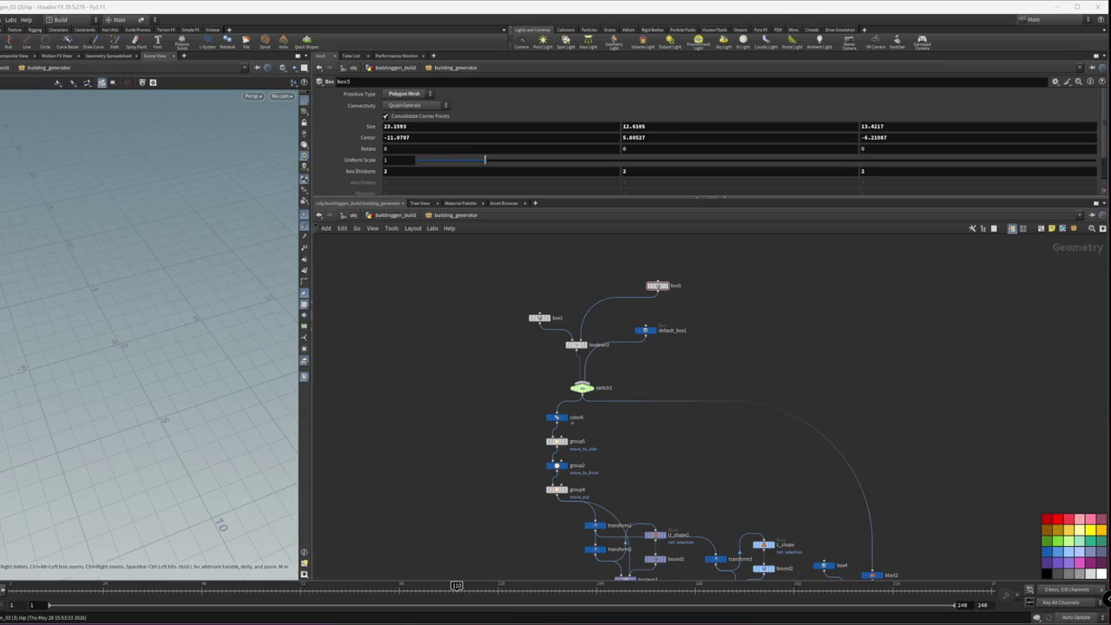
key("alt+Tab")
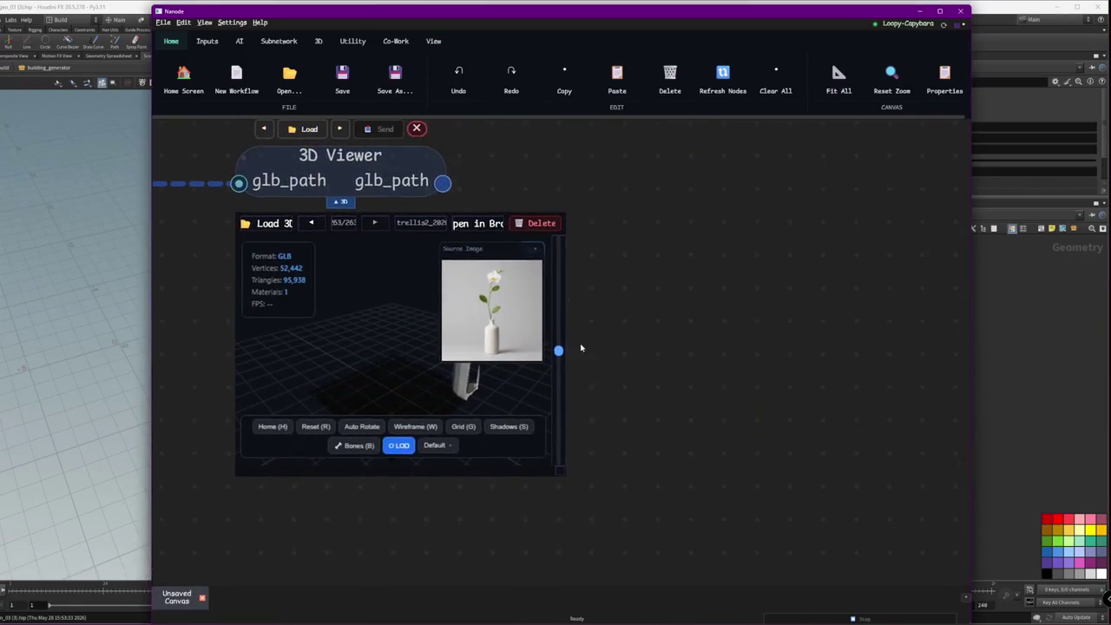
- Enlarge the 3D Viewer, orbit the generated vase mesh, then close the preview
left_click_drag(570, 478, 824, 568)
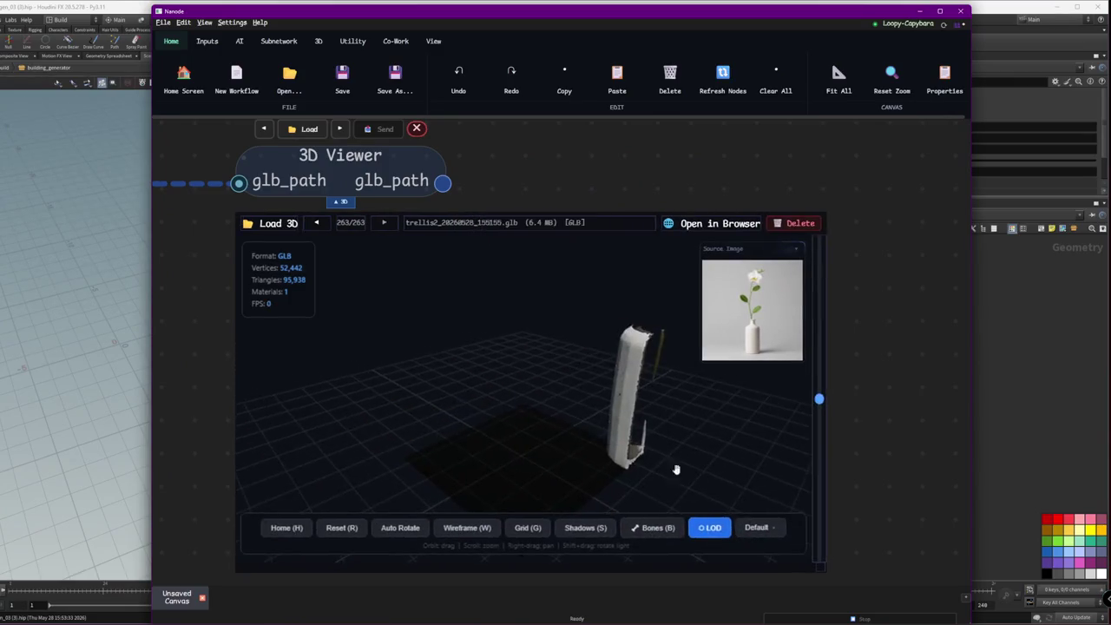
mouse_move(495, 390)
left_mouse_down()
mouse_move(603, 414)
mouse_move(546, 437)
mouse_move(569, 430)
left_mouse_up()
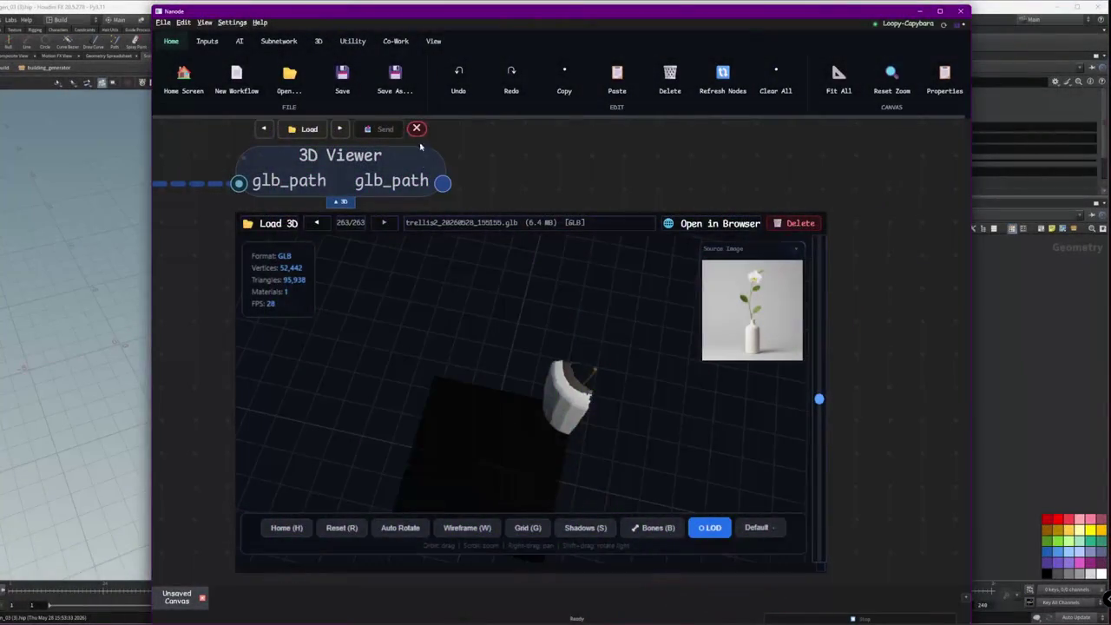
left_click(417, 128)
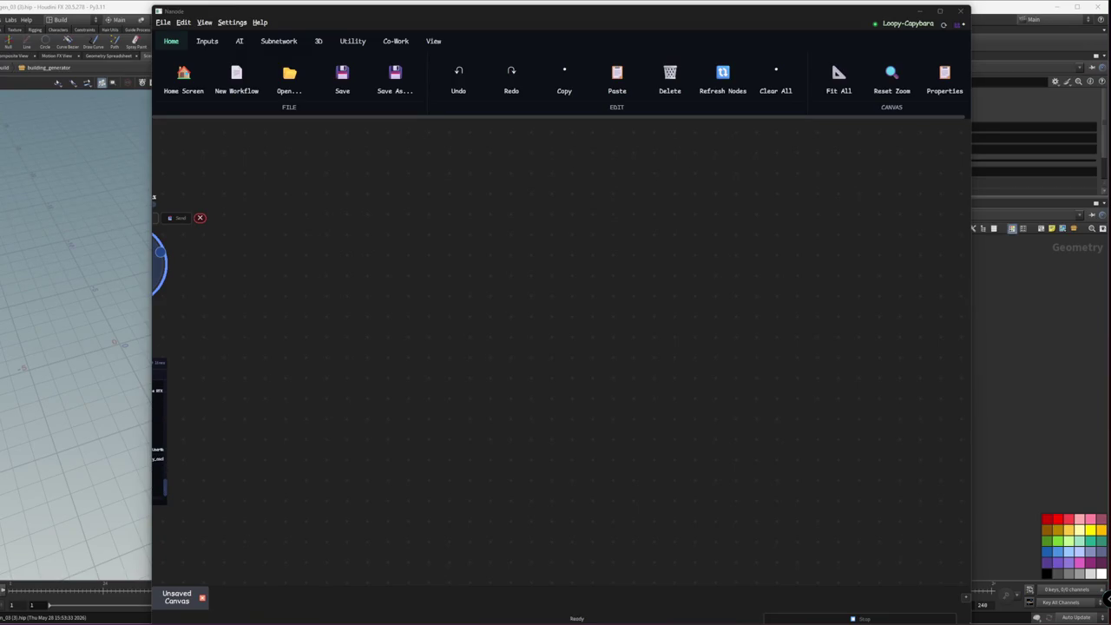
- Pan to the Trellis2, Console Log and Preview nodes, then minimize Nanode to reveal Houdini
left_click_drag(367, 335, 663, 323)
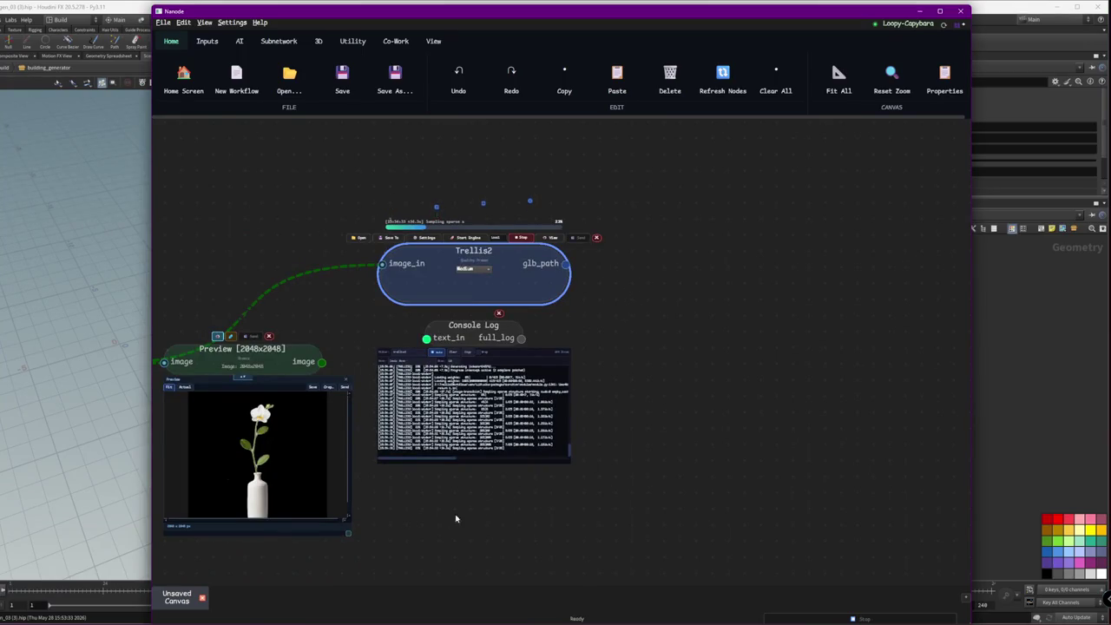
scroll(529, 466, "up", 5)
scroll(483, 417, "down", 3)
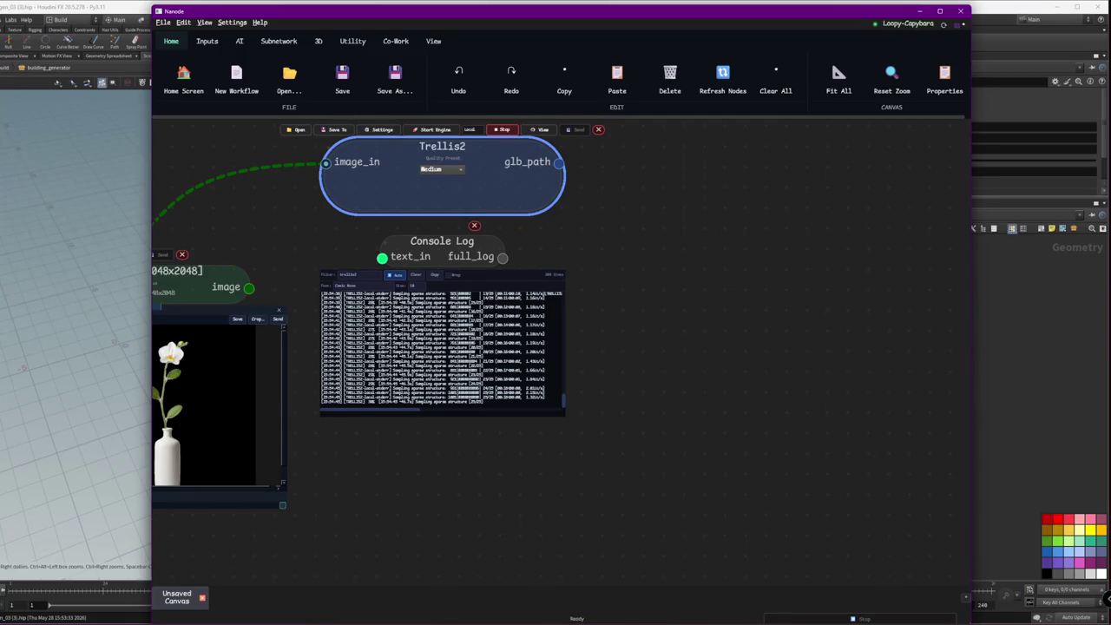
left_click(232, 613)
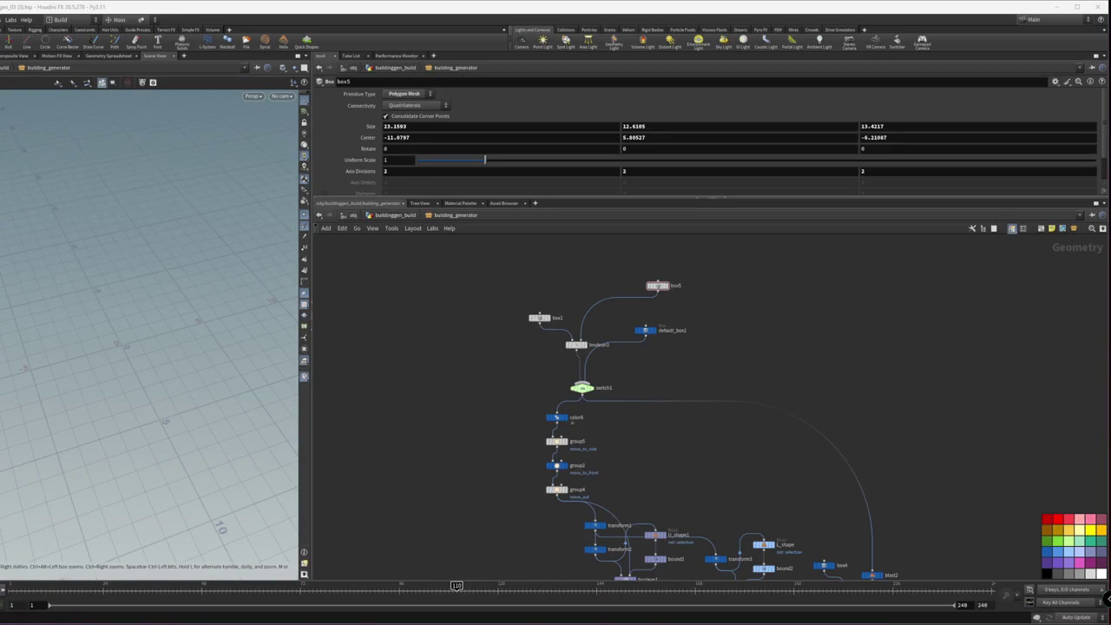
left_click(402, 217)
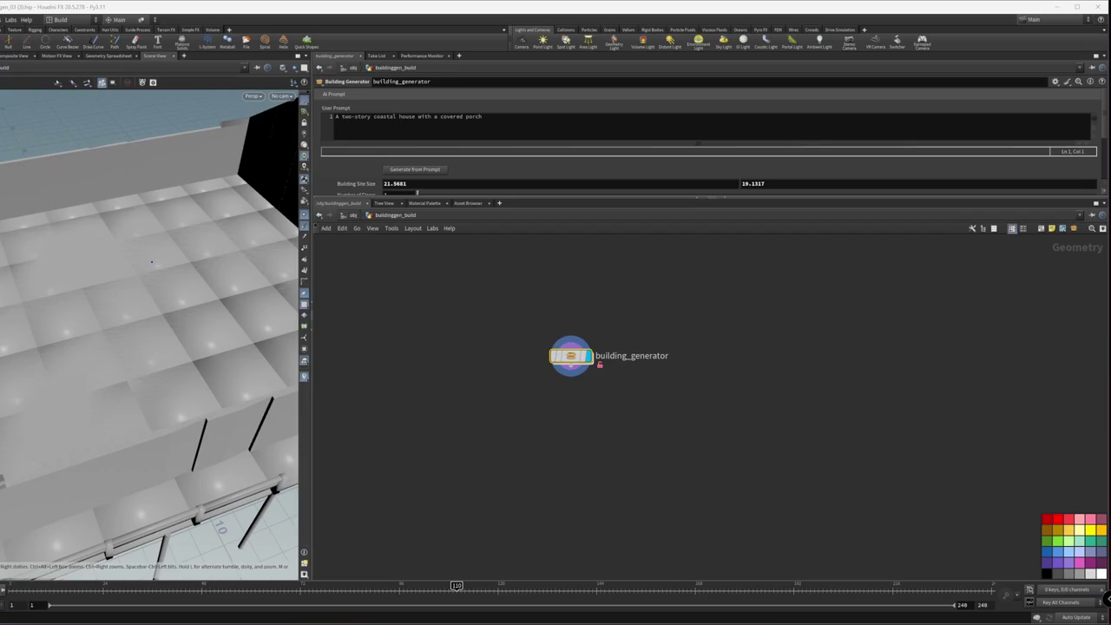
double_click(570, 356)
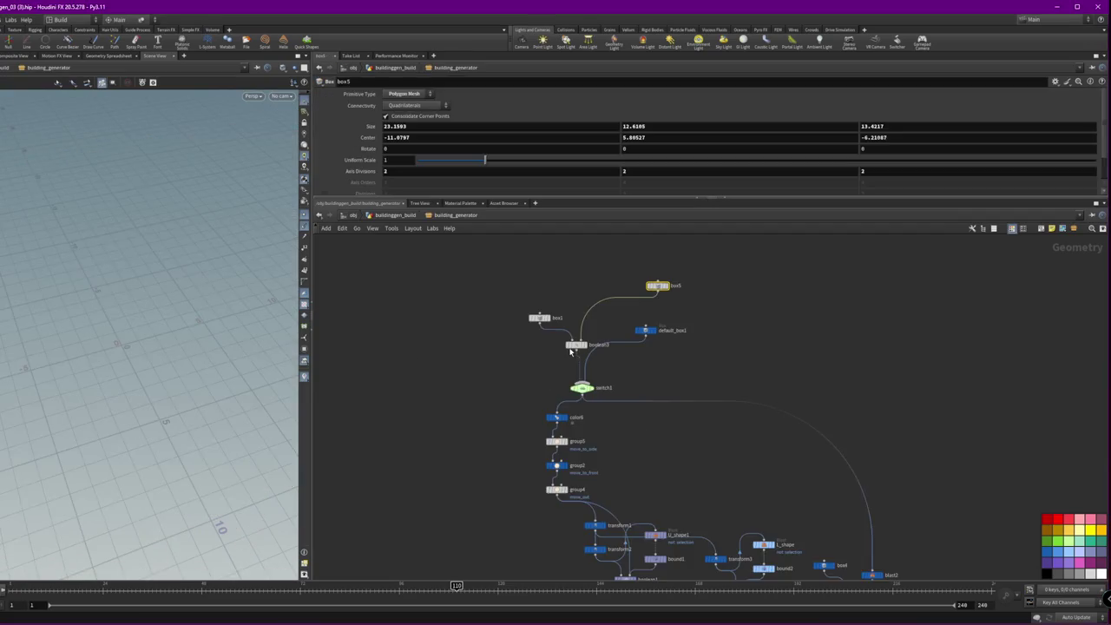
- Space out U_shape1, bound1, the boolean1 chain, boolean2 and switch_default_shape down and left
middle_click_drag(695, 524, 632, 370)
left_click_drag(611, 344, 574, 412)
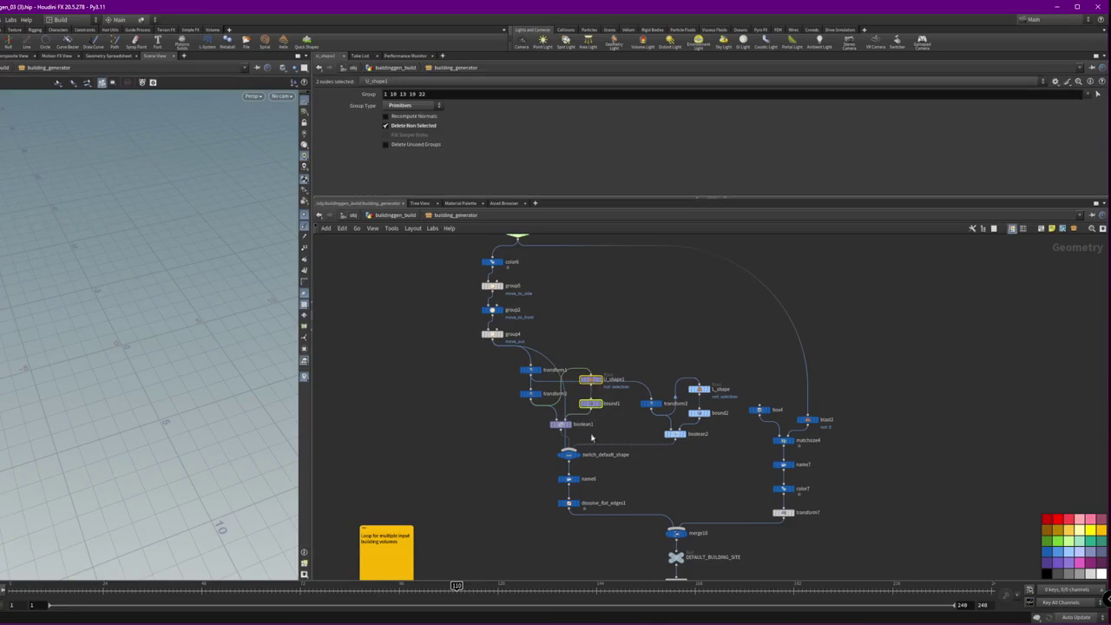
mouse_move(607, 513)
left_mouse_down()
mouse_move(549, 414)
mouse_move(535, 469)
mouse_move(517, 450)
left_mouse_up()
mouse_move(604, 422)
left_mouse_down()
mouse_move(579, 372)
mouse_move(546, 414)
left_mouse_up()
mouse_move(528, 564)
left_mouse_down()
mouse_move(458, 444)
mouse_move(518, 467)
left_mouse_up()
left_click(573, 469)
mouse_move(739, 471)
left_mouse_down()
mouse_move(657, 448)
mouse_move(660, 428)
mouse_move(631, 471)
left_mouse_up()
mouse_move(708, 457)
left_mouse_down()
mouse_move(710, 387)
mouse_move(667, 421)
mouse_move(649, 469)
mouse_move(618, 471)
left_mouse_up()
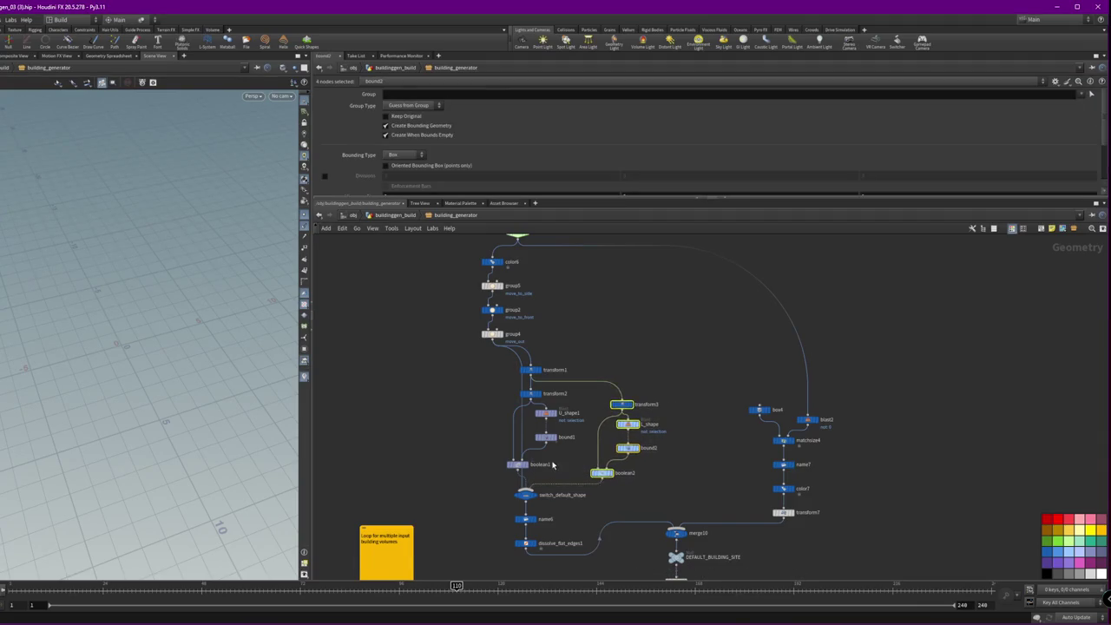
left_click_drag(526, 495, 498, 495)
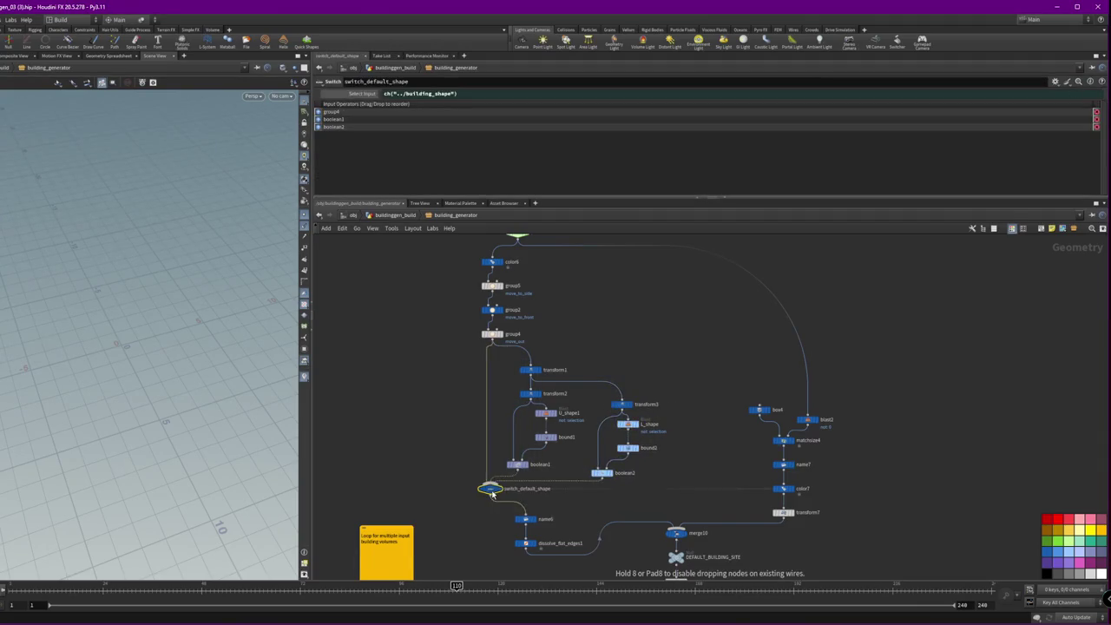
- Shift the node block below merge10 and the blast2 right-column chain upward
middle_click_drag(735, 571, 650, 453)
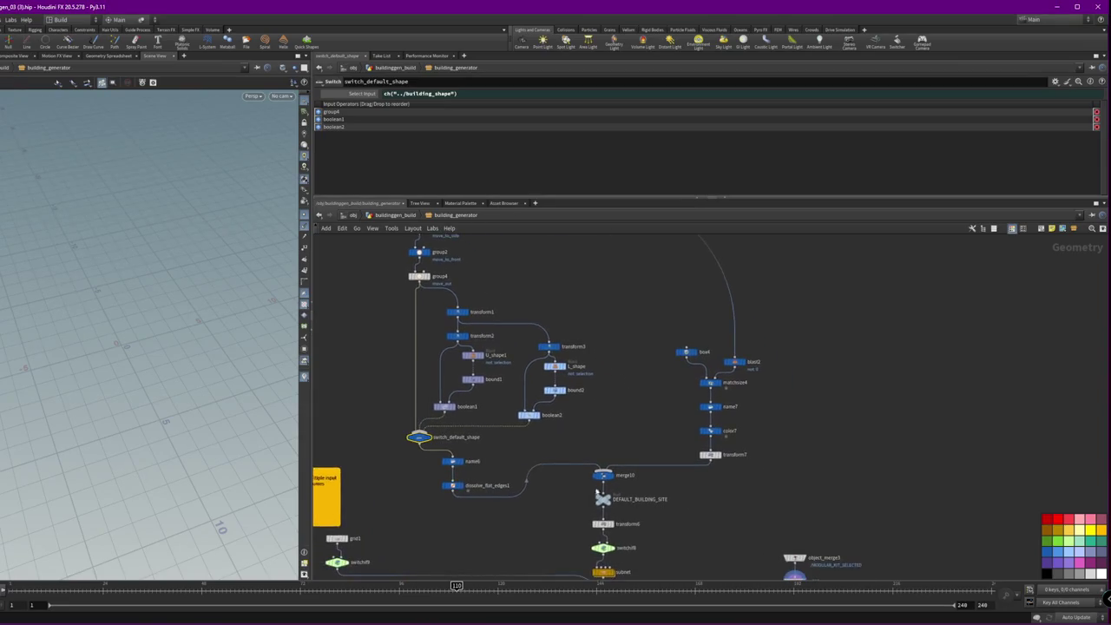
scroll(651, 453, "down", 2)
scroll(625, 469, "down", 2)
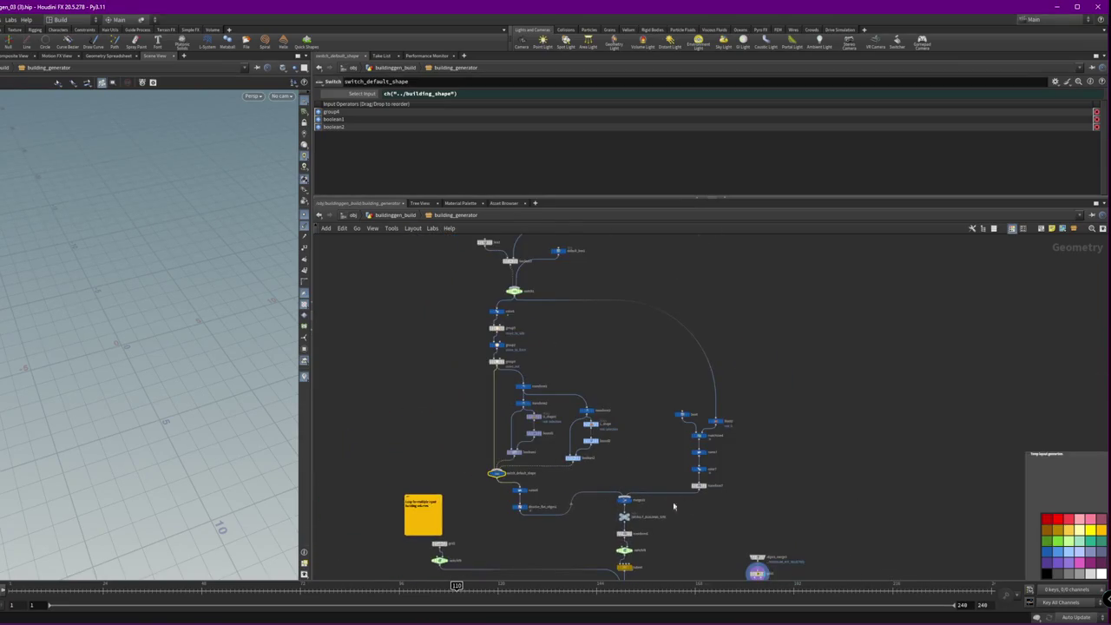
left_click_drag(572, 510, 449, 241)
scroll(599, 516, "down", 2)
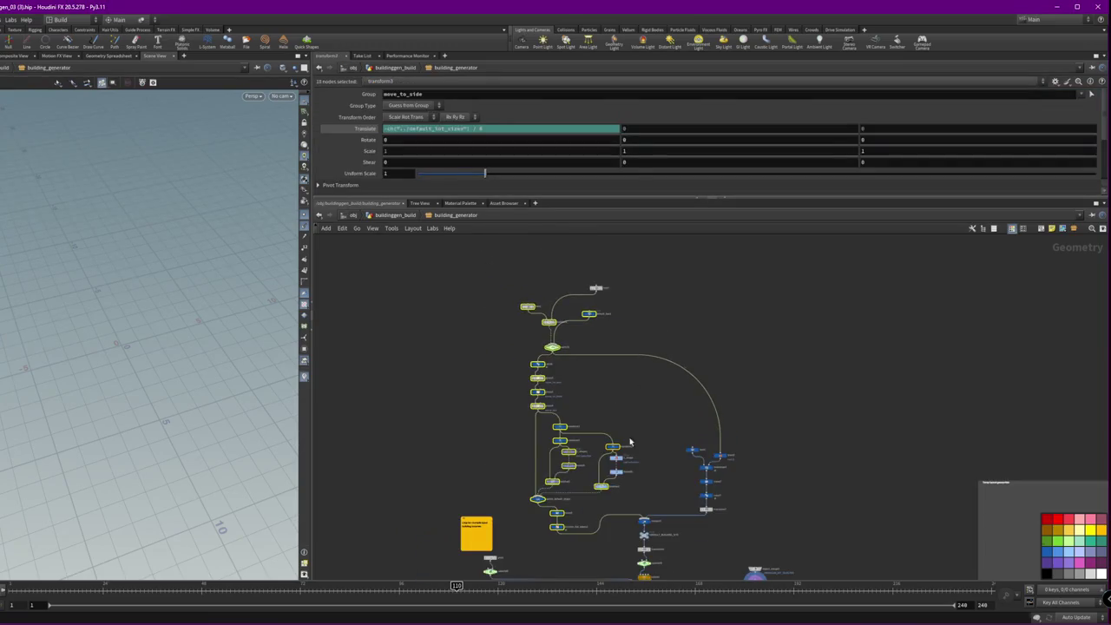
left_click_drag(605, 521, 556, 397, "shift")
mouse_move(560, 529)
left_mouse_down()
mouse_move(571, 497)
mouse_move(604, 493)
left_mouse_up()
mouse_move(677, 438)
left_mouse_down()
mouse_move(745, 534)
mouse_move(710, 487)
left_mouse_up()
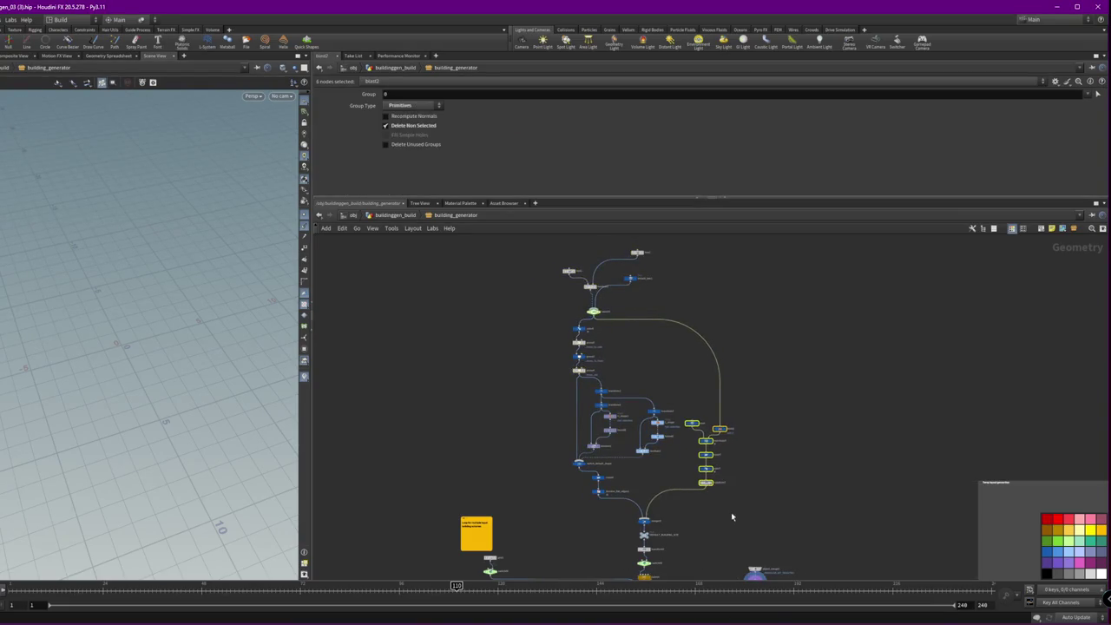
left_click(716, 428)
middle_click_drag(747, 520, 746, 460)
scroll(746, 460, "up", 3)
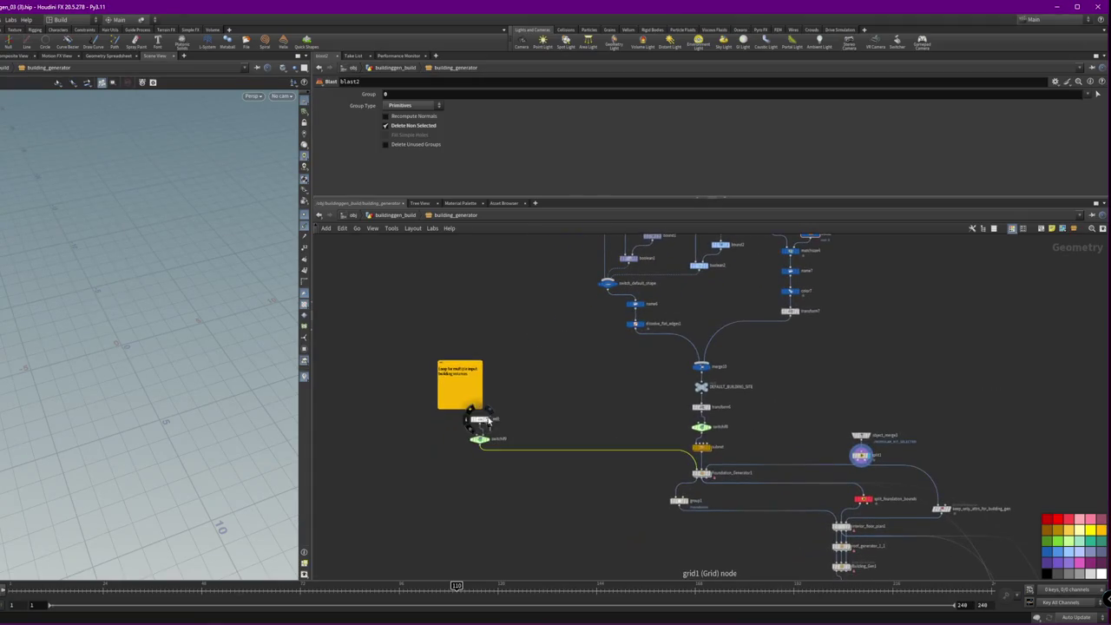
- Move switch9, its neighbour and the sticky note right, and nudge group1 beside the main chain
mouse_move(488, 432)
left_mouse_down()
mouse_move(469, 441)
mouse_move(652, 421)
left_mouse_up()
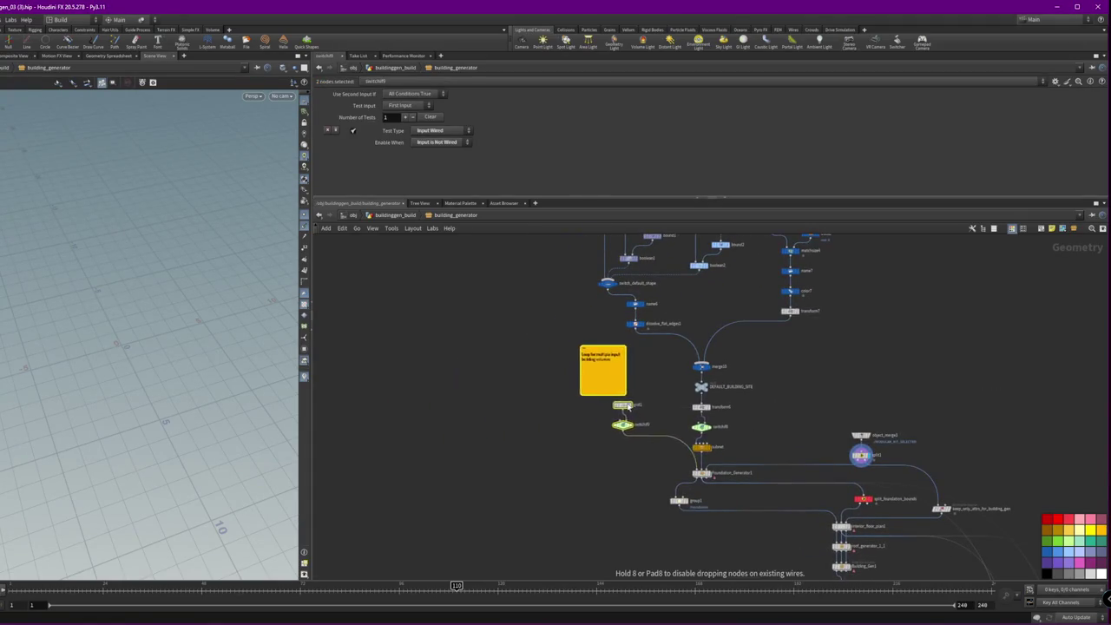
middle_click_drag(652, 420, 570, 425)
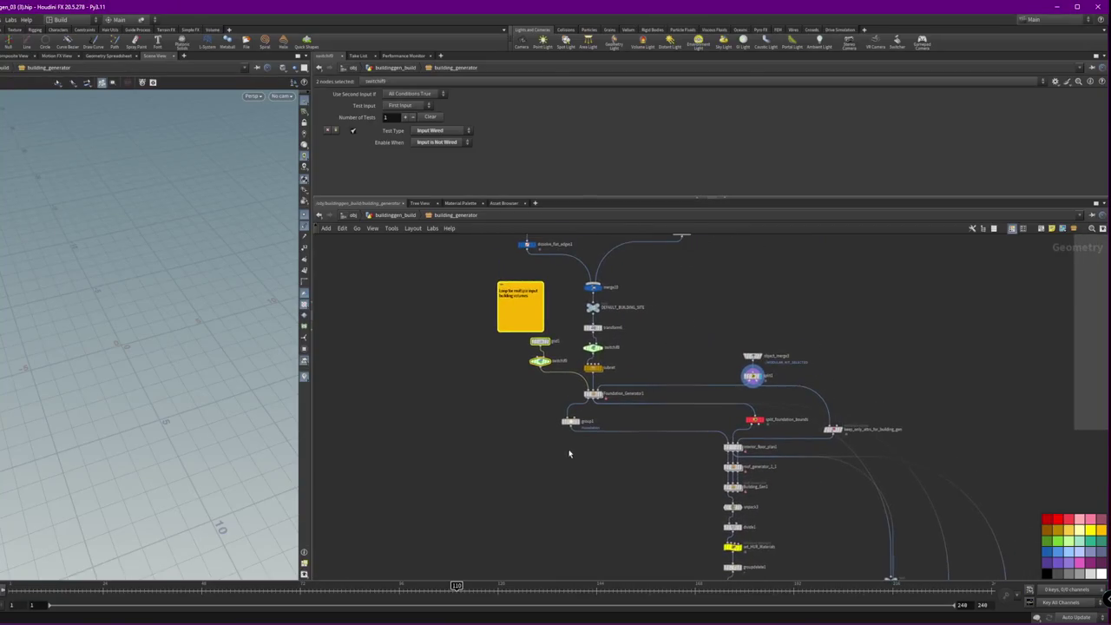
left_click_drag(571, 425, 597, 429)
middle_click_drag(855, 336, 717, 362)
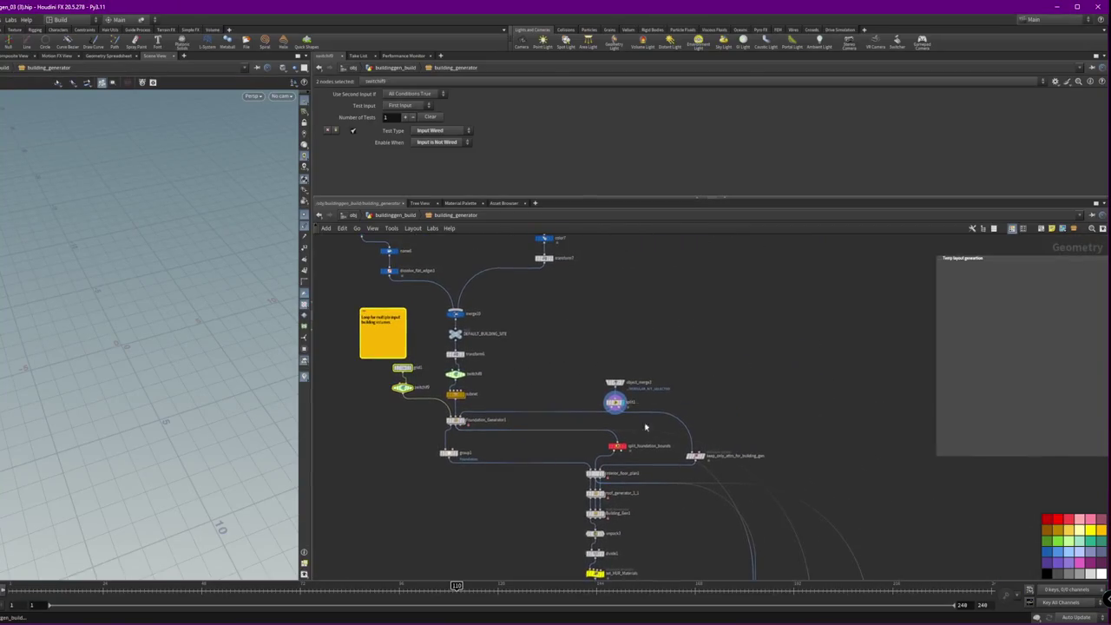
- Go up to buildinggen_build and dismiss the Python error messages
key("u")
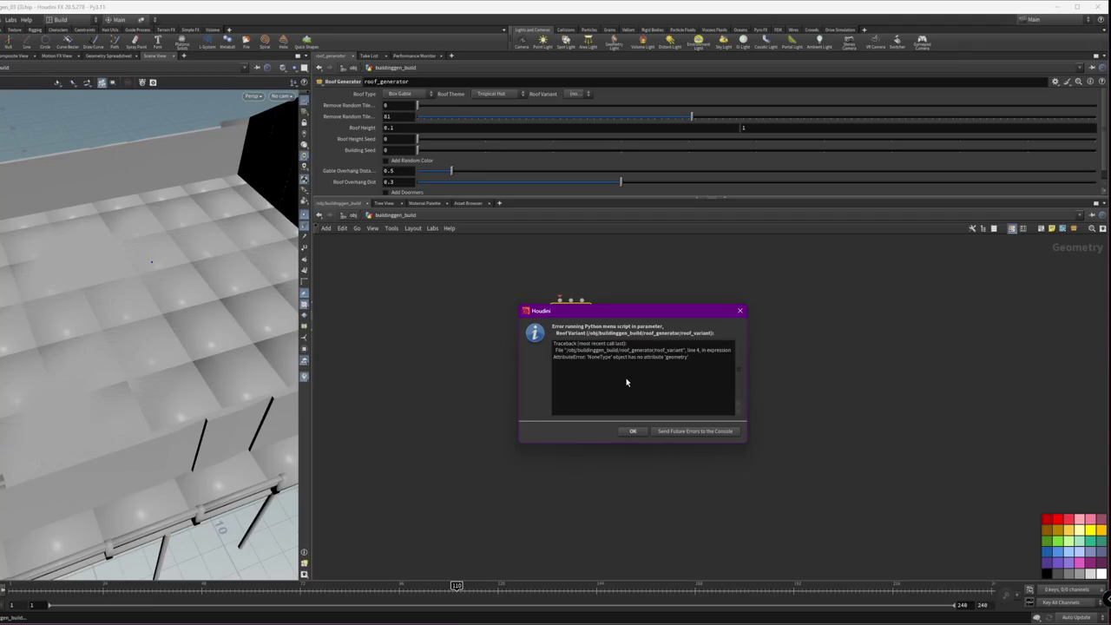
left_click(632, 431)
left_click(634, 493)
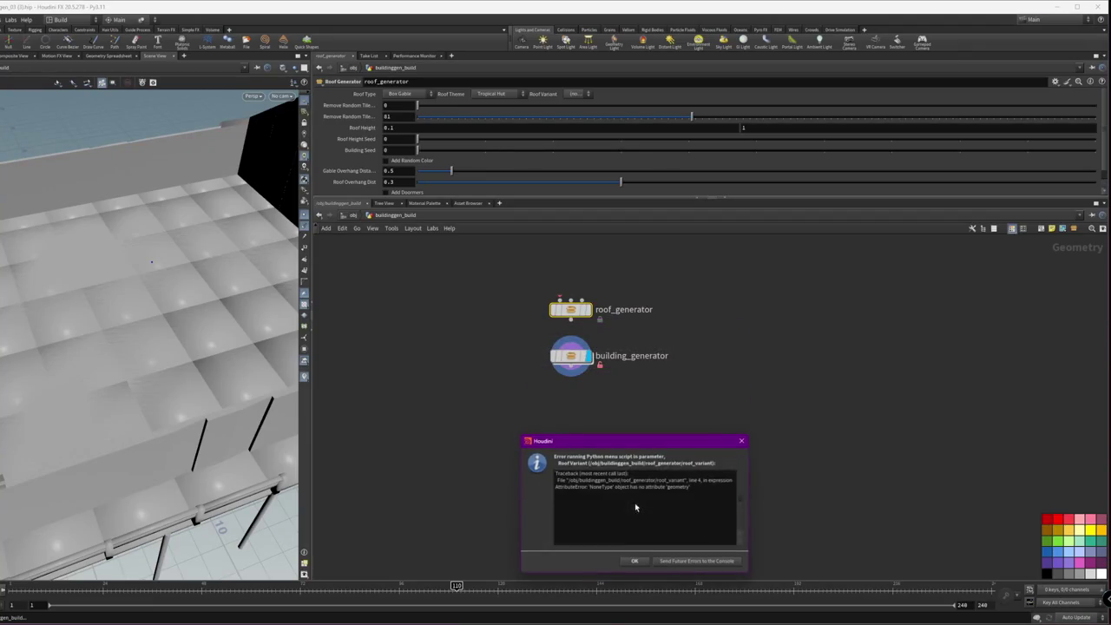
left_click(634, 561)
key("h")
- Select roof_generator and clear the repeated RoofVariant menu script errors
left_click(734, 458)
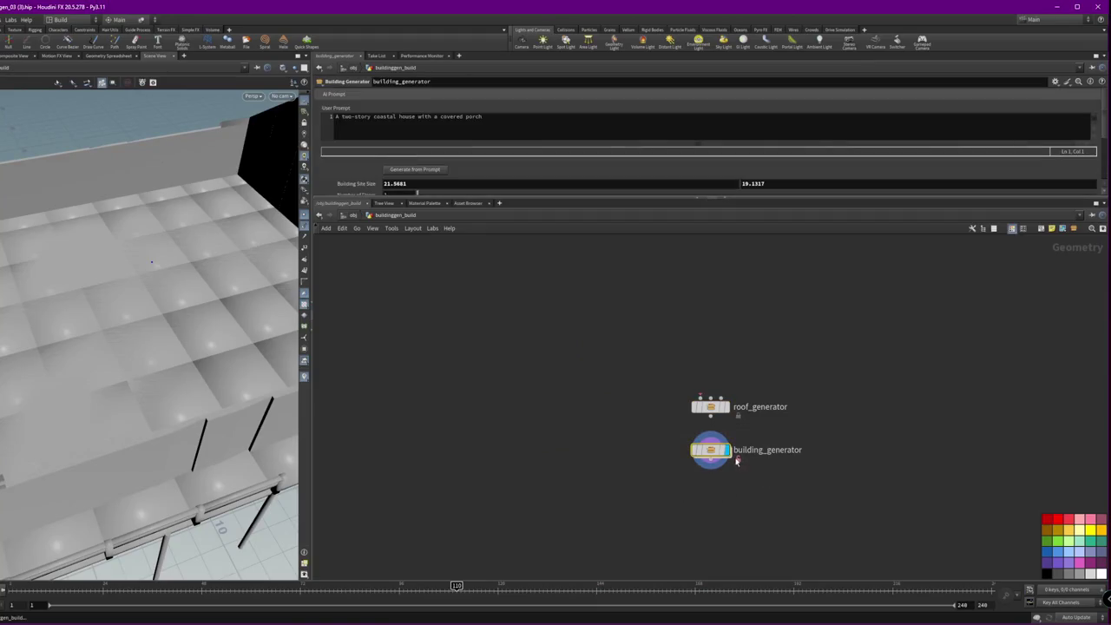
left_click(711, 406)
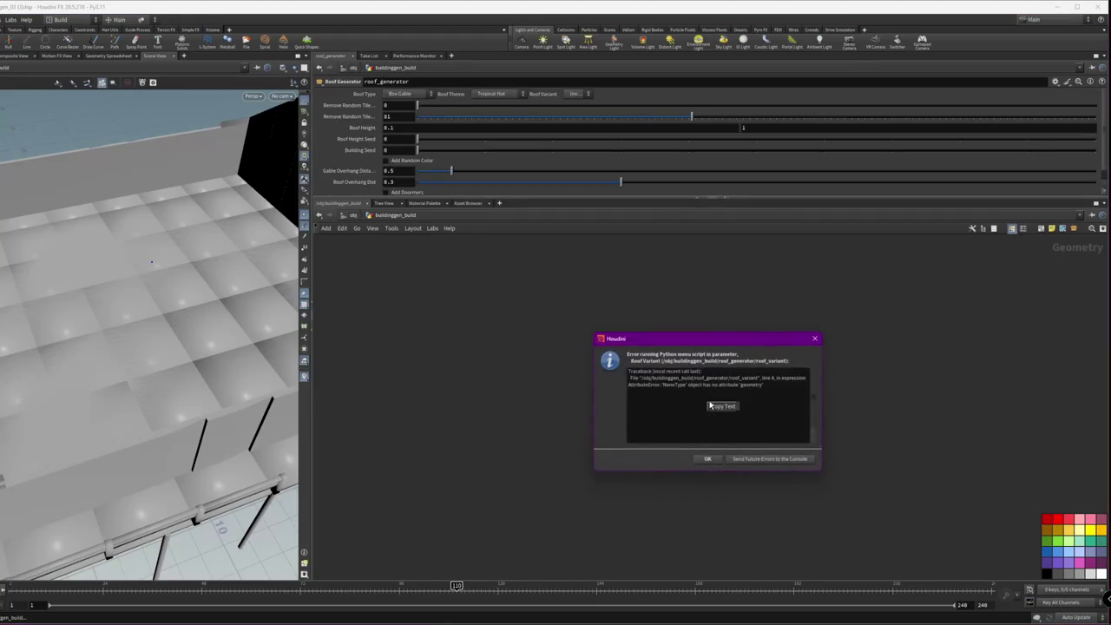
left_click(708, 461)
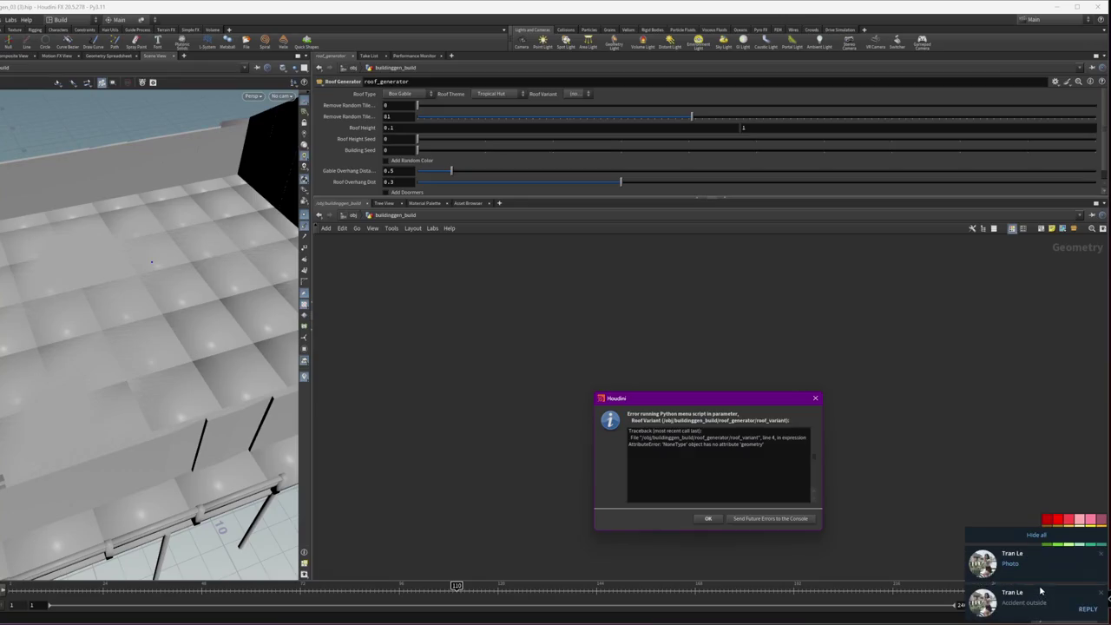
left_click(1033, 594)
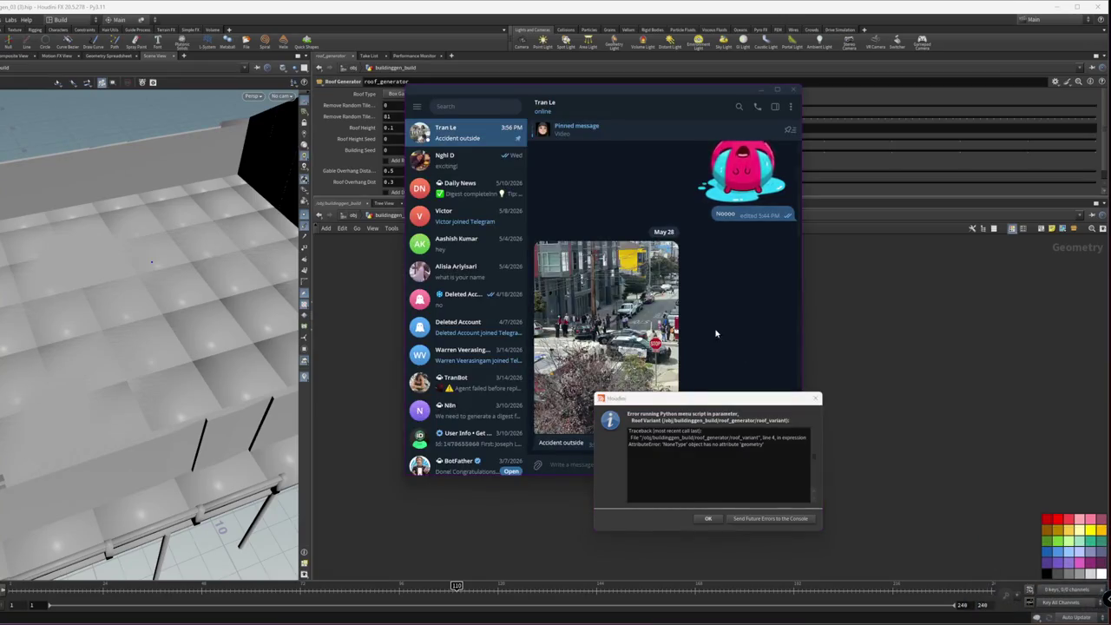
left_click(816, 398)
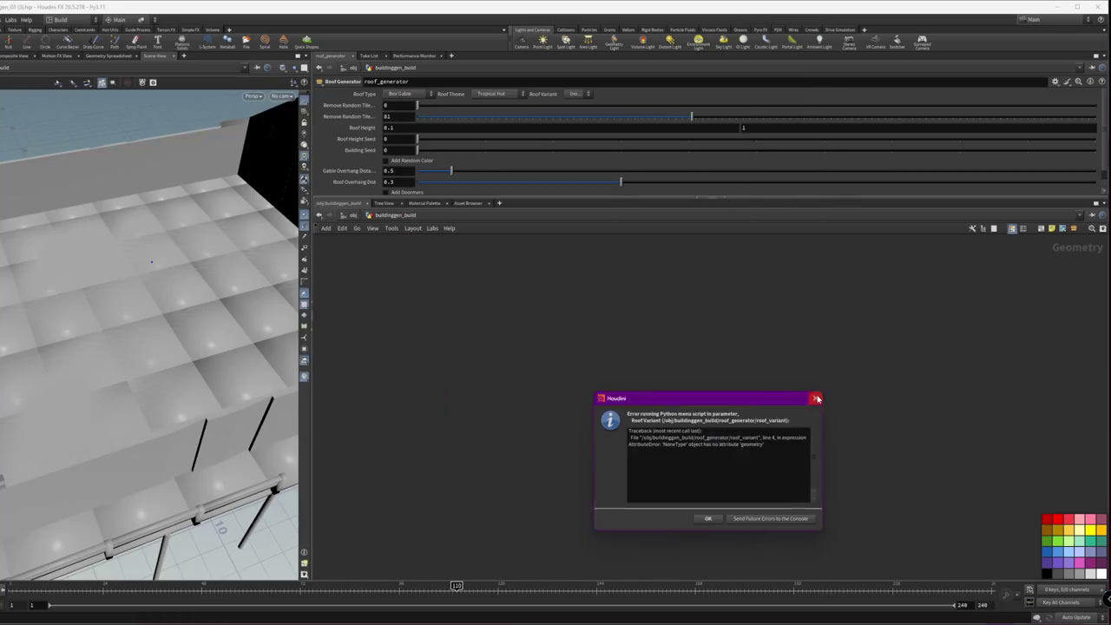
left_click(817, 398)
left_click(736, 355)
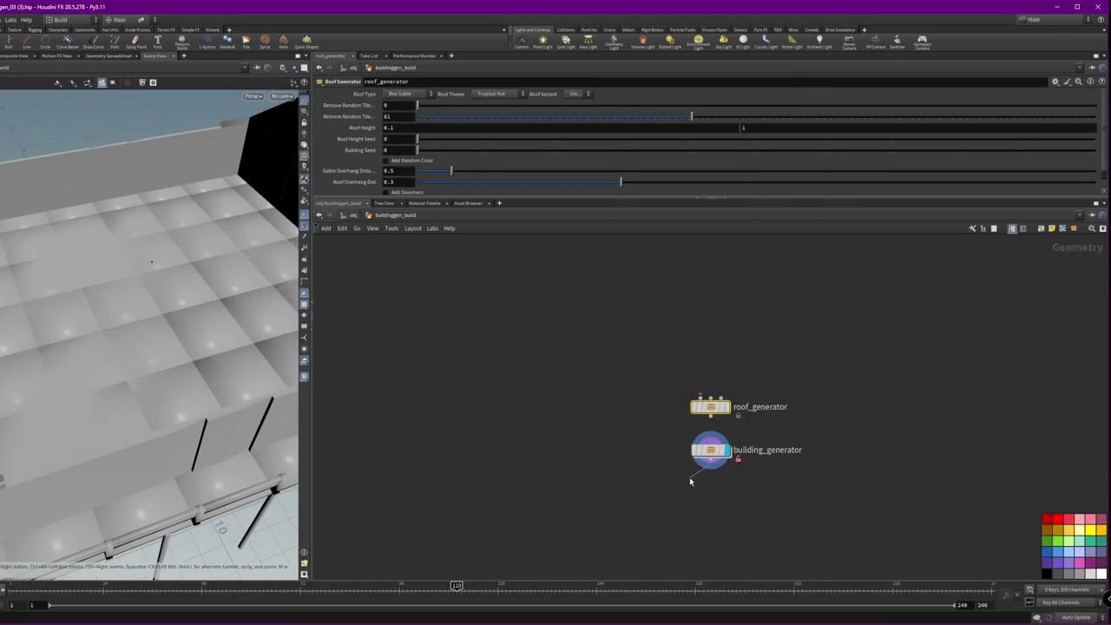
right_click(715, 407)
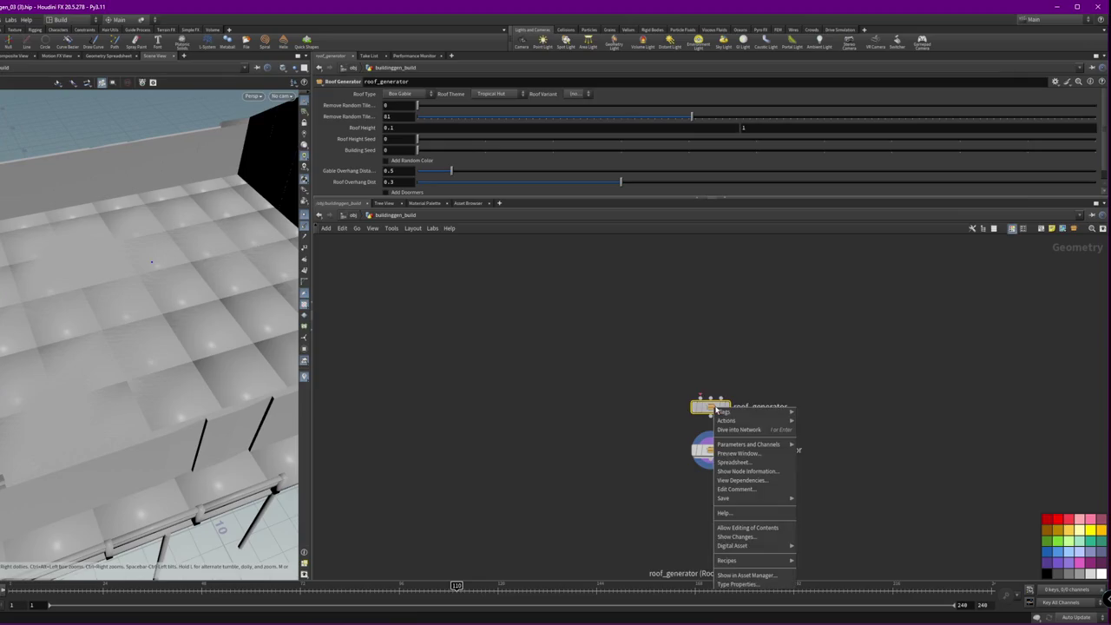
- Dive into roof_generator to see its three Sub-Network Input nodes
left_click(747, 527)
double_click(710, 407)
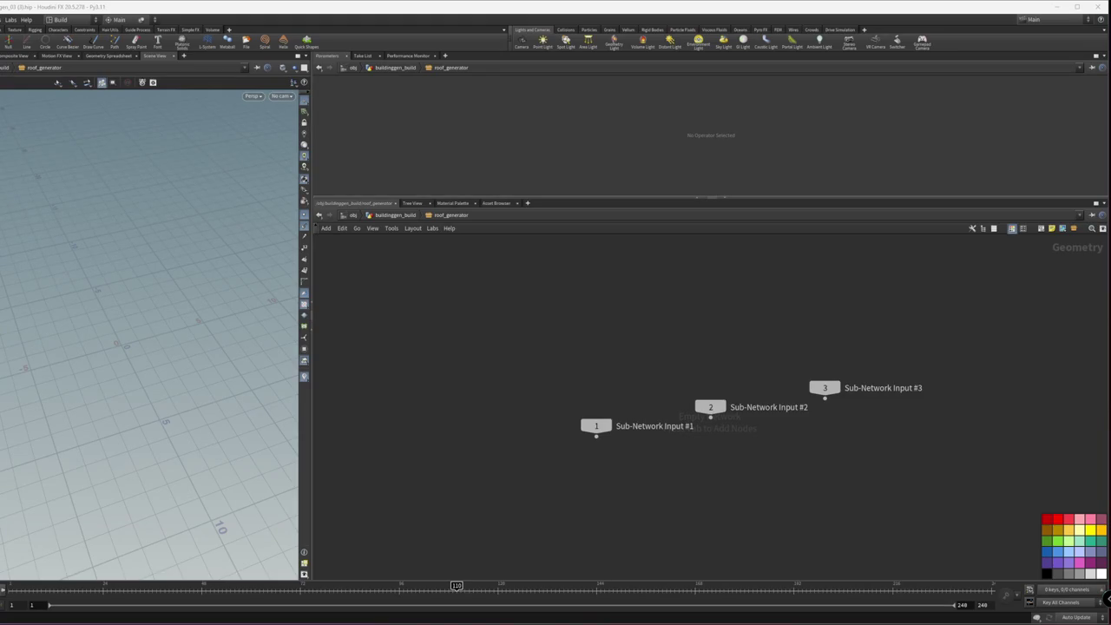
key("alt+Tab")
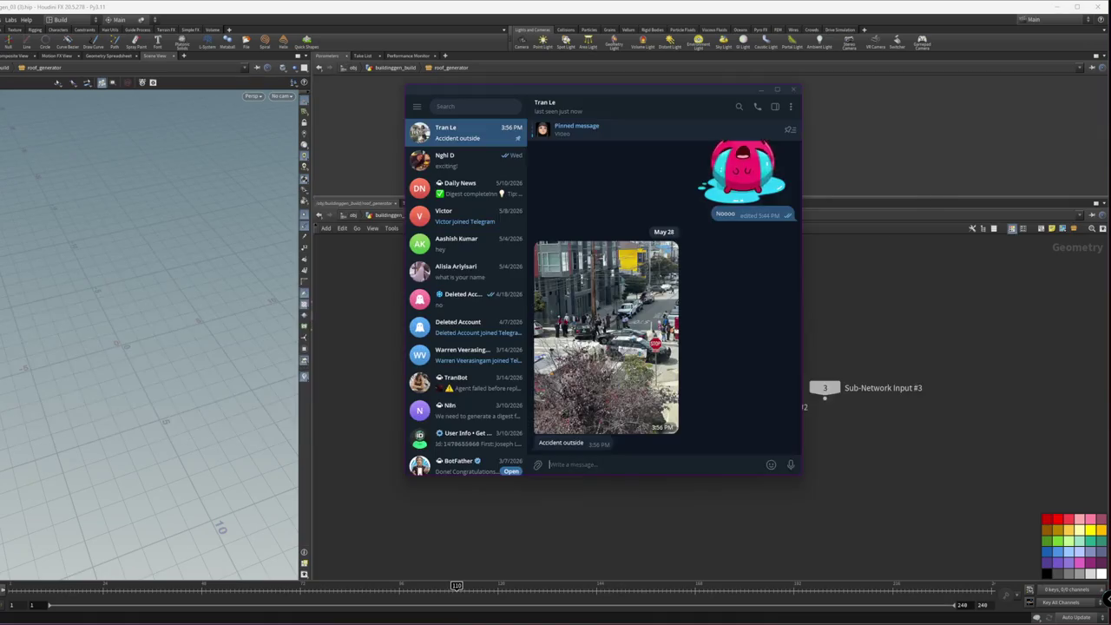
- Move the Telegram window to the left and return to Houdini
left_click_drag(602, 134, 407, 111)
key("alt+Tab")
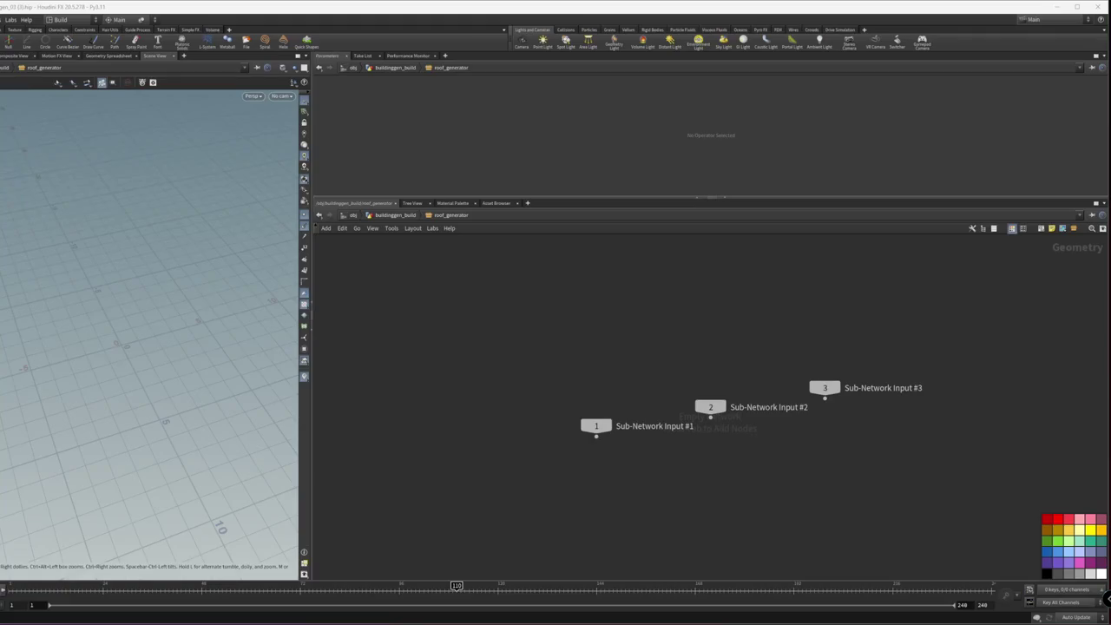
key("alt+Tab")
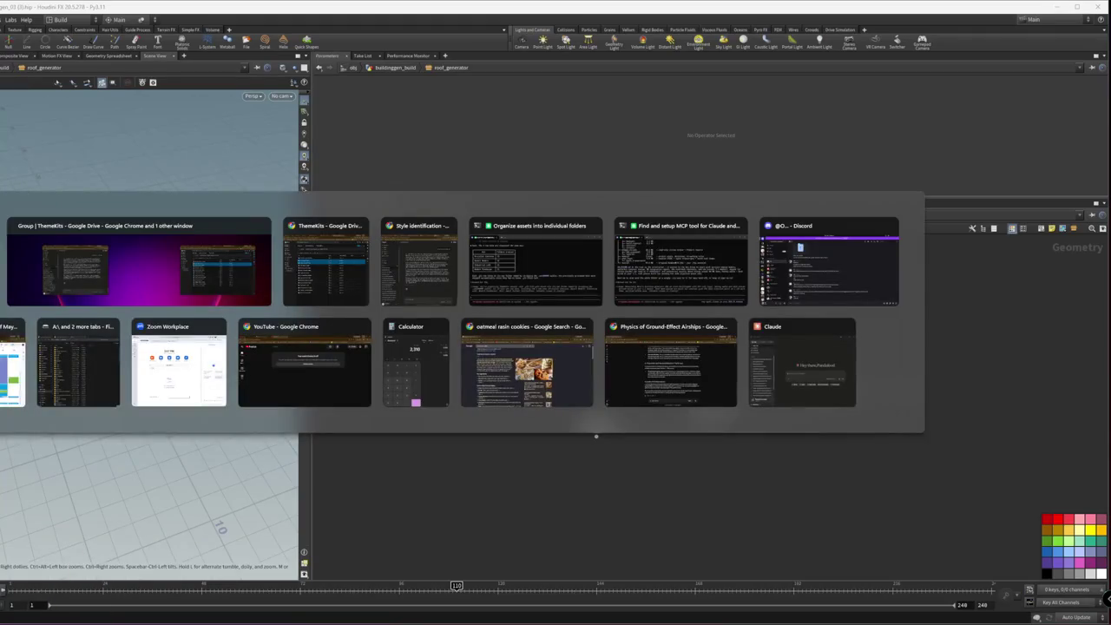
key("Escape")
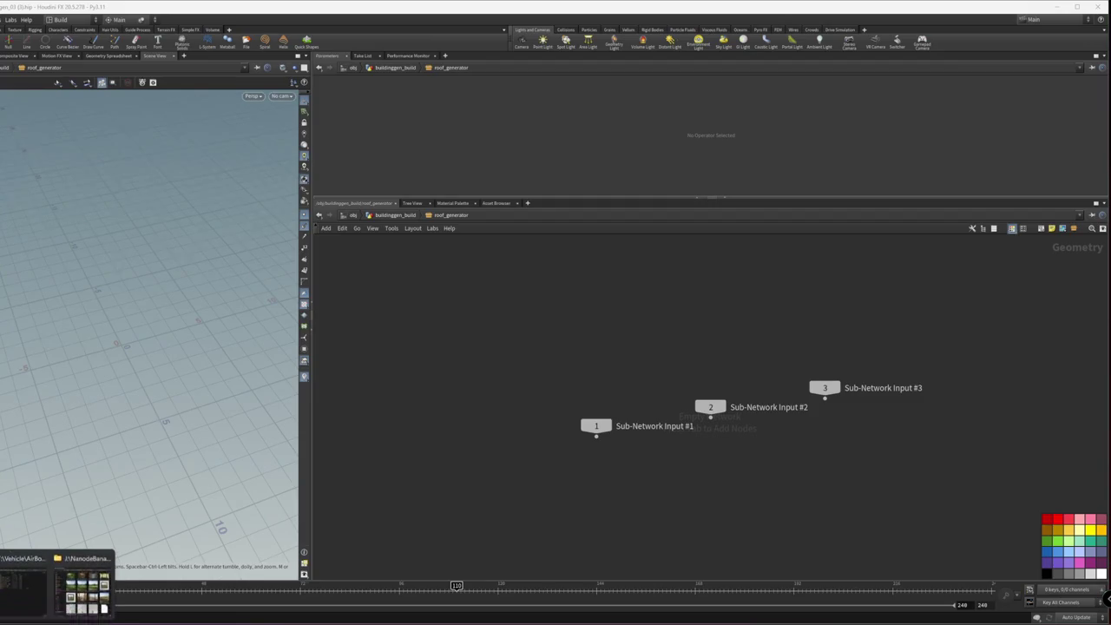
left_click(82, 587)
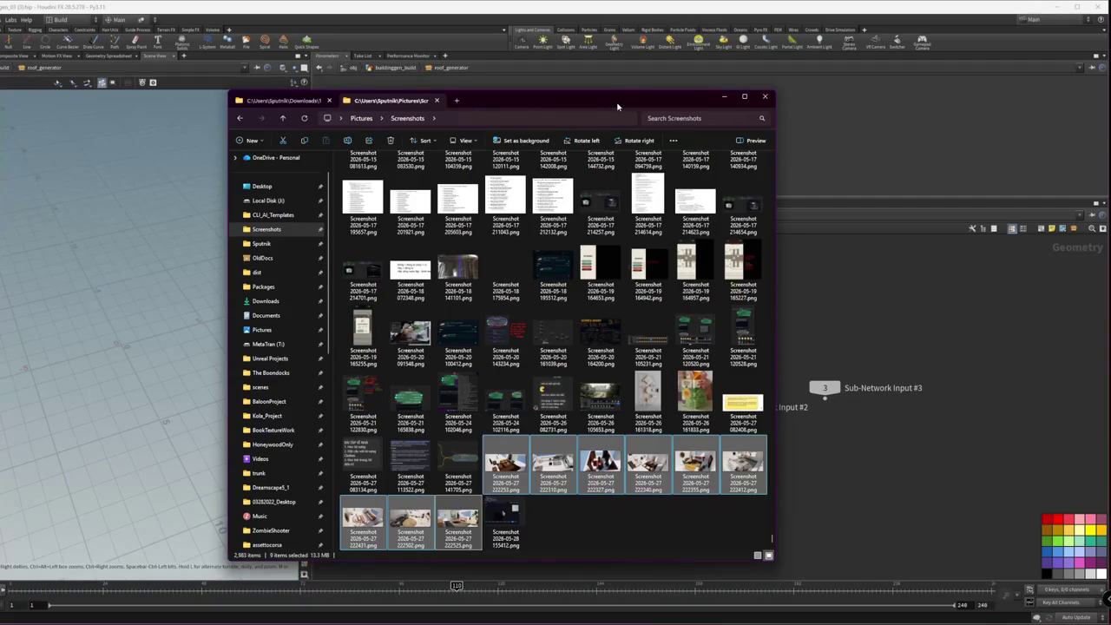
key("Escape")
left_click(920, 503)
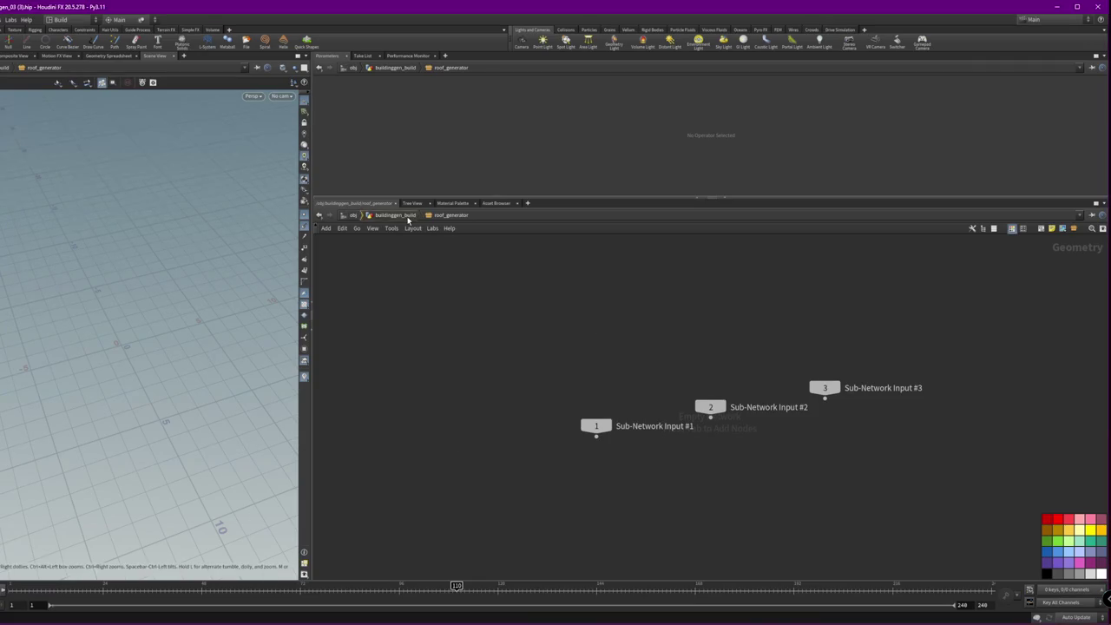
- Return from roof_generator to buildinggen_build and dismiss the Python error
left_click(368, 215)
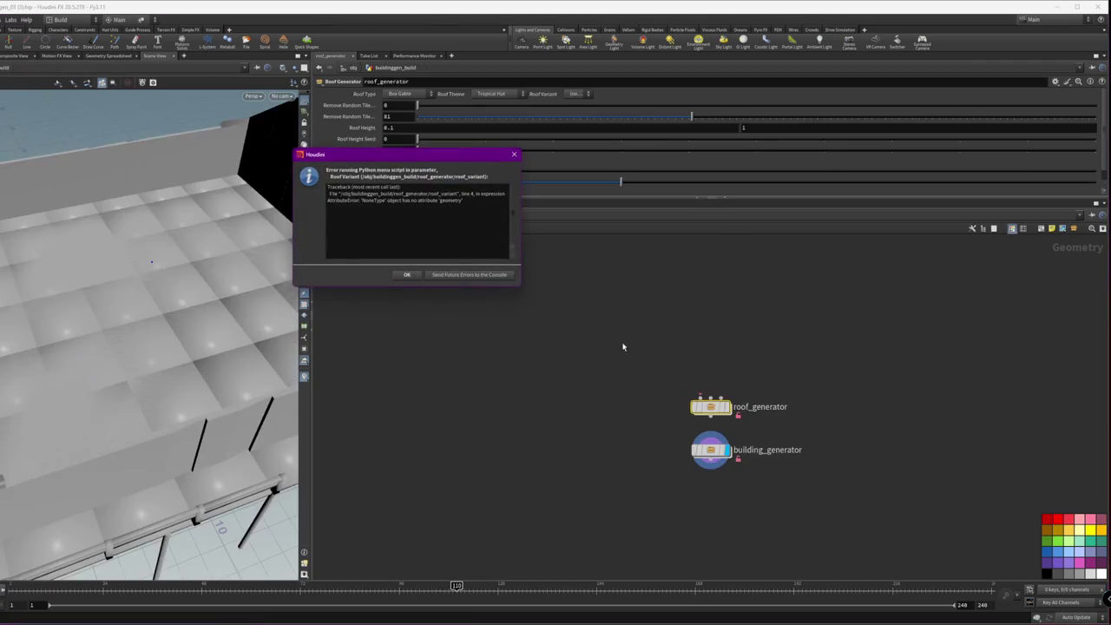
left_click(479, 276)
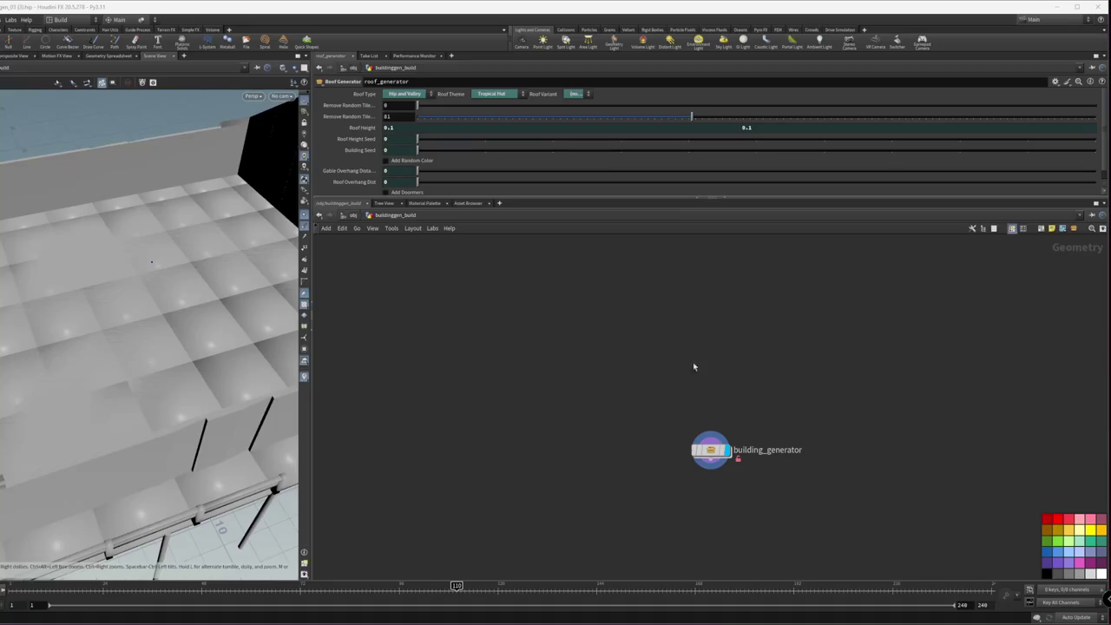
- Inspect building_generator's internal nodes, return to buildinggen_build, and switch to Nanode
left_click(714, 456)
double_click(714, 457)
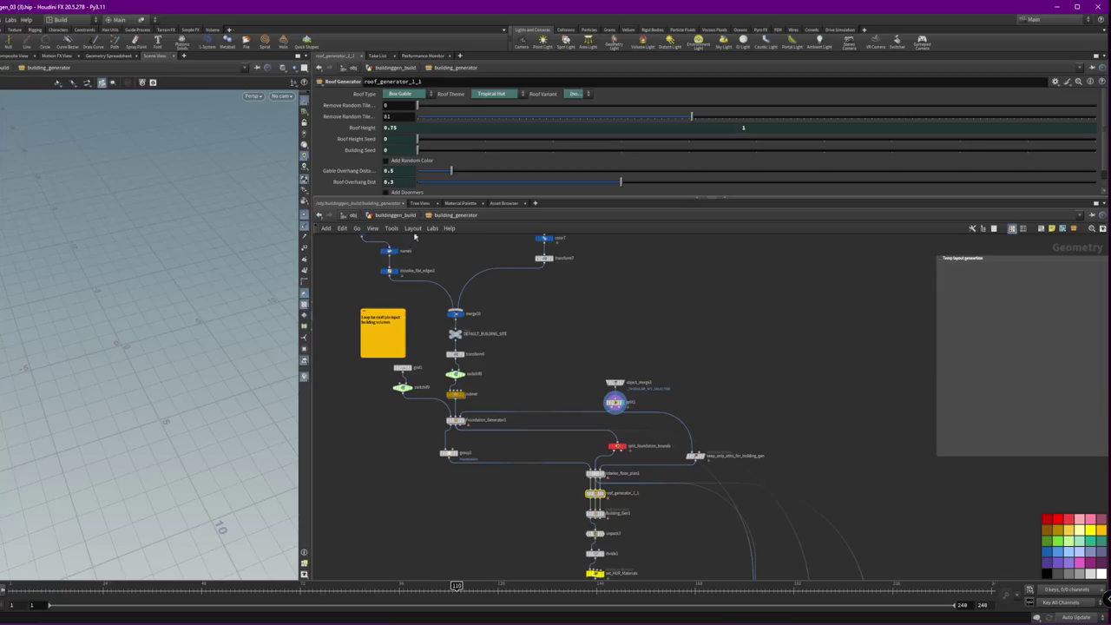
left_click(397, 217)
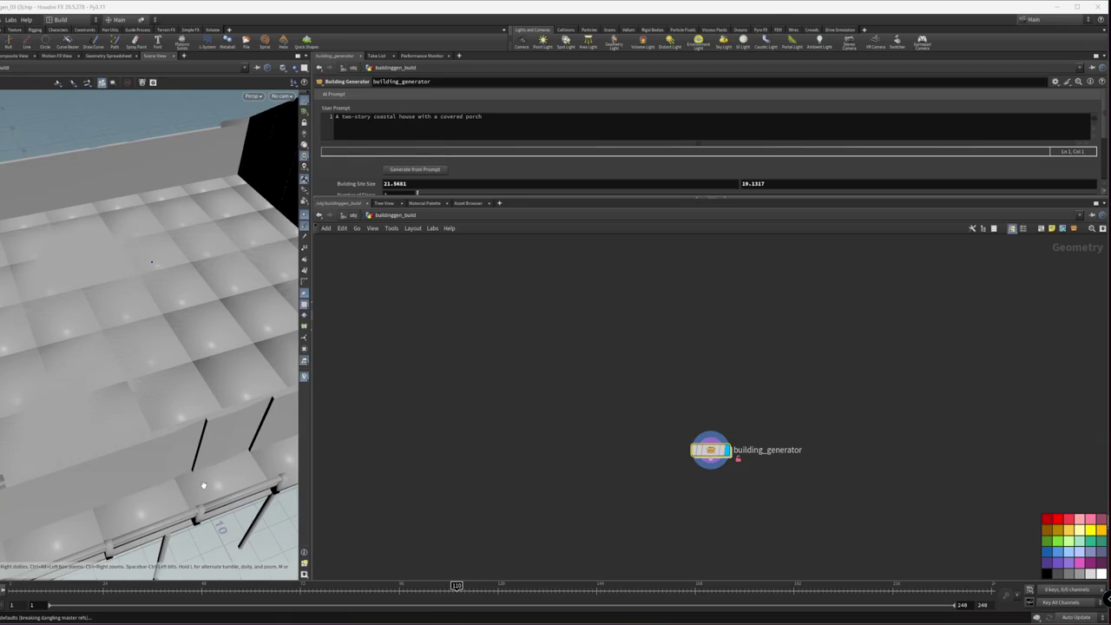
key("alt+Tab")
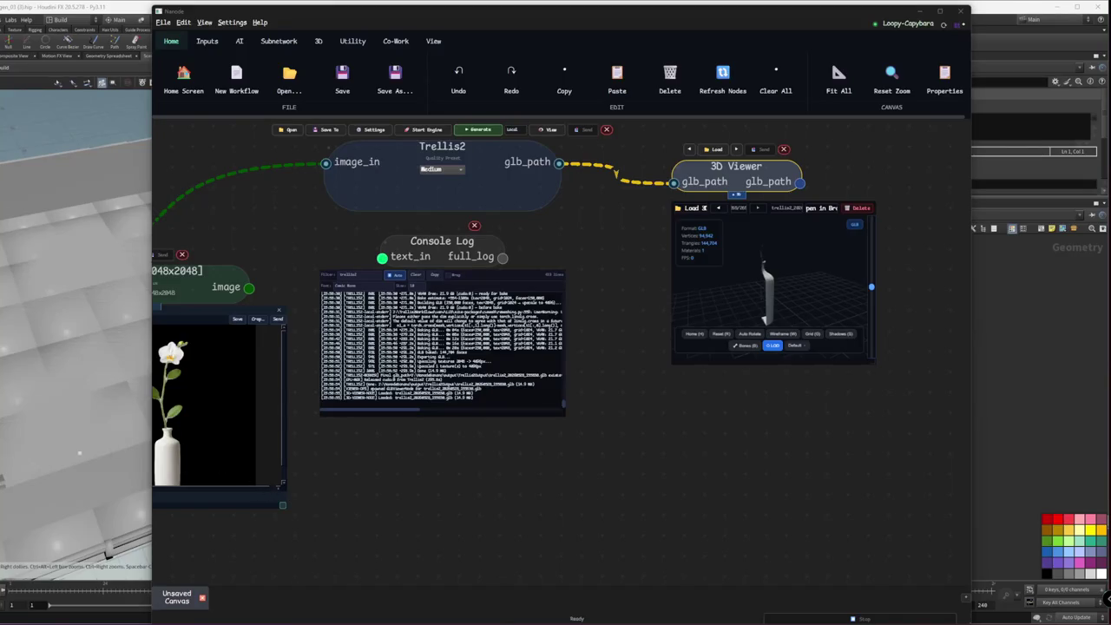
- Permanently delete two previewed Trellis2 GLB meshes and remove the 3D Viewer node
left_click_drag(798, 295, 787, 289)
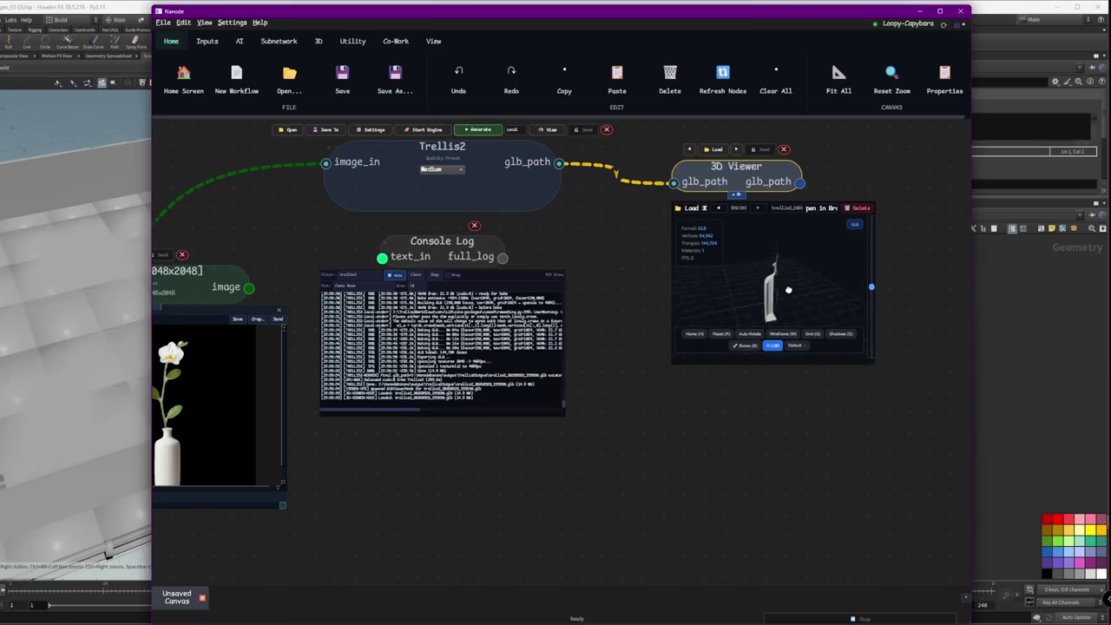
left_click(860, 208)
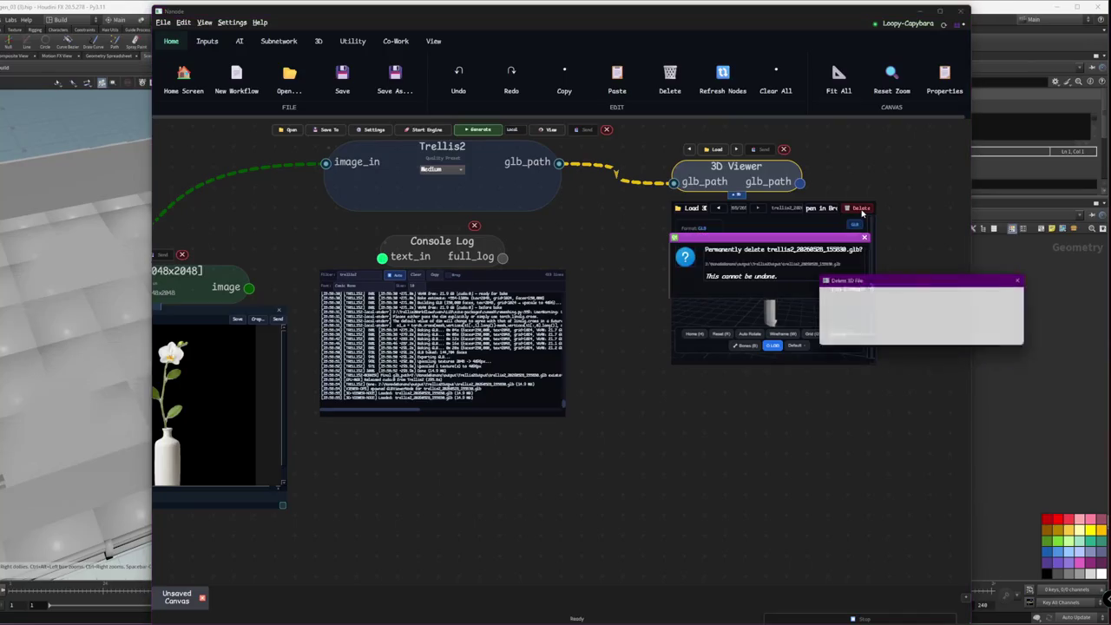
left_click(1009, 344)
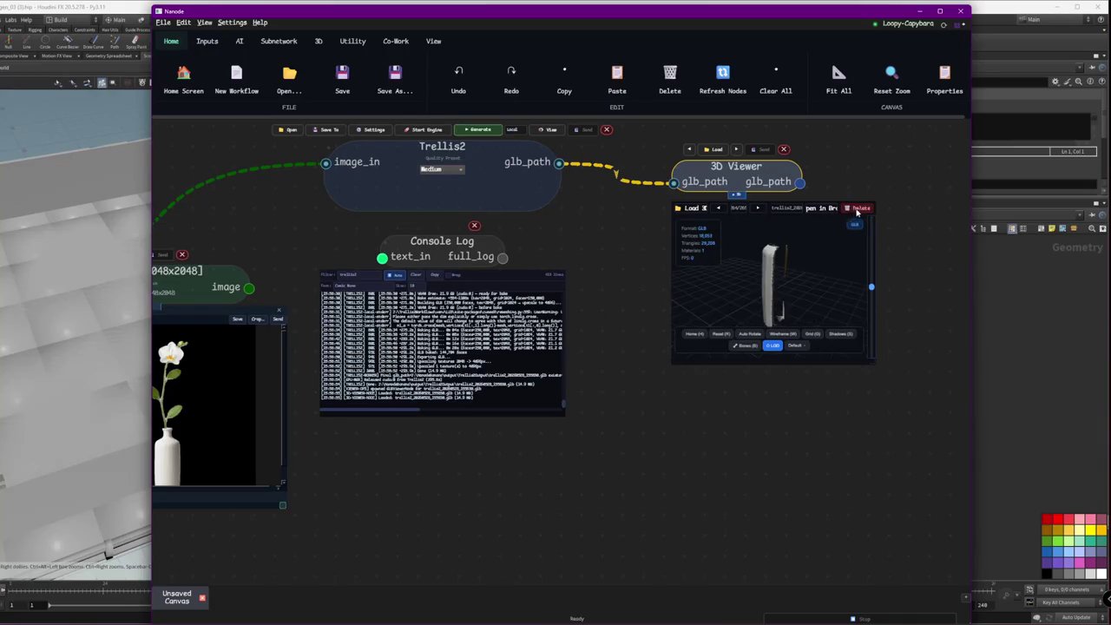
left_click(859, 209)
left_click(998, 345)
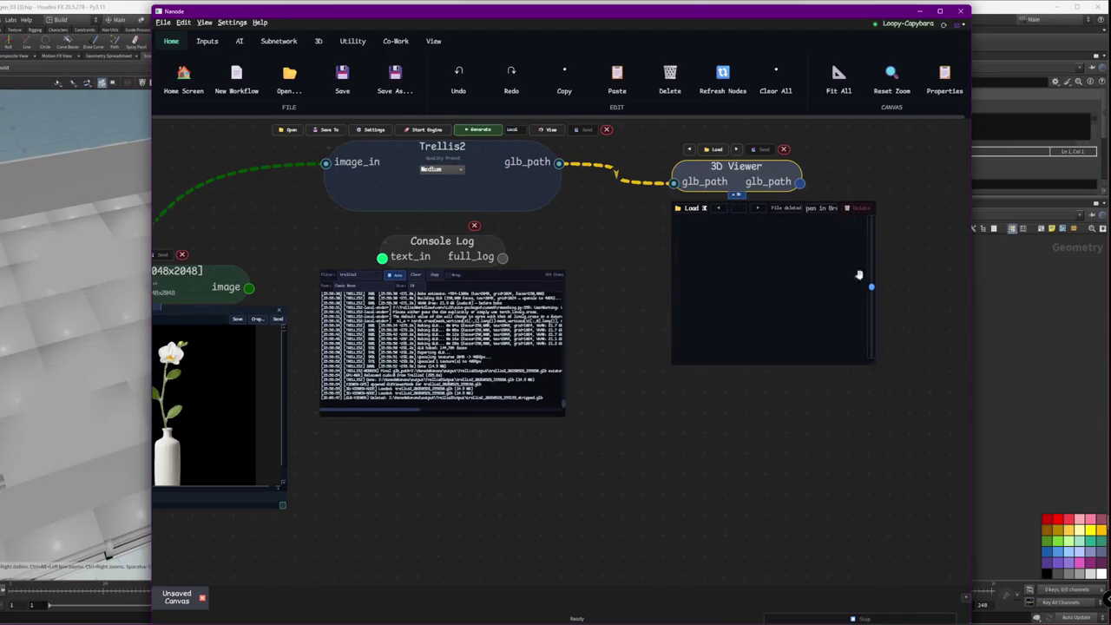
left_click(784, 150)
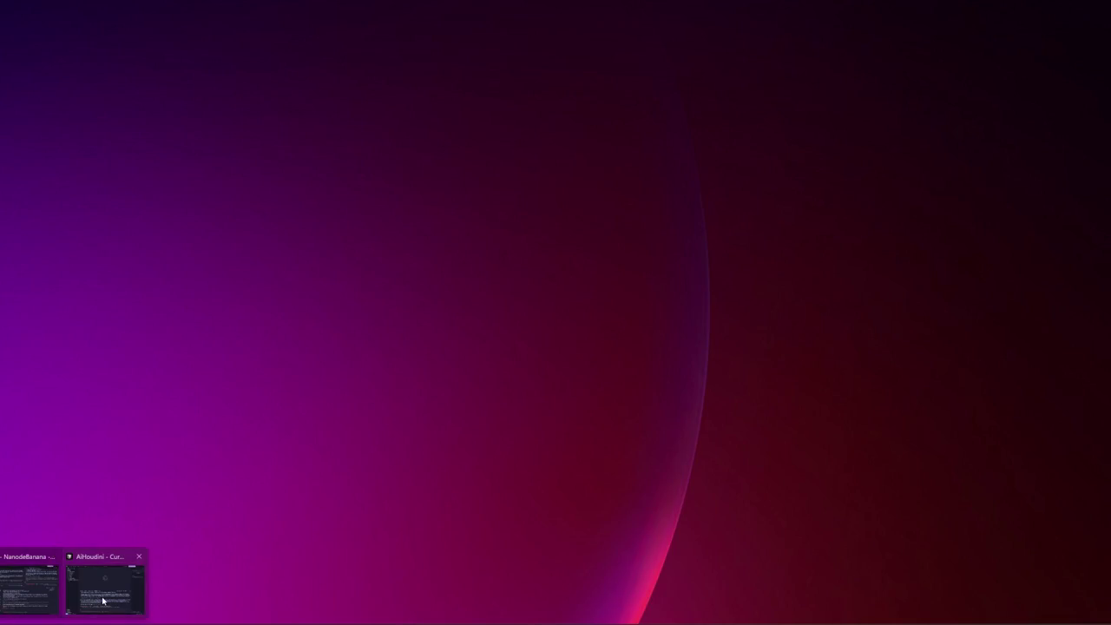
- Restore the Houdini window, then switch to the Google Drive ThemeKits browser window
left_click(102, 601)
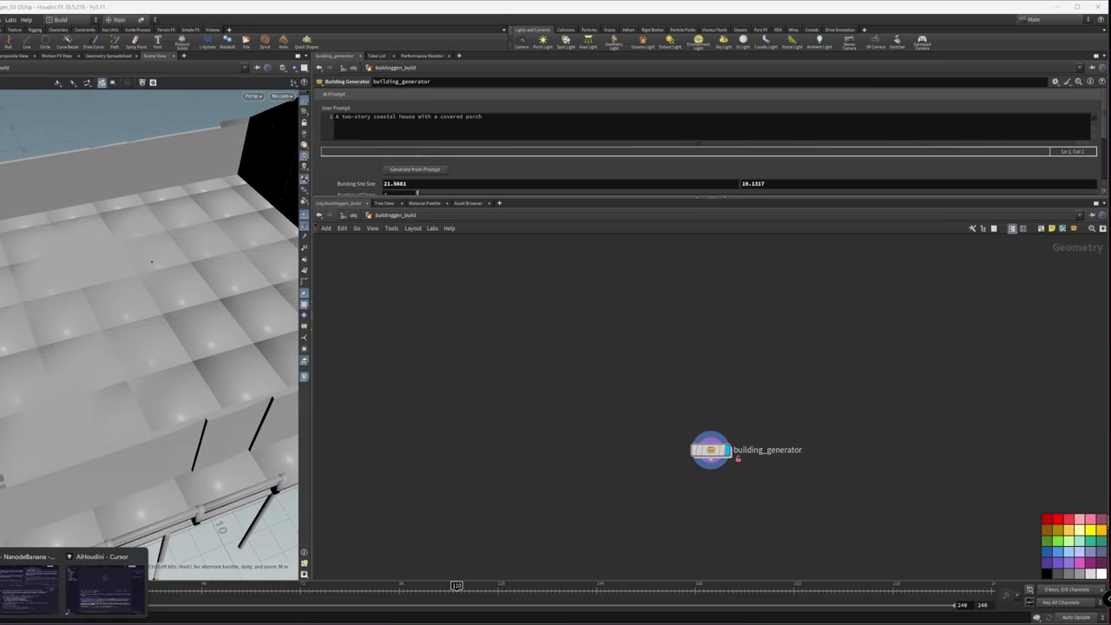
left_click(330, 601)
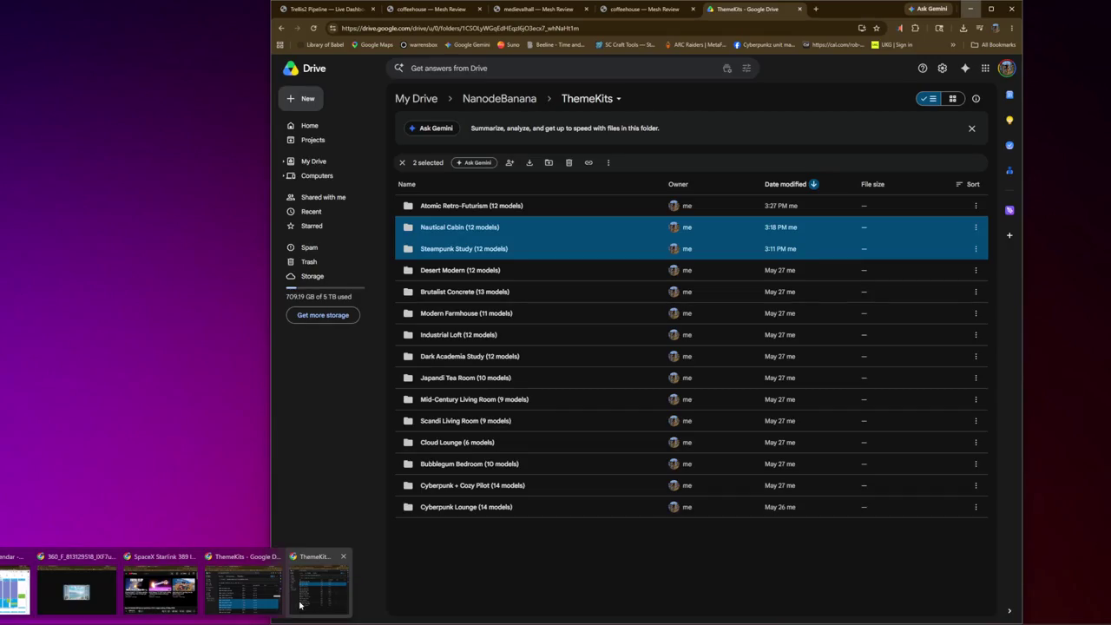
- Bring Chrome forward on the Trellis2 Pipeline — Live Dashboard tab
left_click(329, 601)
left_click(354, 6)
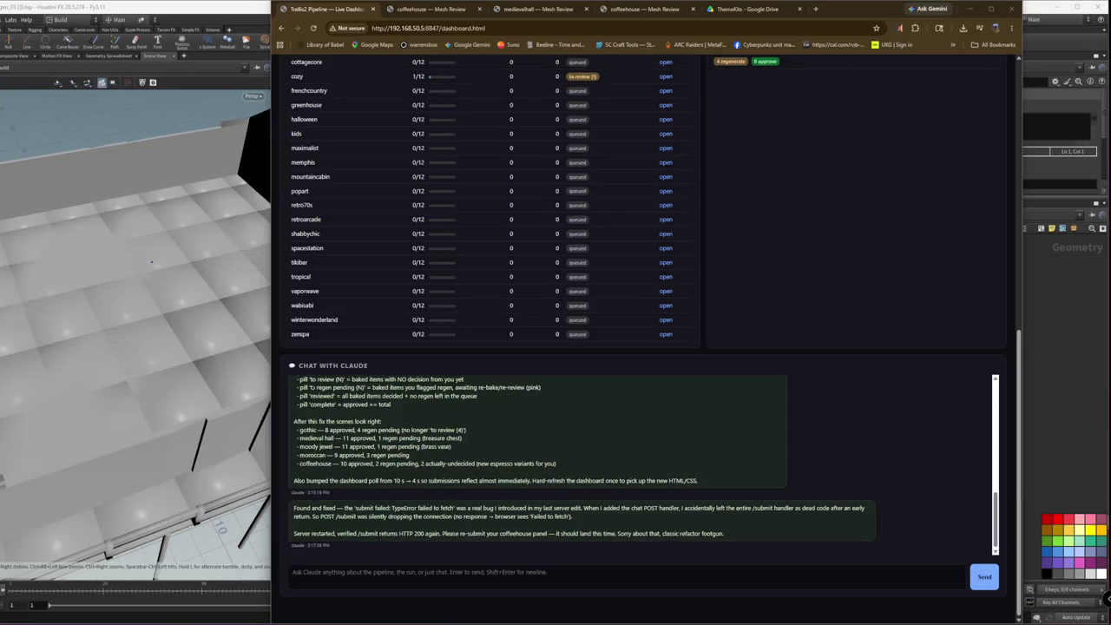
- Hard-refresh the dashboard, scroll to the per-scene status, and open the coastal review worklist
key("ctrl+shift+r")
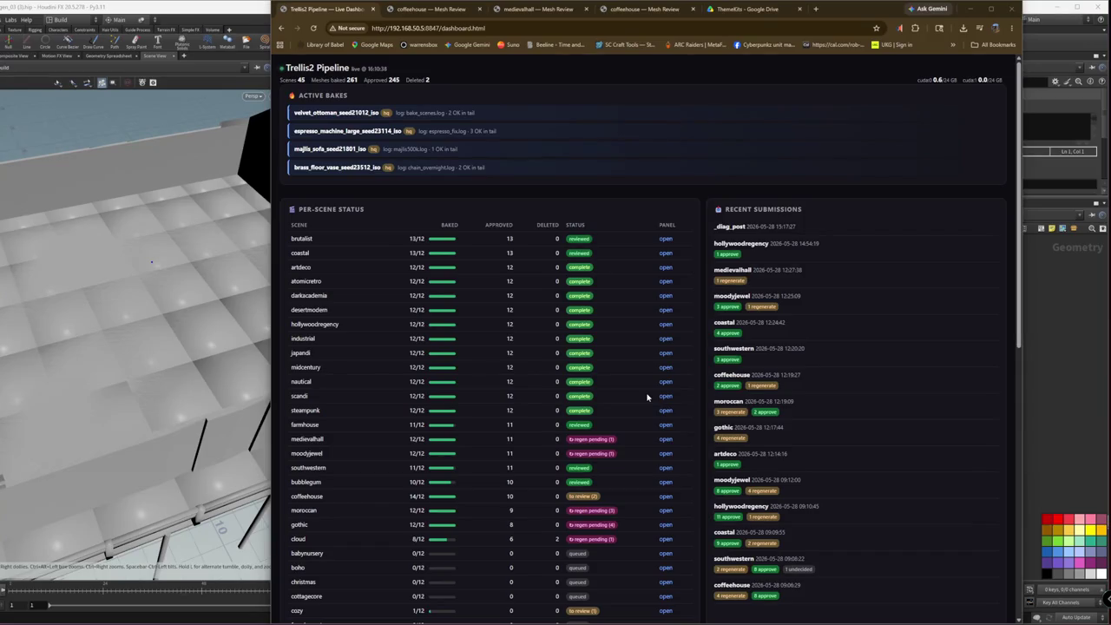
scroll(618, 380, "down", 1)
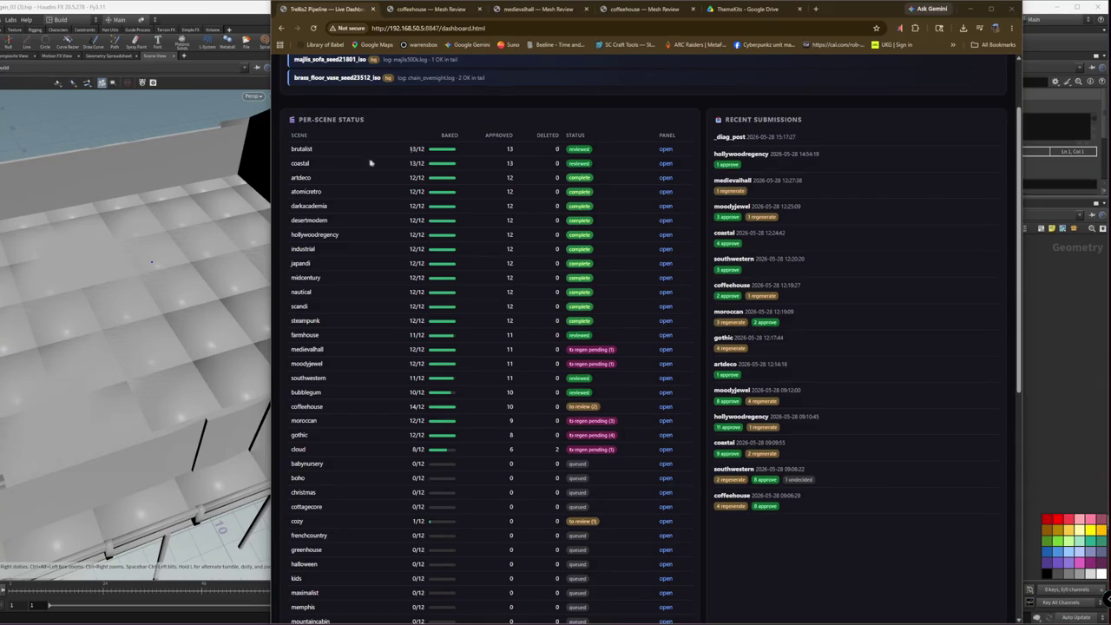
left_click(666, 163)
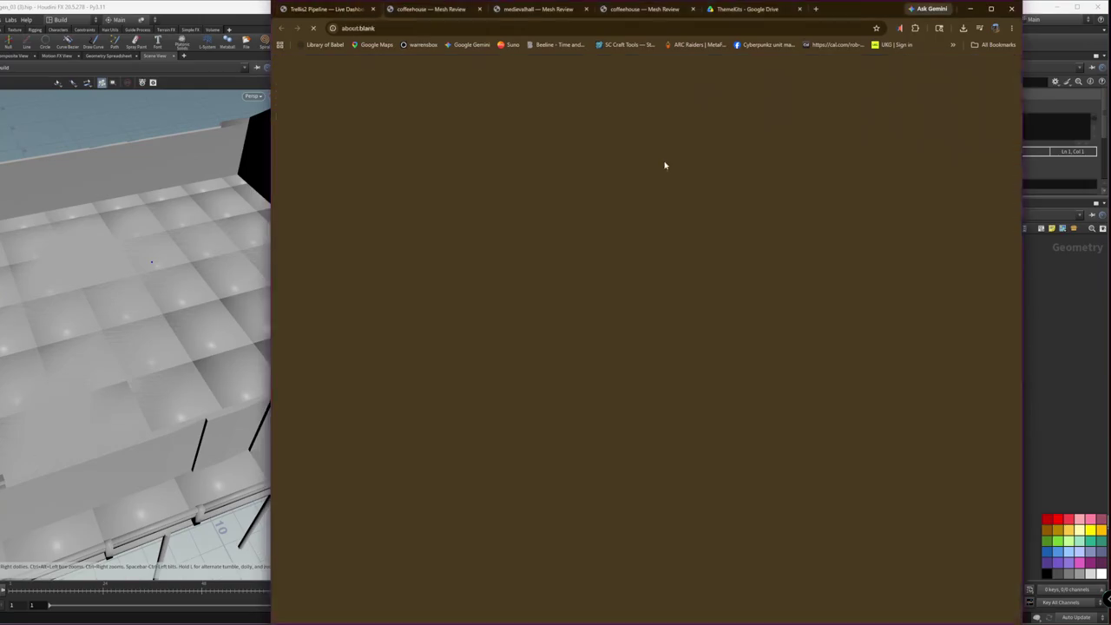
- Show the coastal Approved (9) meshes and widen the browser window to the screen's left edge so the cards fit one row
scroll(543, 267, "up", 3)
scroll(368, 251, "up", 5)
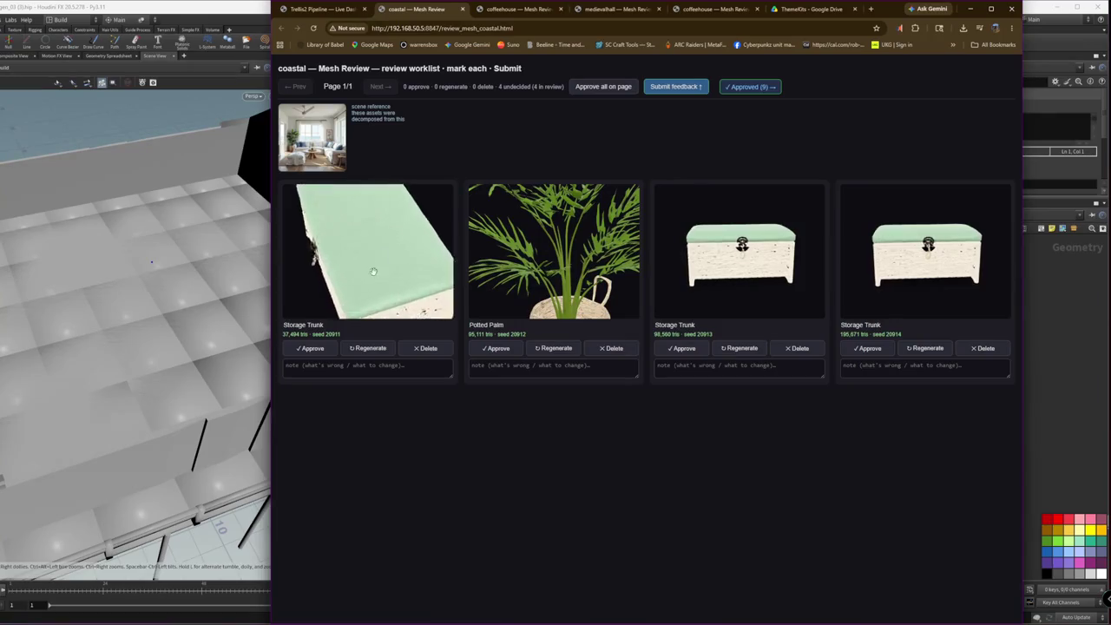
left_click(750, 86)
scroll(349, 260, "up", 5)
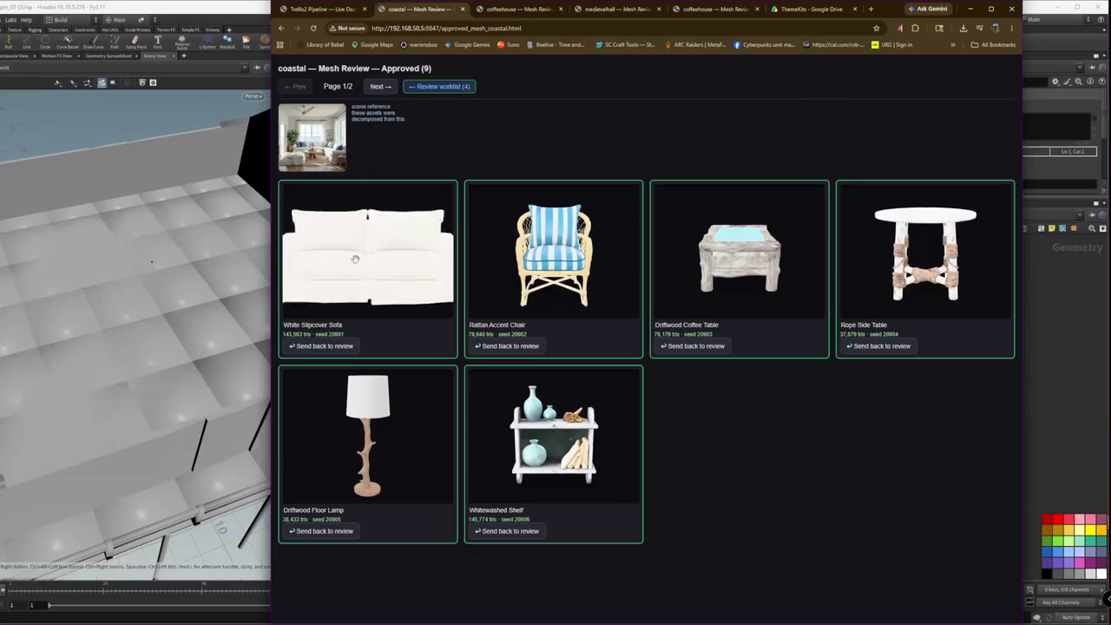
scroll(572, 250, "up", 2)
scroll(572, 250, "up", 3)
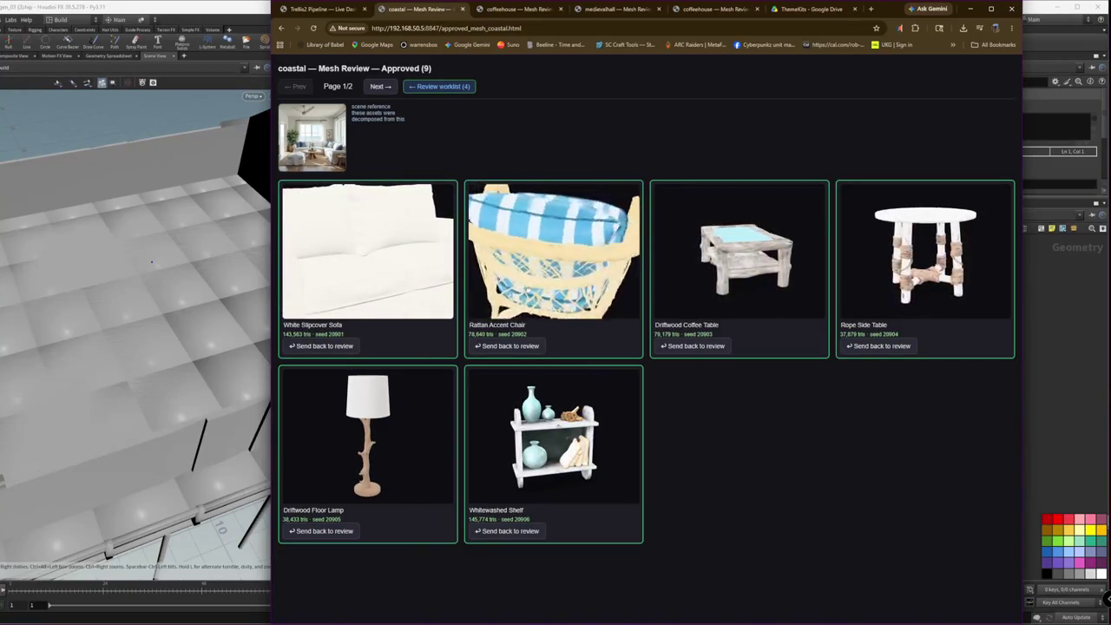
scroll(690, 263, "up", 5)
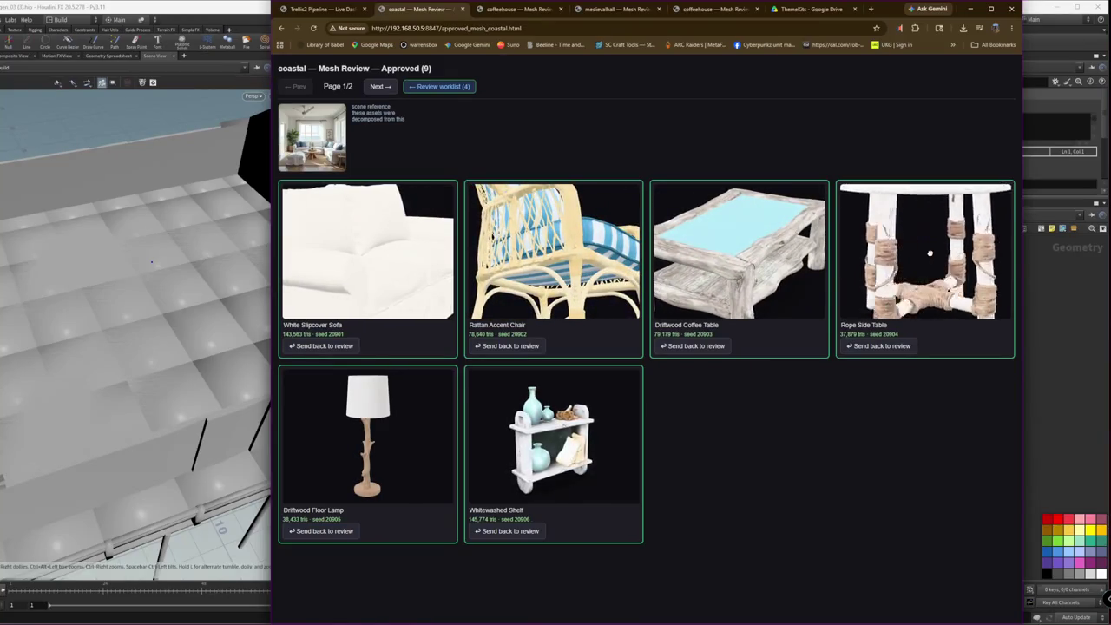
left_click_drag(270, 235, 0, 235)
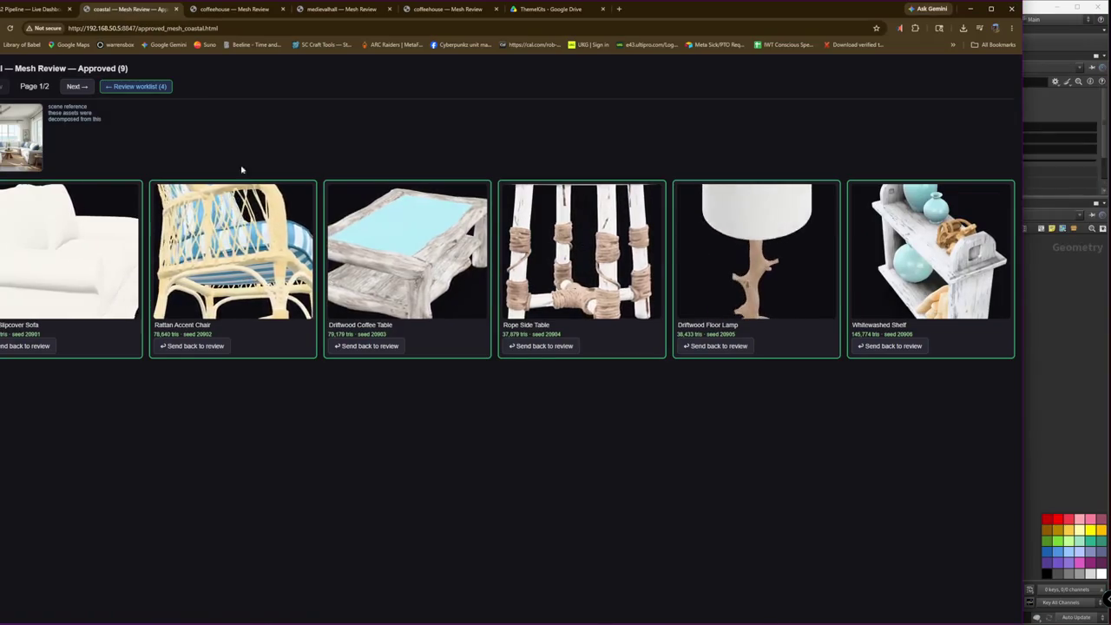
- Open the theme_coastal reference image full-size, then bring File Explorer to the front
left_click(34, 156)
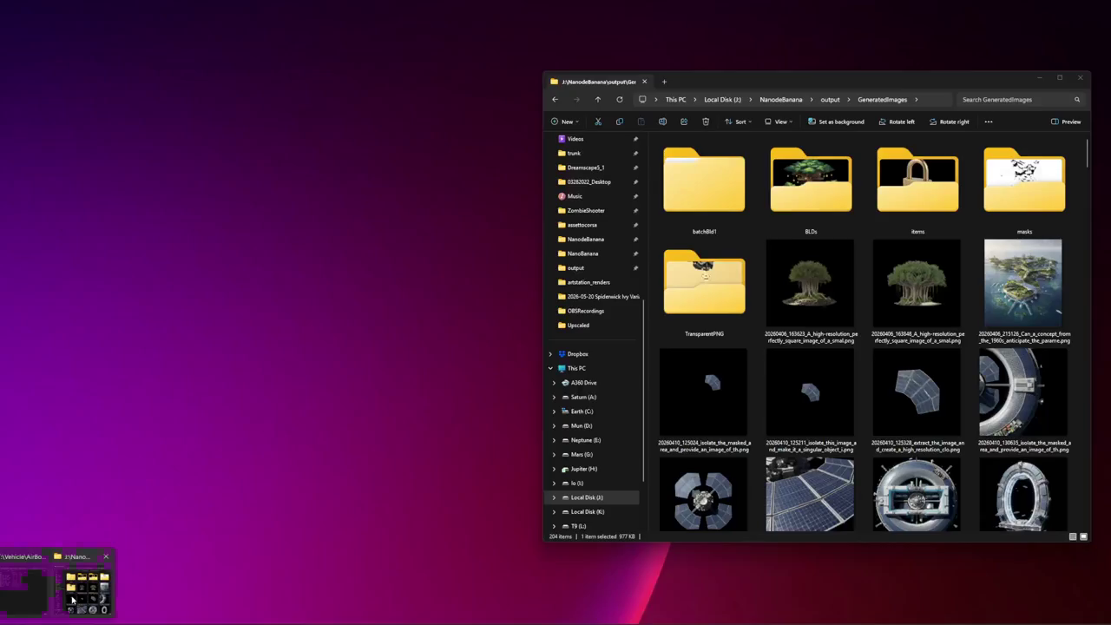
left_click(14, 578)
- Play Recording 2026-05-27 135636.mp4 from the Videos folder and move the player window up and right
scroll(594, 420, "up", 1)
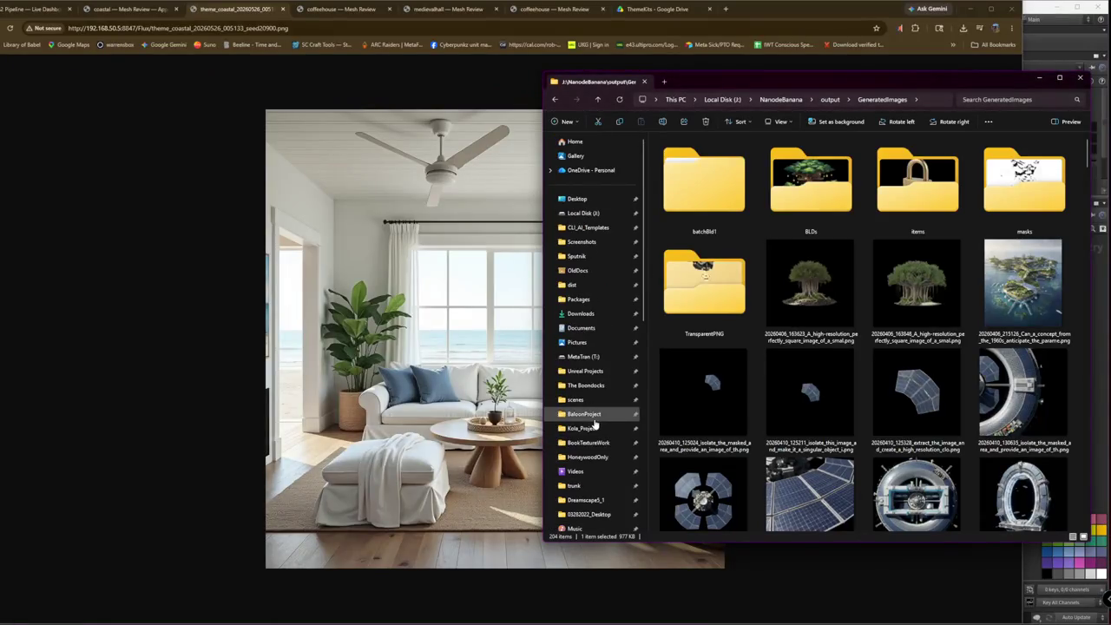
left_click(581, 471)
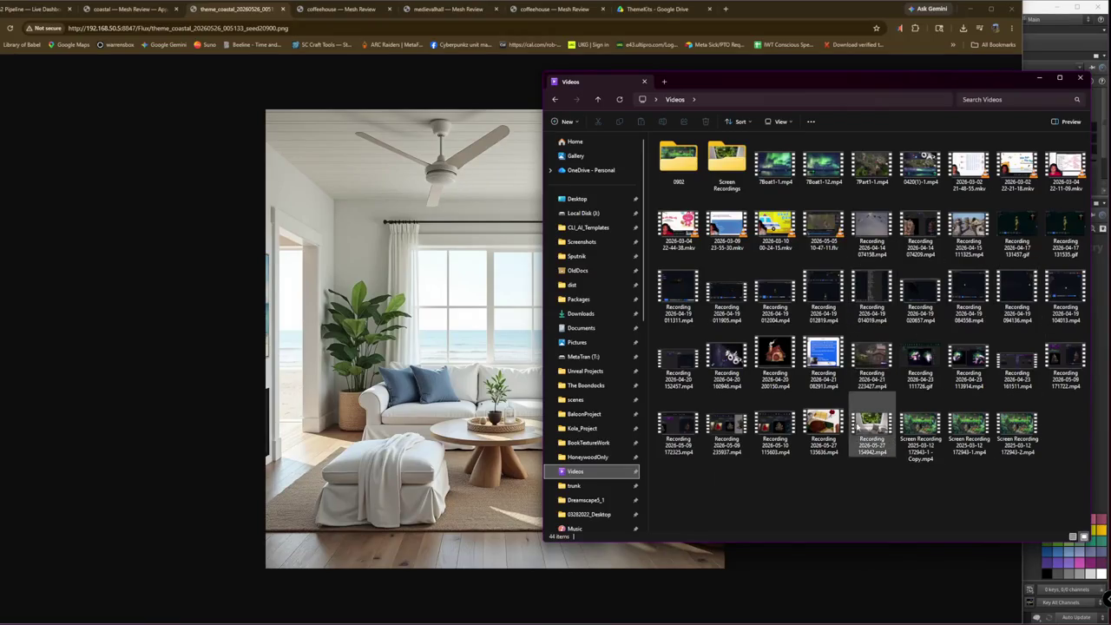
double_click(823, 425)
left_click_drag(361, 83, 384, 66)
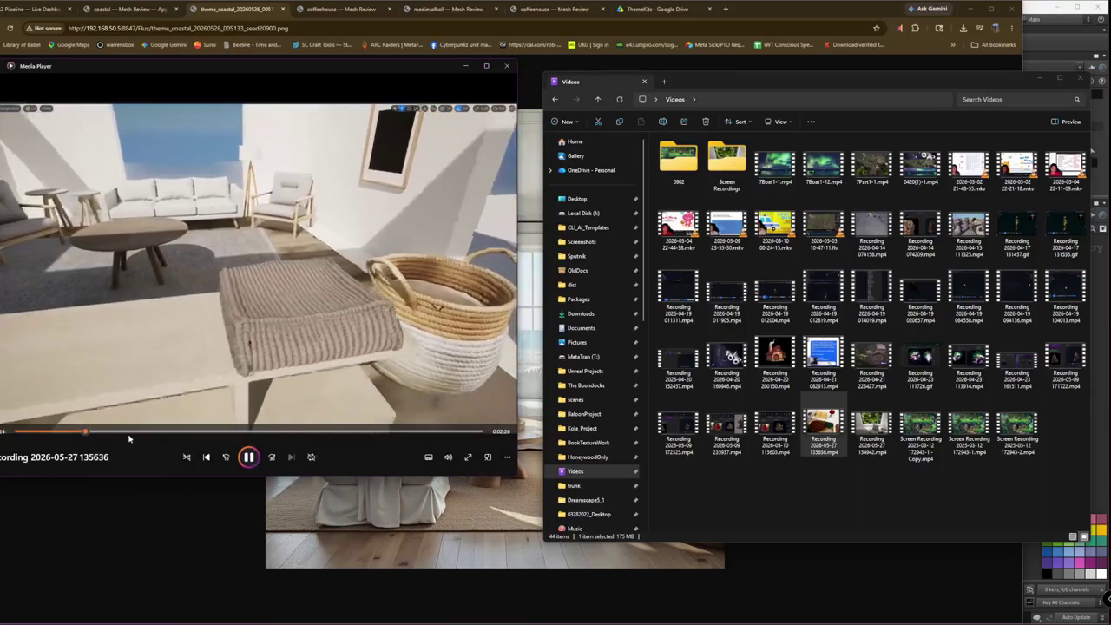
- Jump along the seek bar through the recording's exterior, lounge and living-room scenes, then close Media Player
left_click(149, 435)
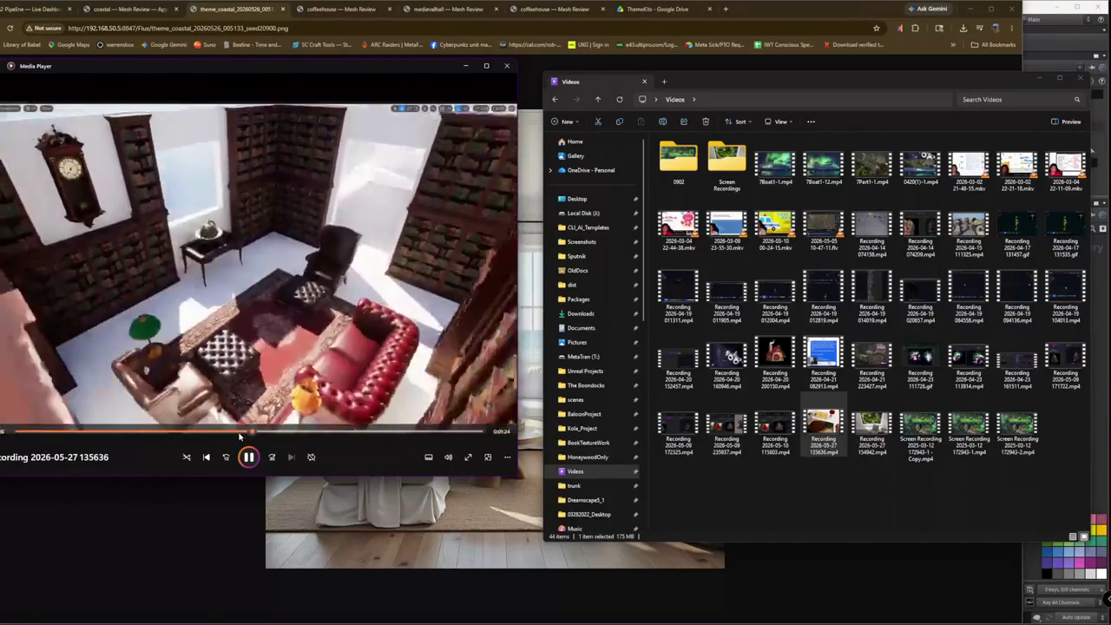
left_click(269, 432)
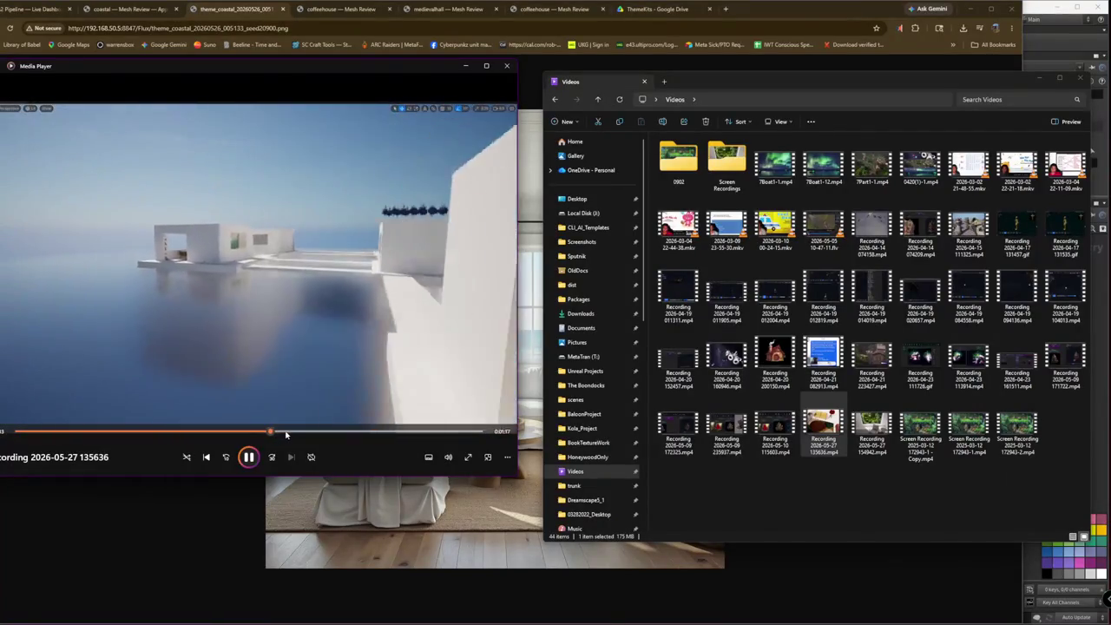
left_click(289, 432)
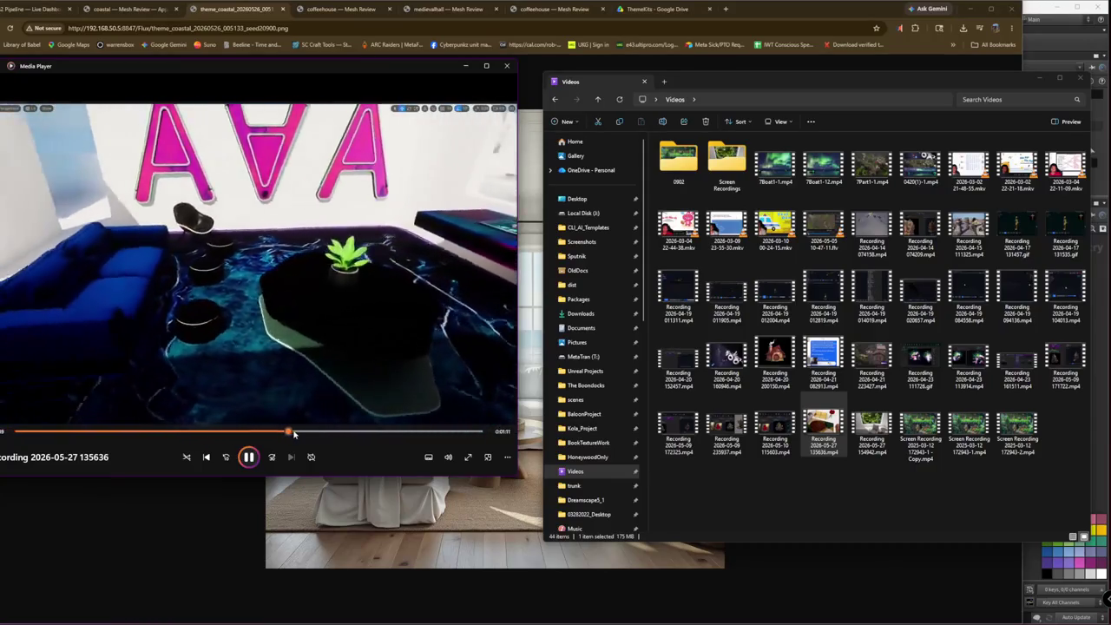
left_click(298, 433)
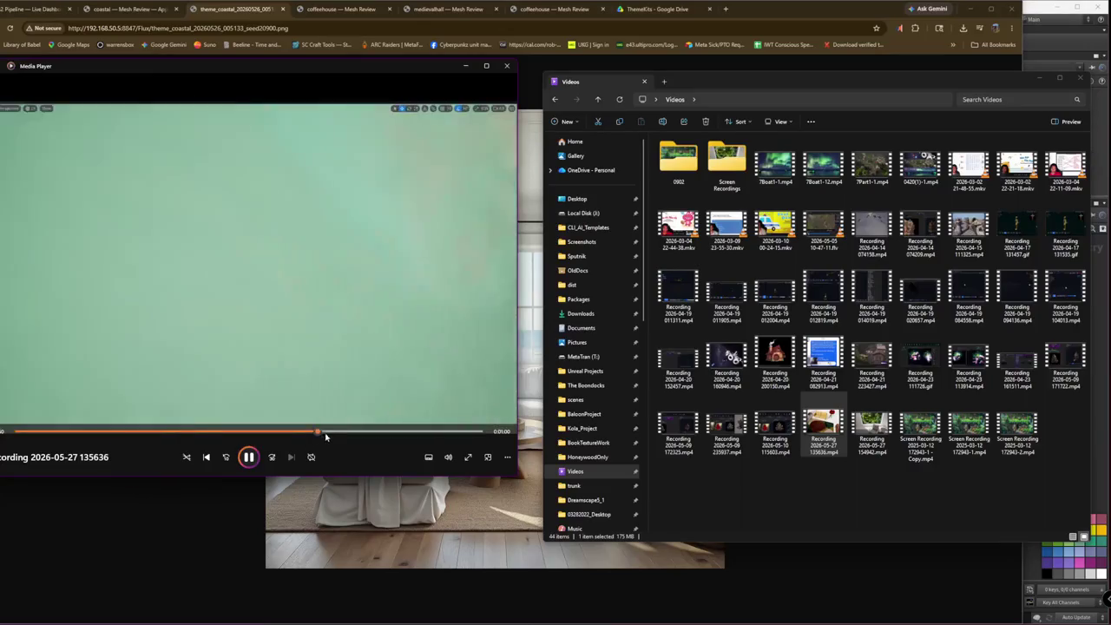
left_click(338, 432)
left_click(354, 432)
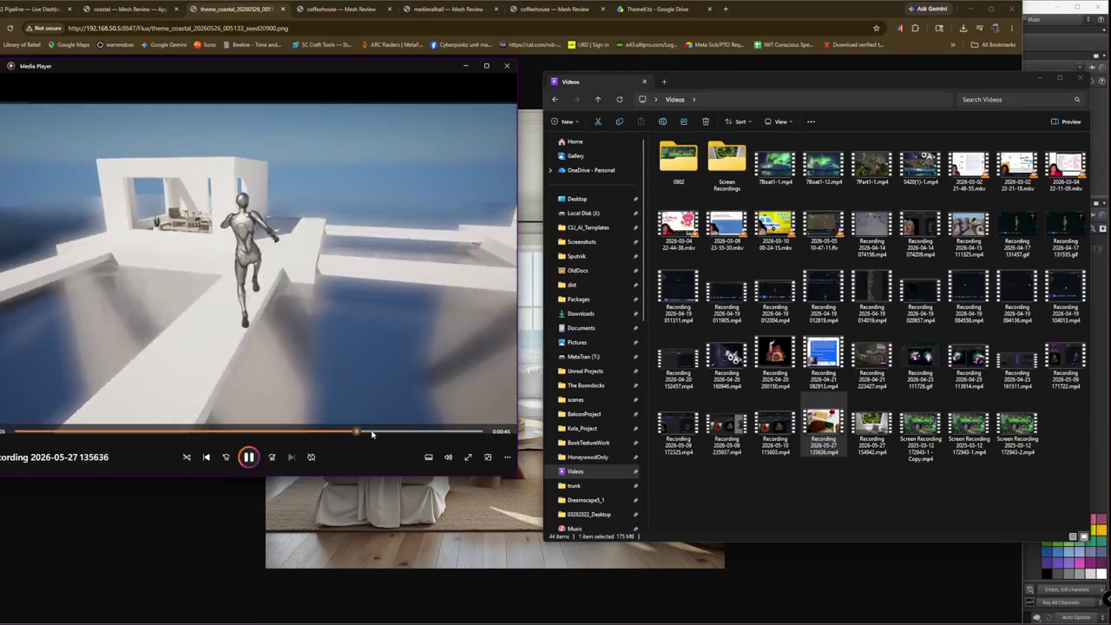
left_click(382, 432)
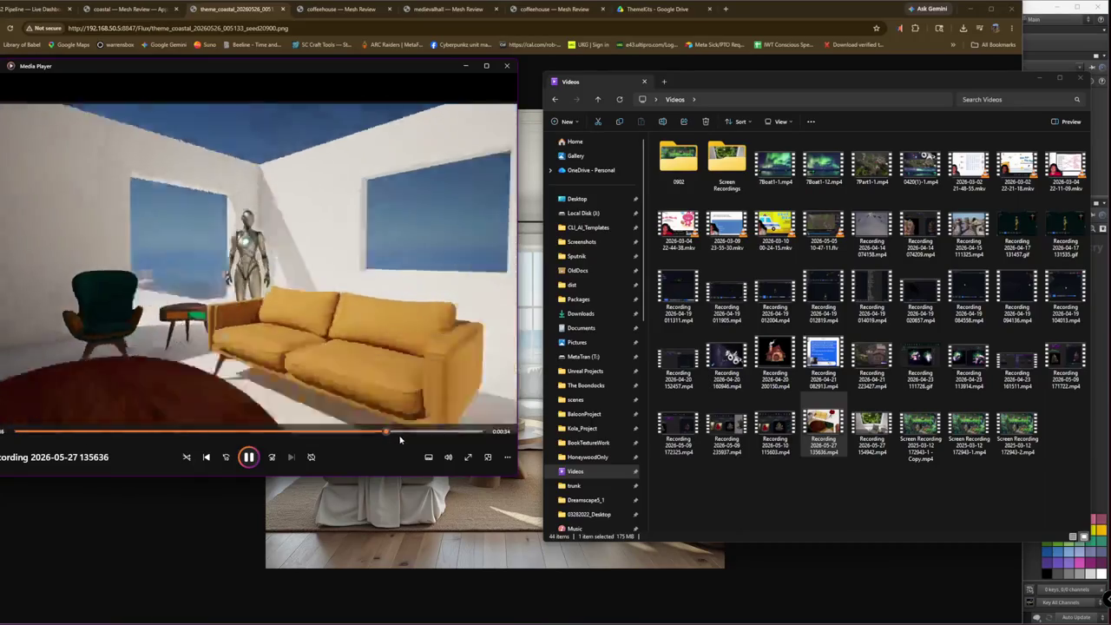
left_click(411, 432)
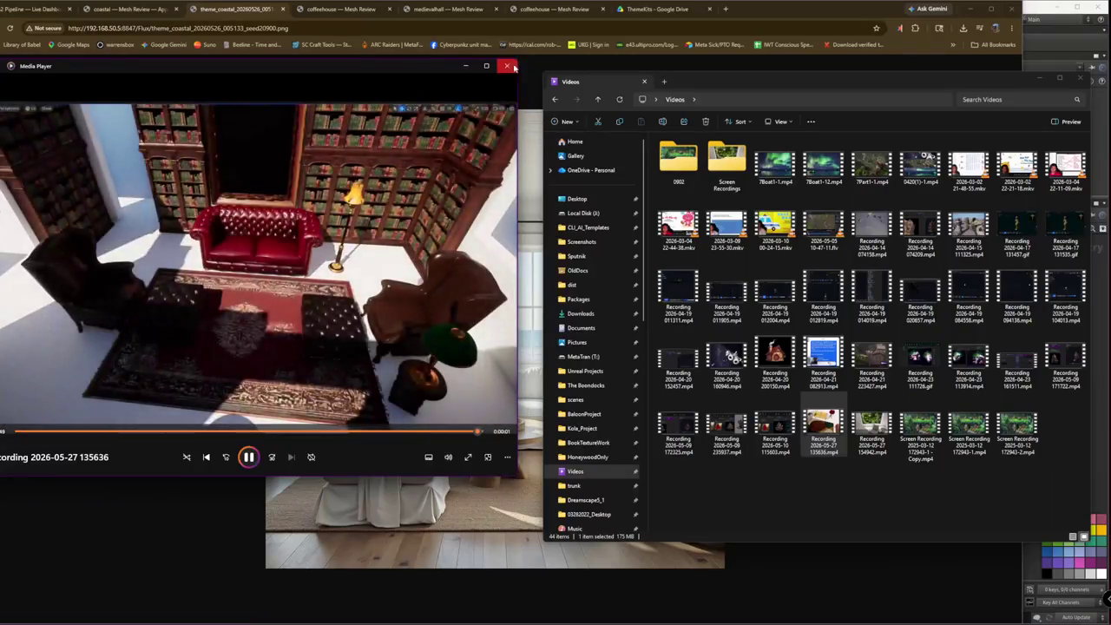
left_click(508, 66)
key("ctrl+Tab")
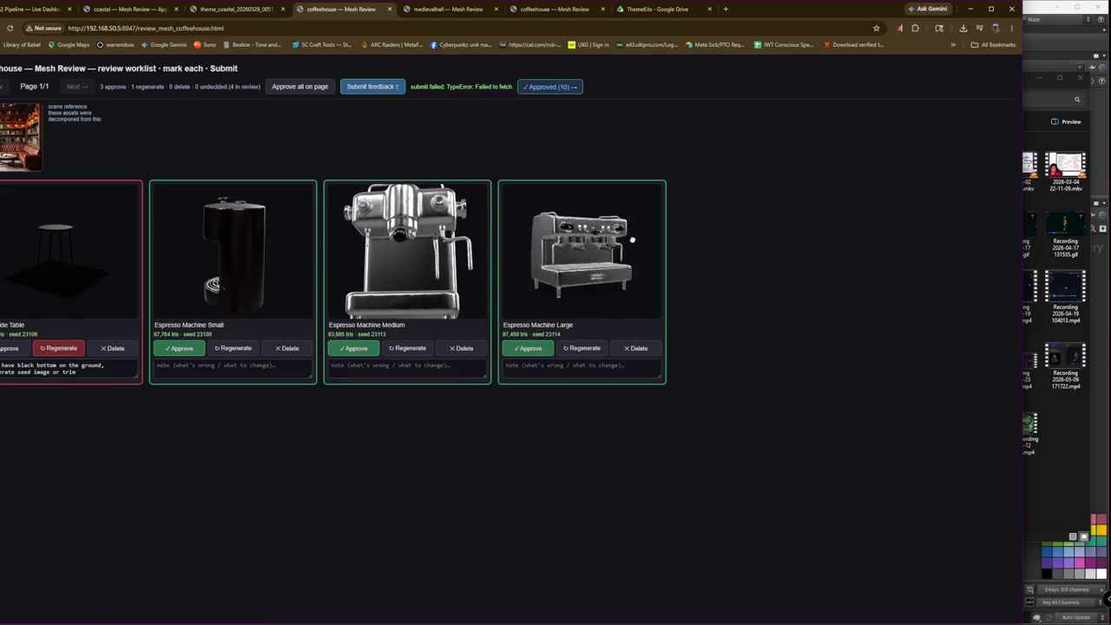
- Show the coffeehouse Approved (10) meshes and zoom into the sofa, armchair and lamp previews
left_click(546, 87)
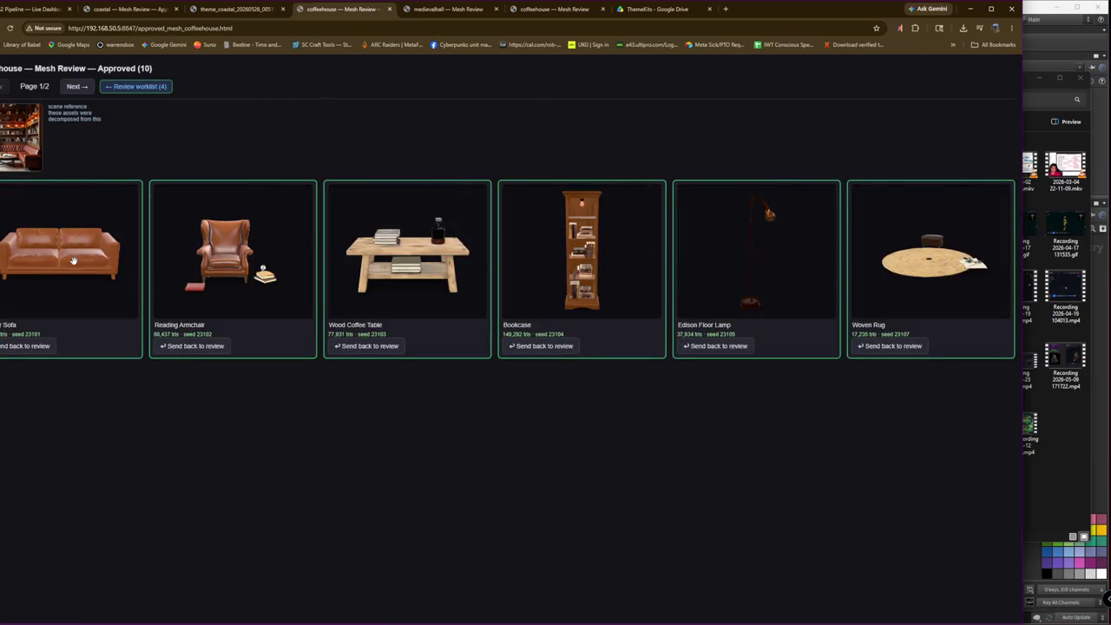
scroll(243, 270, "up", 5)
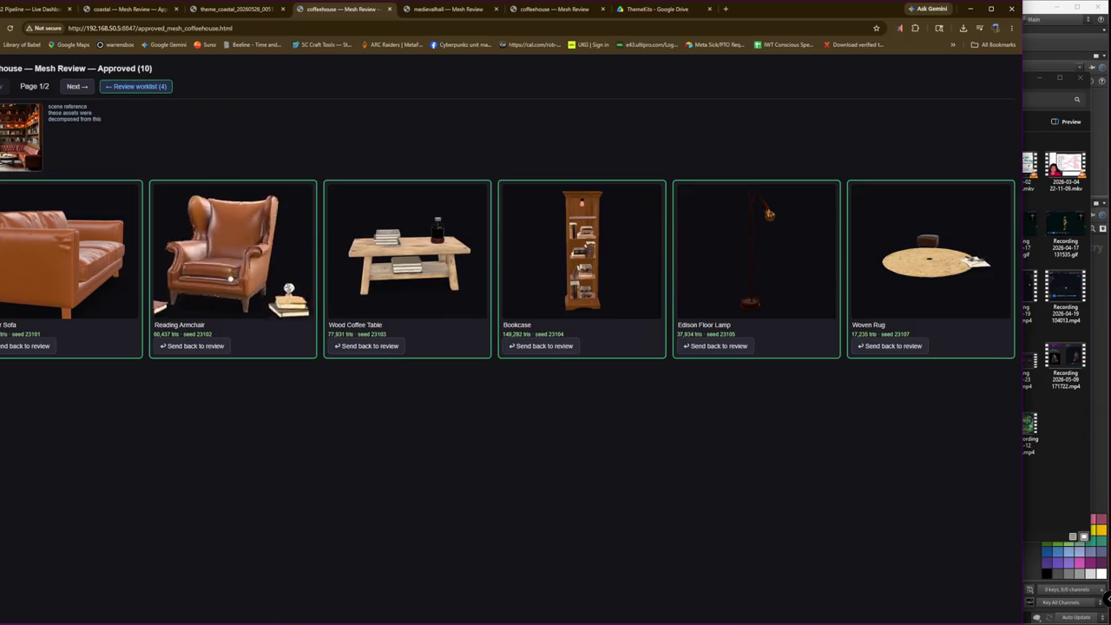
scroll(394, 266, "up", 5)
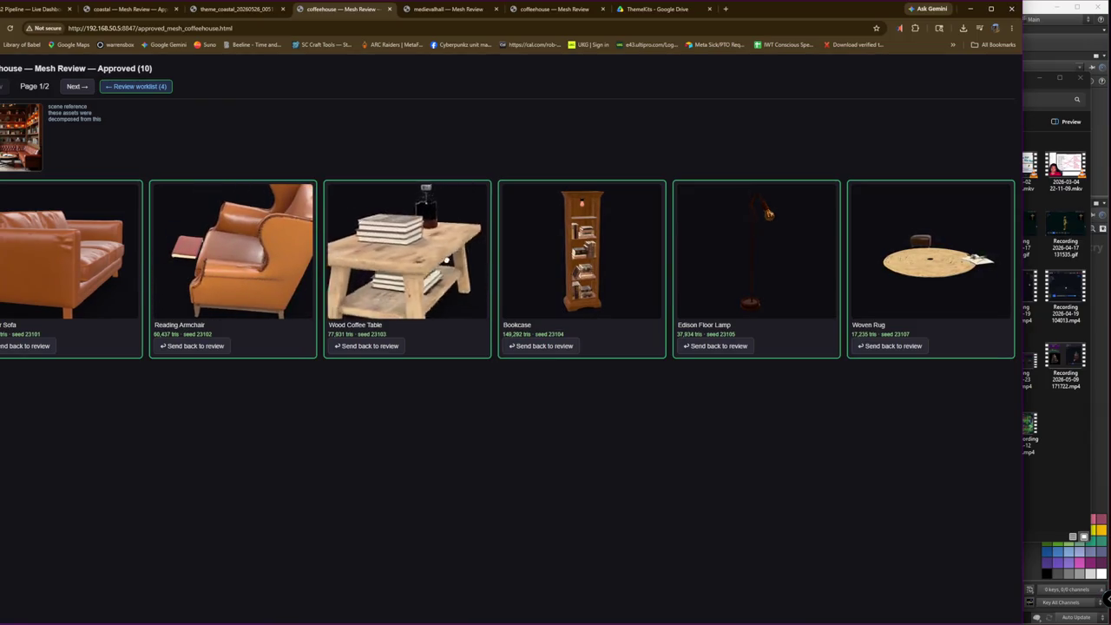
scroll(580, 257, "up", 5)
scroll(579, 258, "down", 5)
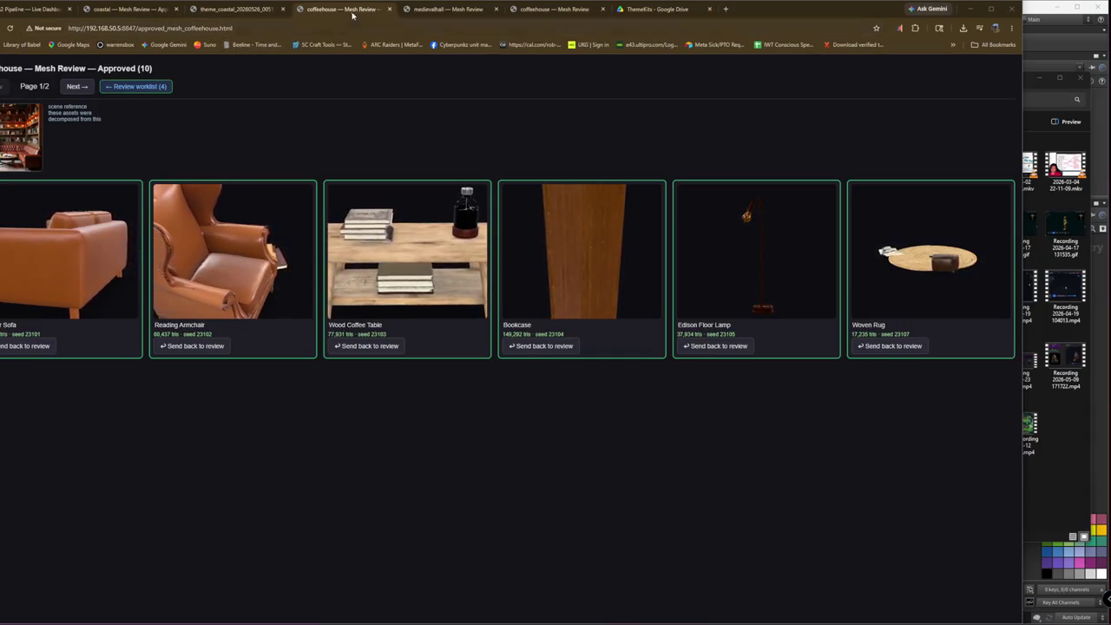
- Close the coffeehouse tab and rotate the approved medievalhall Iron Cabinet preview to check its front
middle_click(352, 14)
left_click(462, 87)
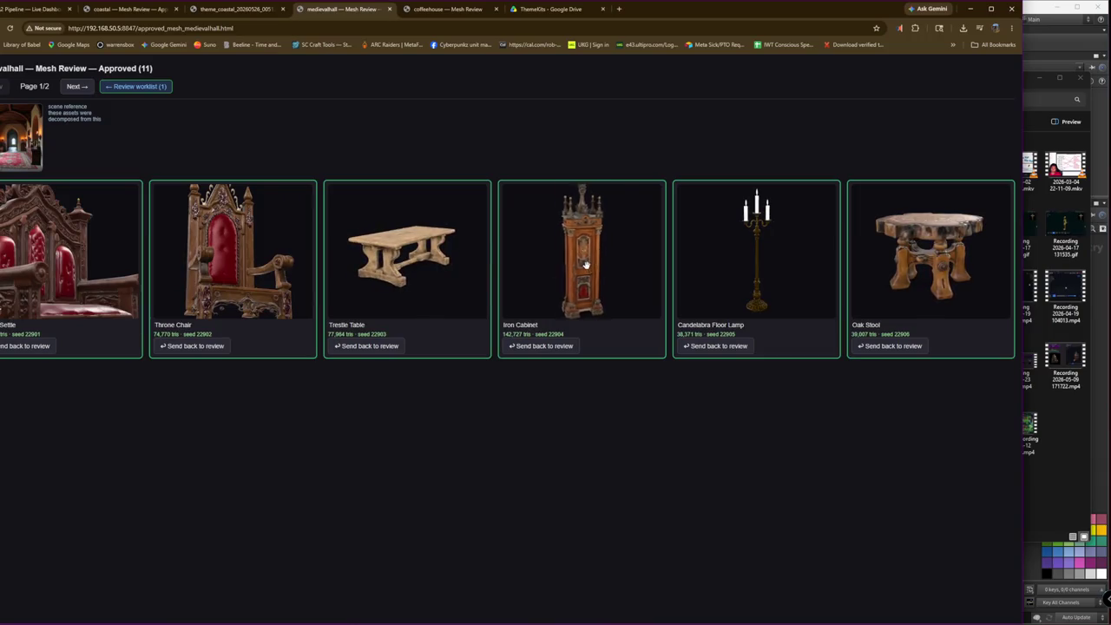
left_click_drag(586, 263, 527, 269)
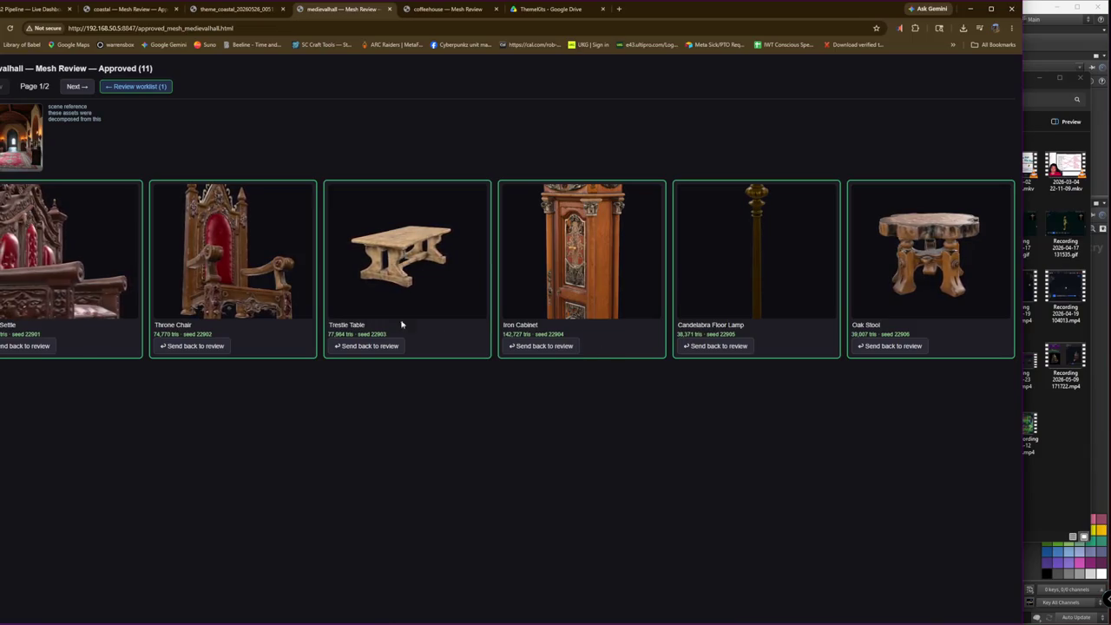
- Close the coastal image and remaining review tabs, leaving the Pipeline Live Dashboard showing
left_click(234, 9)
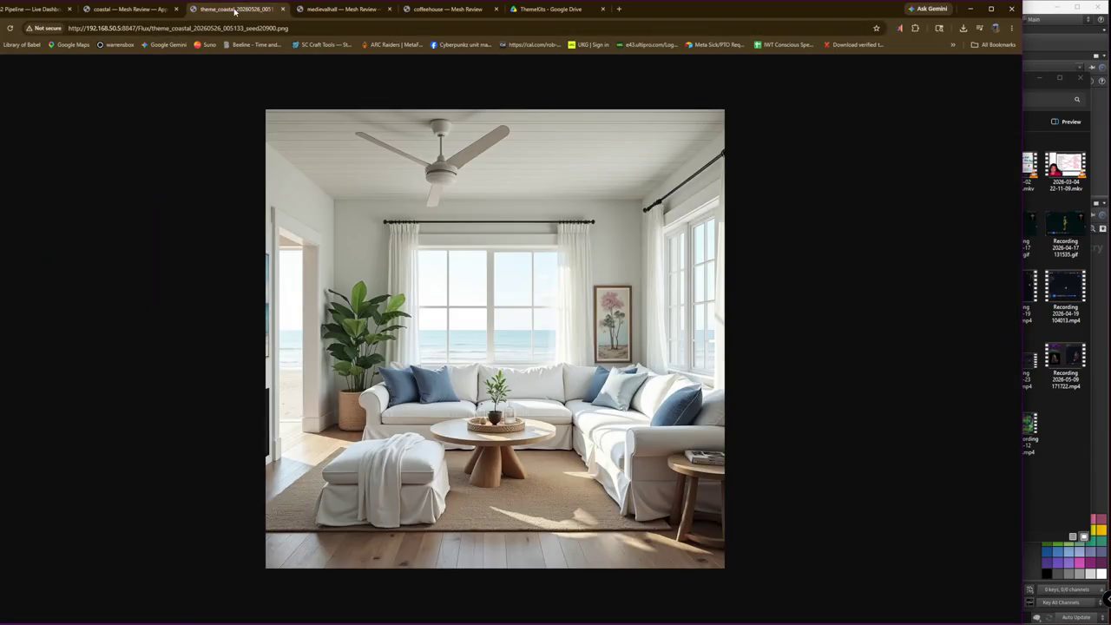
middle_click(235, 9)
middle_click(235, 10)
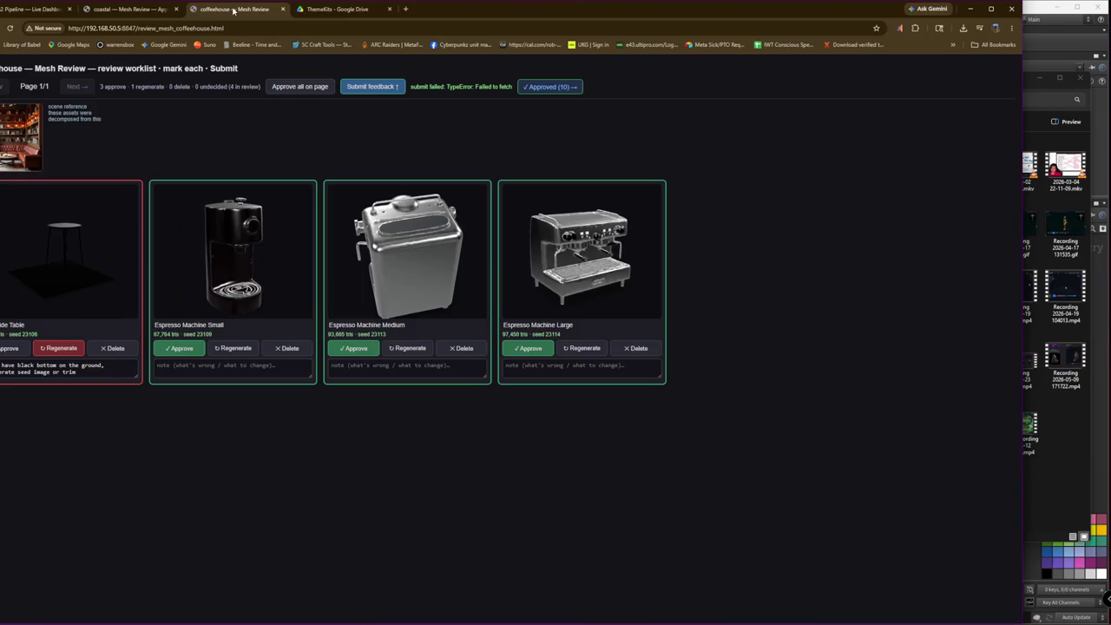
middle_click(209, 12)
left_click(14, 15)
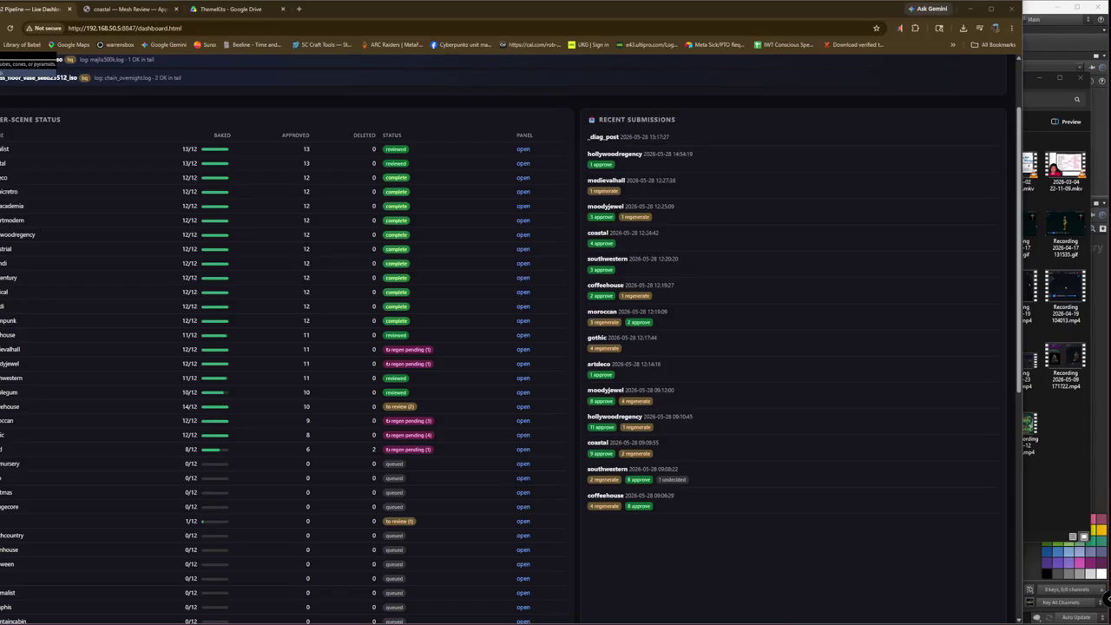
- Switch past Nanode to Houdini's roof_modules_dummy network
key("alt+Tab")
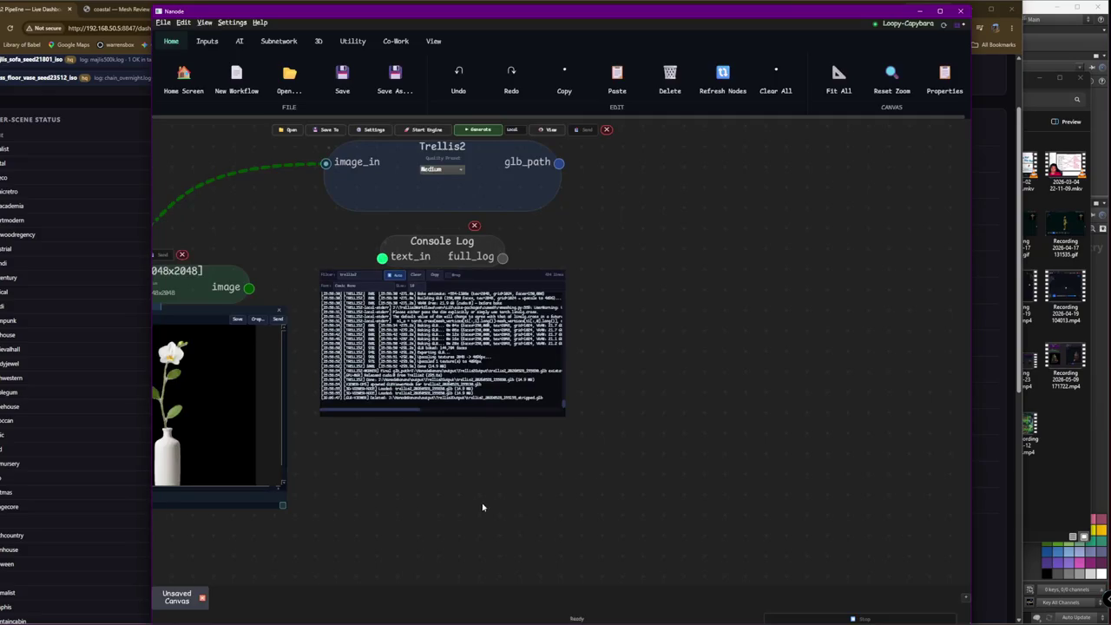
key("alt+Tab")
scroll(452, 461, "down", 2)
scroll(630, 483, "up", 3)
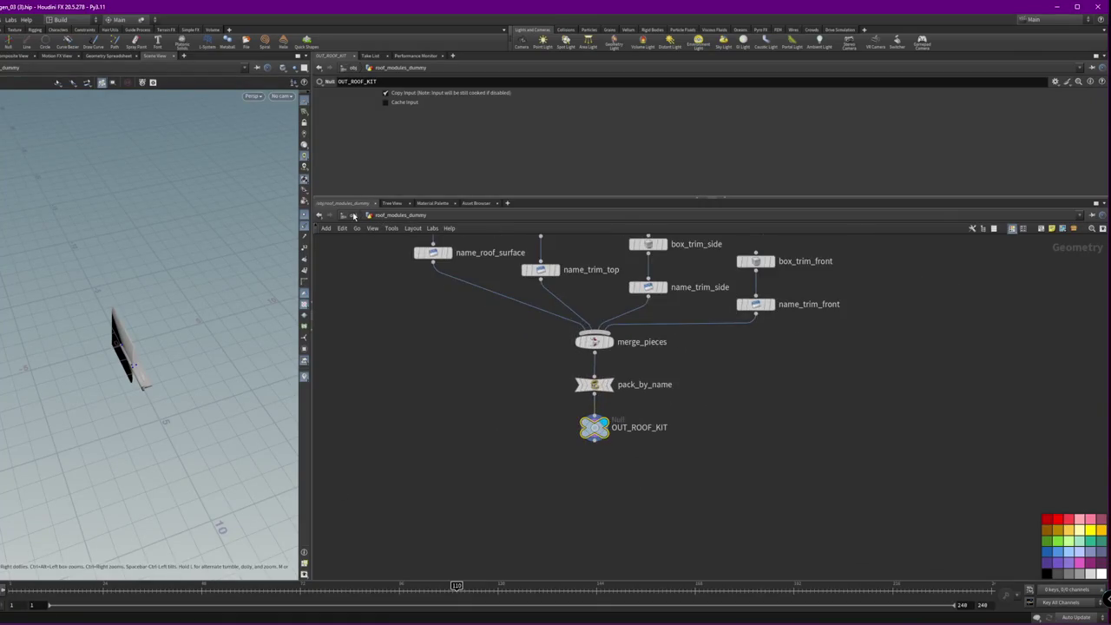
- At /obj, make buildinggen_build the displayed object instead of standalone_building
left_click(353, 216)
scroll(737, 380, "up", 2)
left_click(555, 387, "shift")
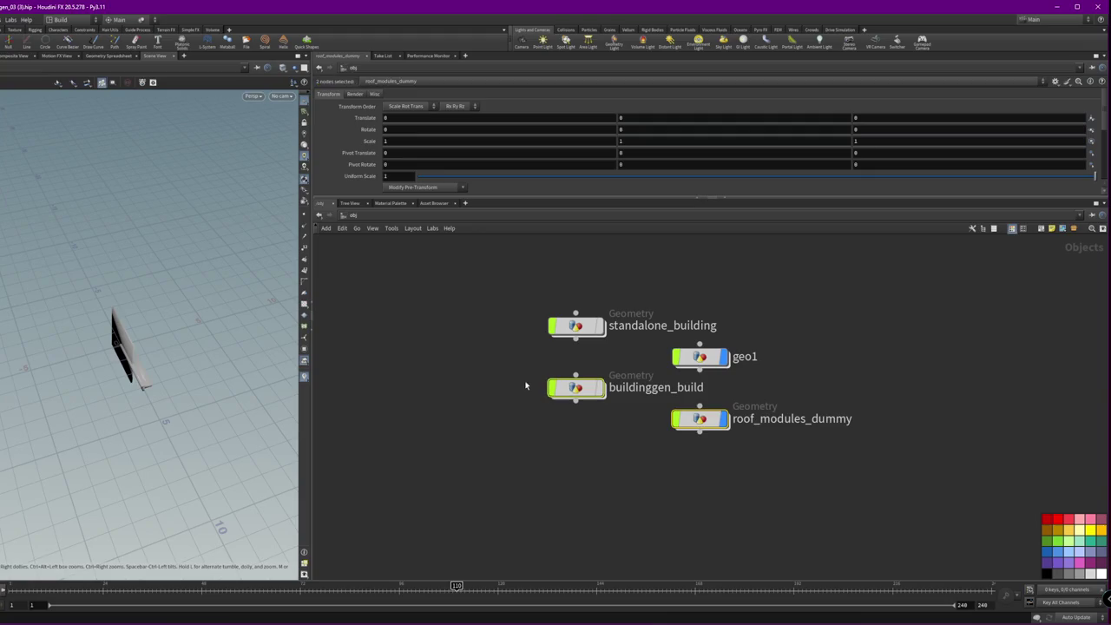
left_click(577, 387)
left_click(599, 387)
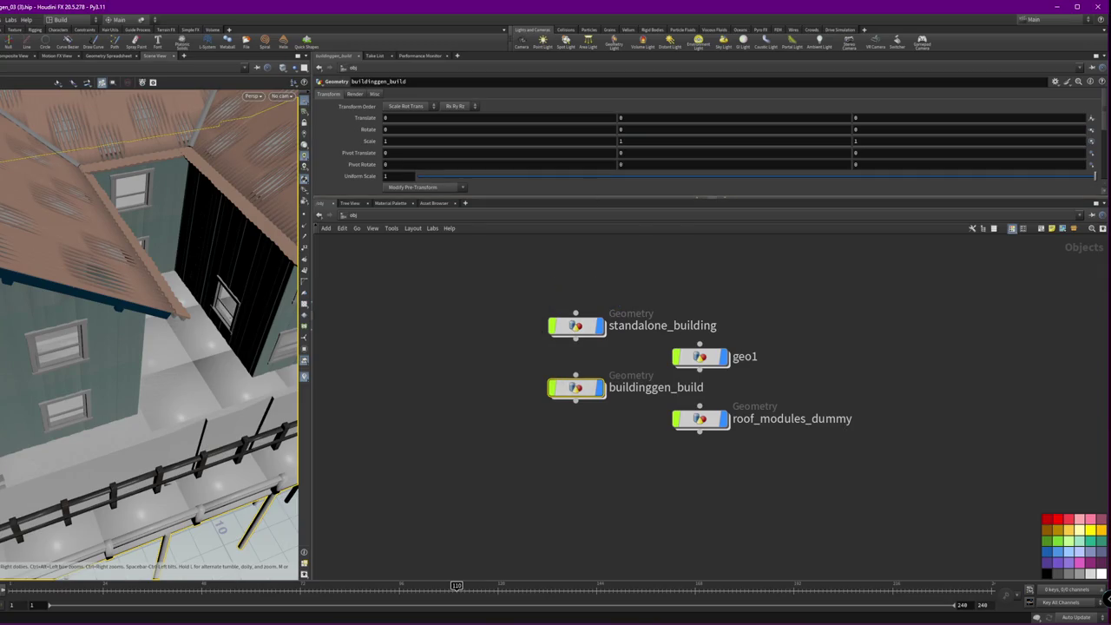
left_click(601, 390)
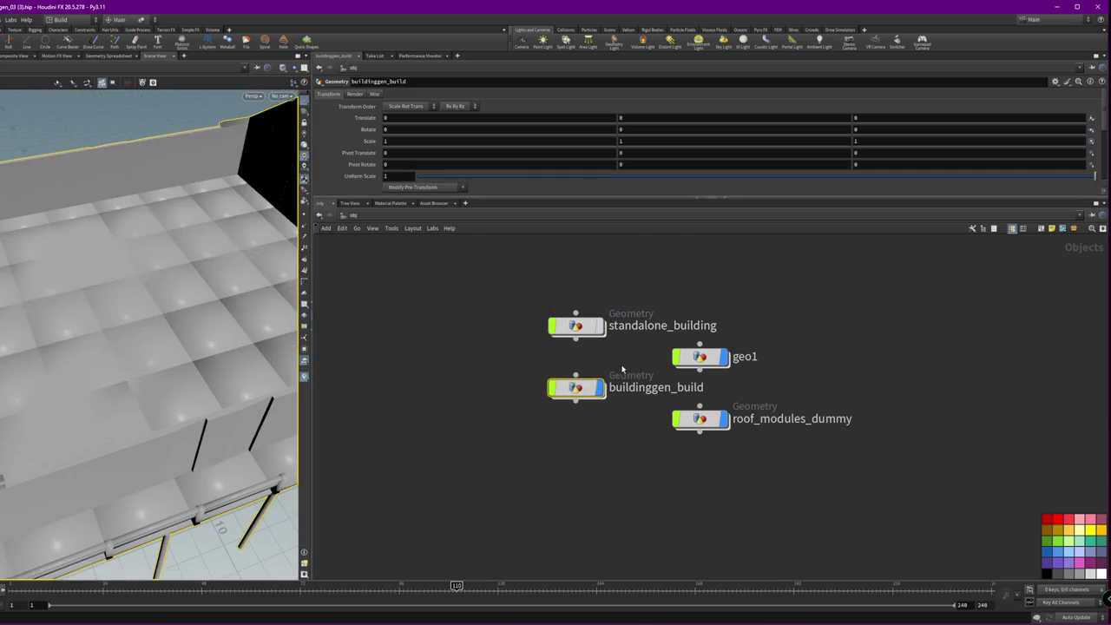
- Add a box1 node, wire it into buildinggen_build's input, and dive inside buildinggen_build
mouse_move(575, 387)
left_mouse_down()
mouse_move(404, 475)
mouse_move(403, 413)
left_mouse_up()
left_click(404, 417)
left_click(433, 357)
left_click_drag(116, 352, 43, 290)
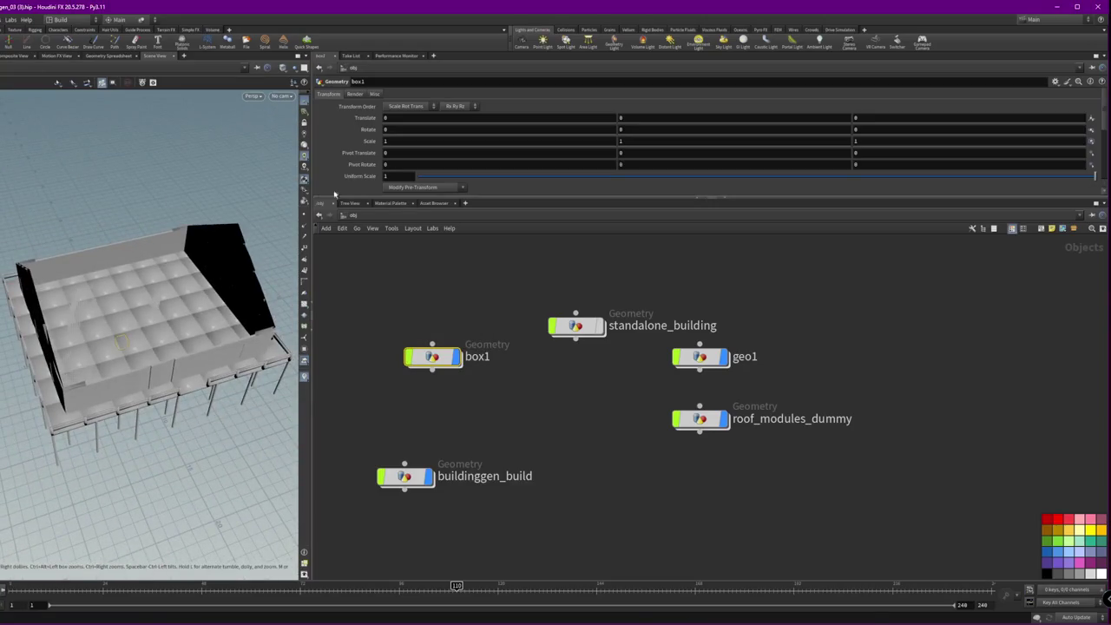
mouse_move(390, 153)
middle_mouse_down()
mouse_move(414, 160)
mouse_move(387, 177)
middle_mouse_up()
type("1")
left_click_drag(432, 368, 405, 464)
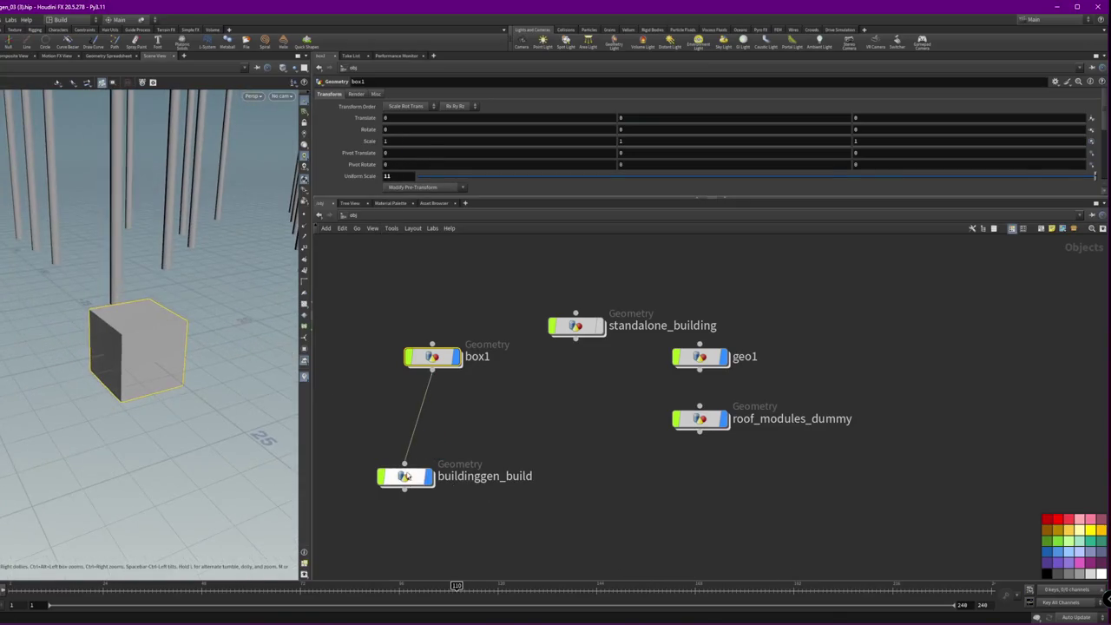
double_click(406, 476)
scroll(773, 425, "down", 2)
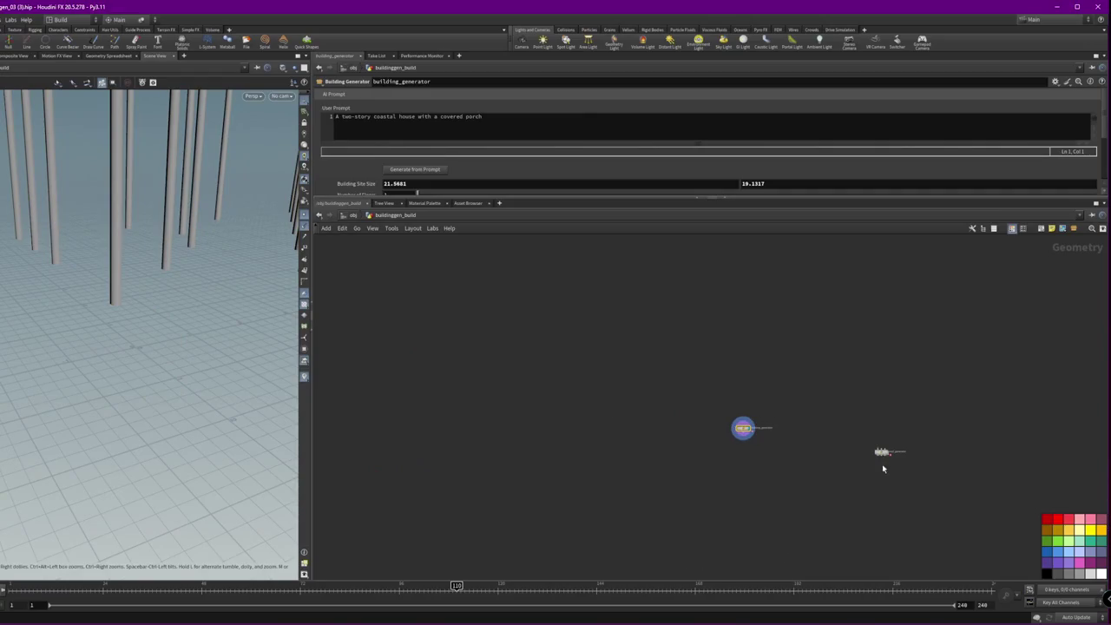
- Inside building_generator, display and frame box5 with its transform handles, then return to buildinggen_build
scroll(725, 438, "up", 3)
left_click_drag(721, 441, 527, 431)
double_click(528, 431)
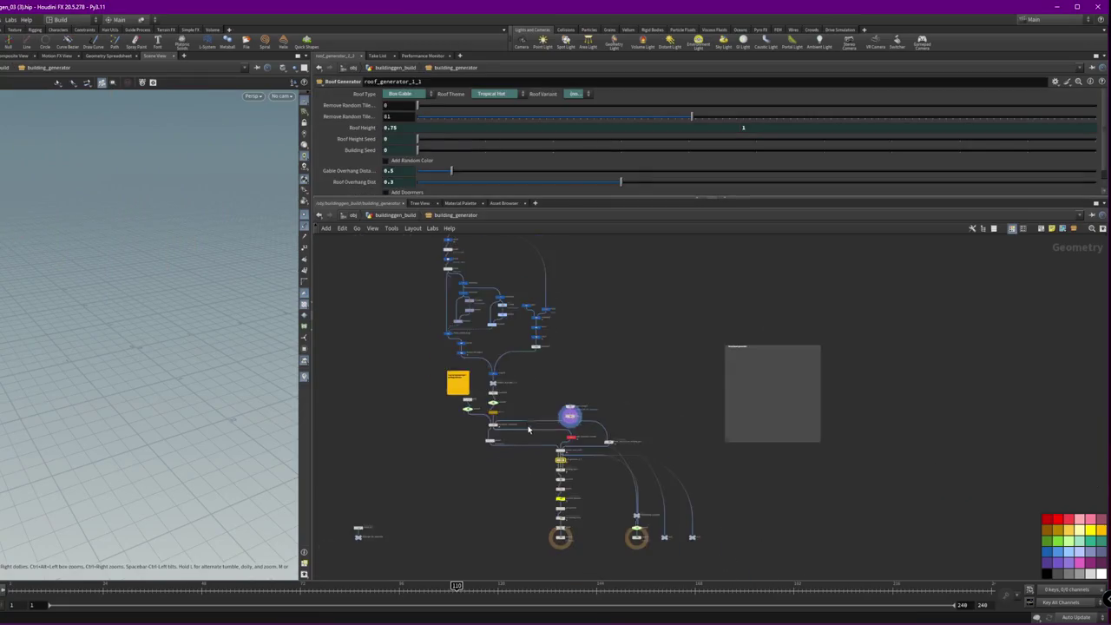
scroll(607, 291, "up", 3)
left_click(499, 307)
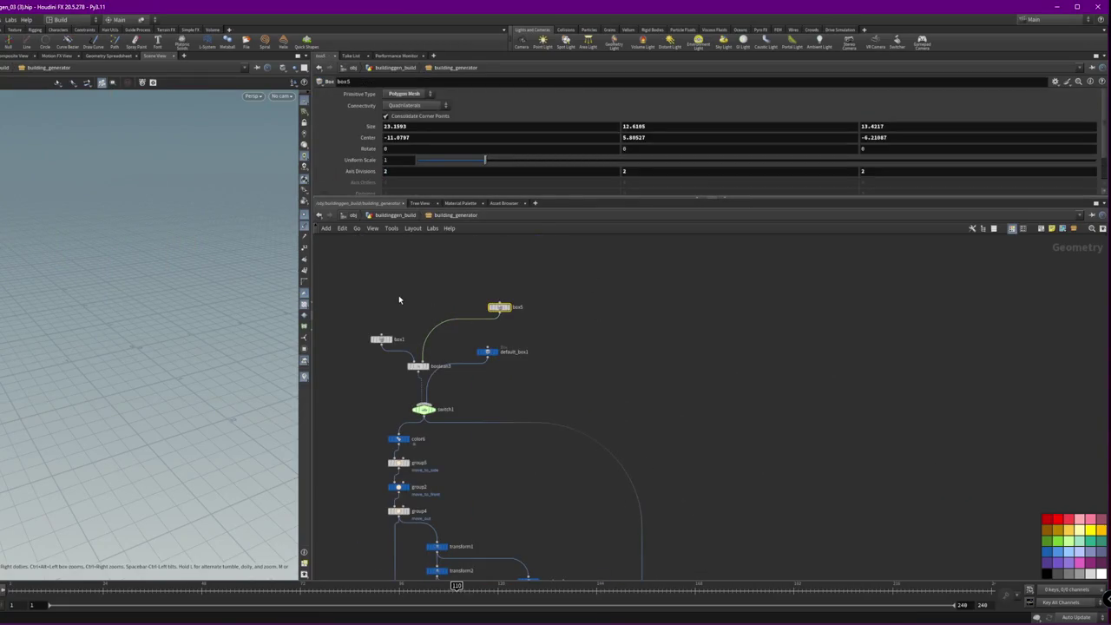
key("f")
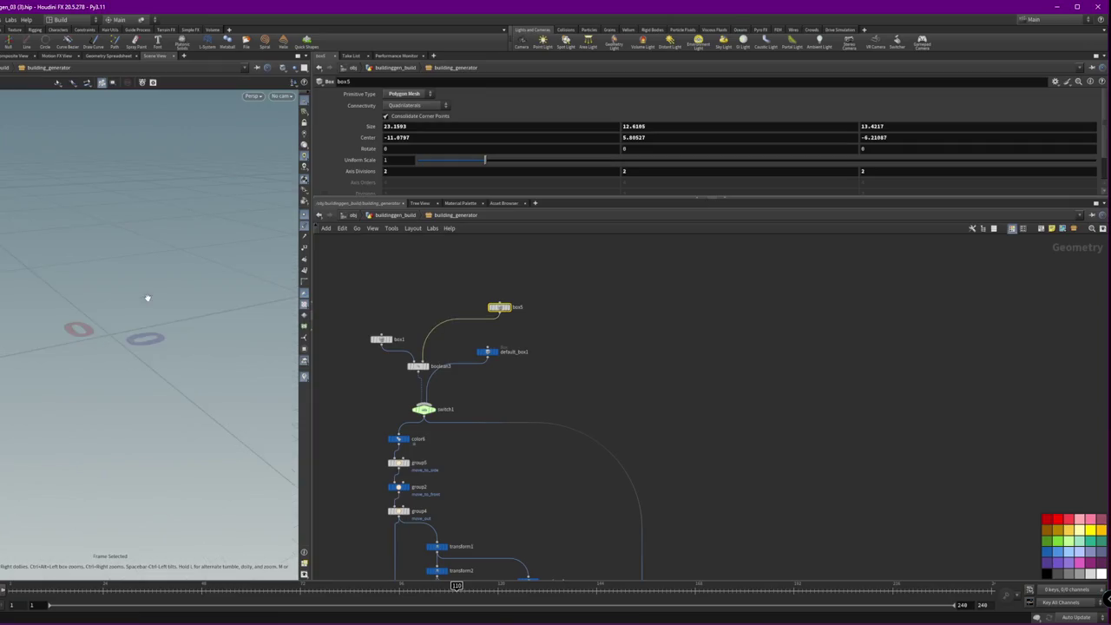
key("r")
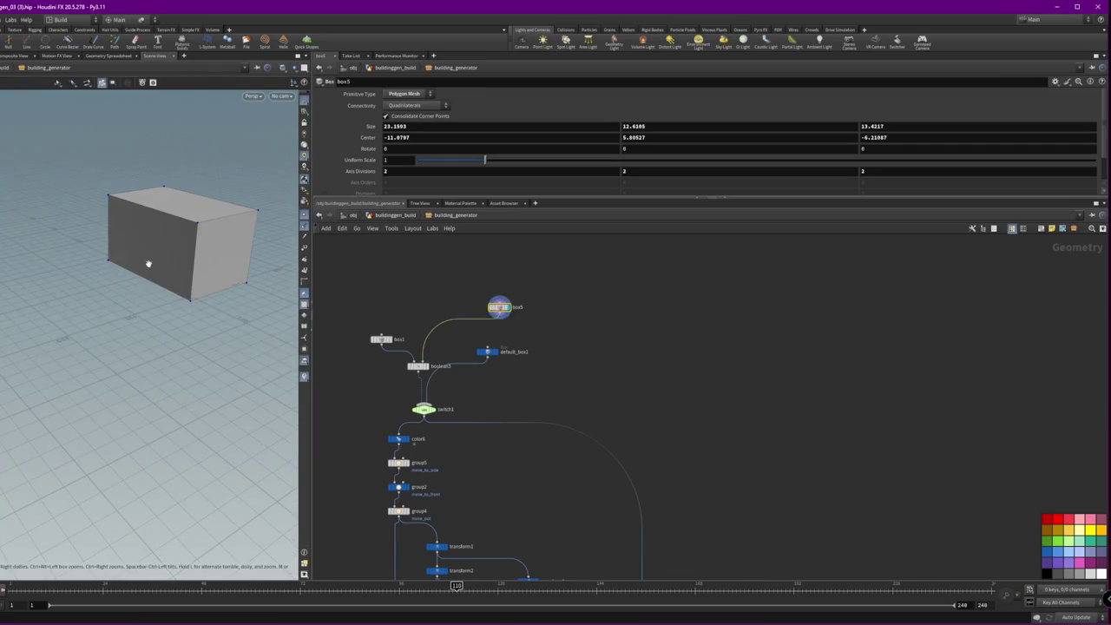
scroll(128, 262, "down", 5)
key("Return")
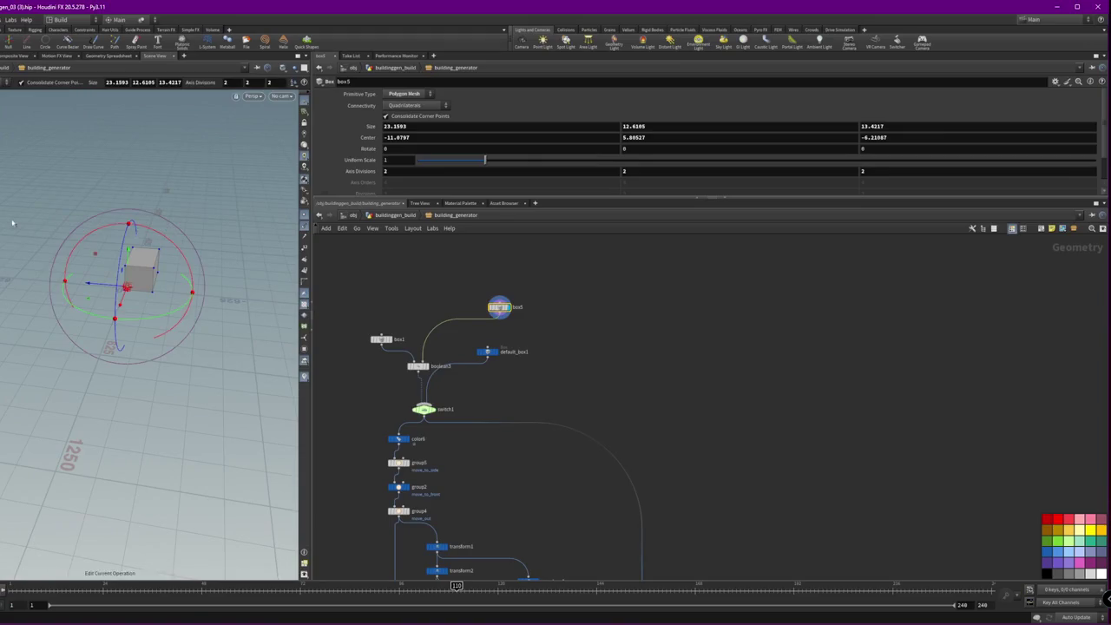
left_click(401, 215)
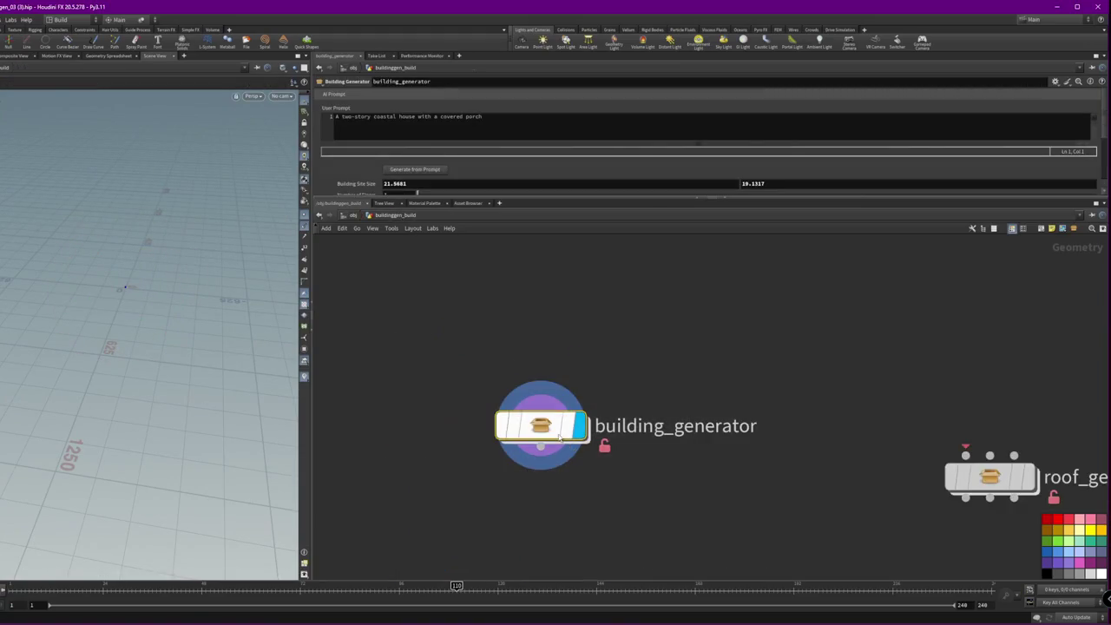
- Switch building_generator's display flag from output0 to pack2, frame it, and select Building_Gen1
double_click(559, 438)
left_click(650, 457)
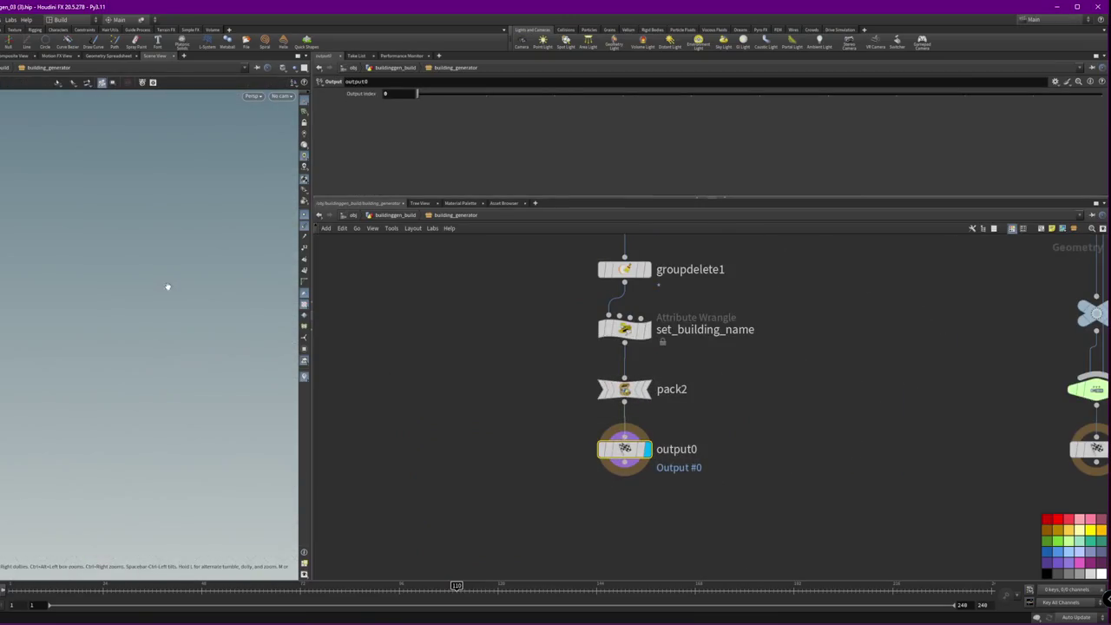
key("d")
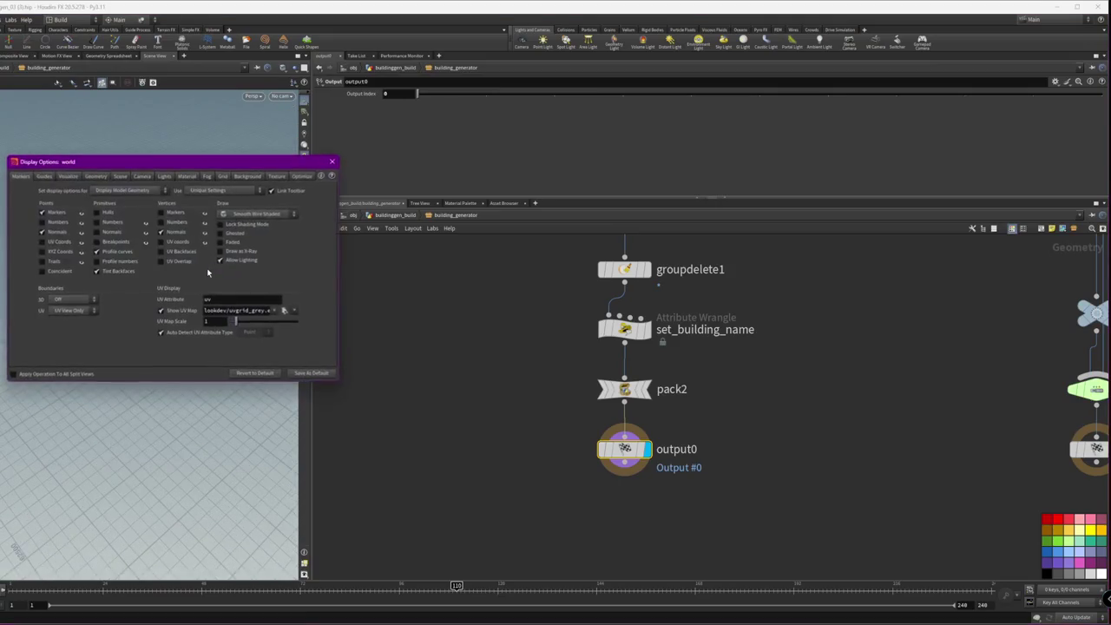
left_click(330, 161)
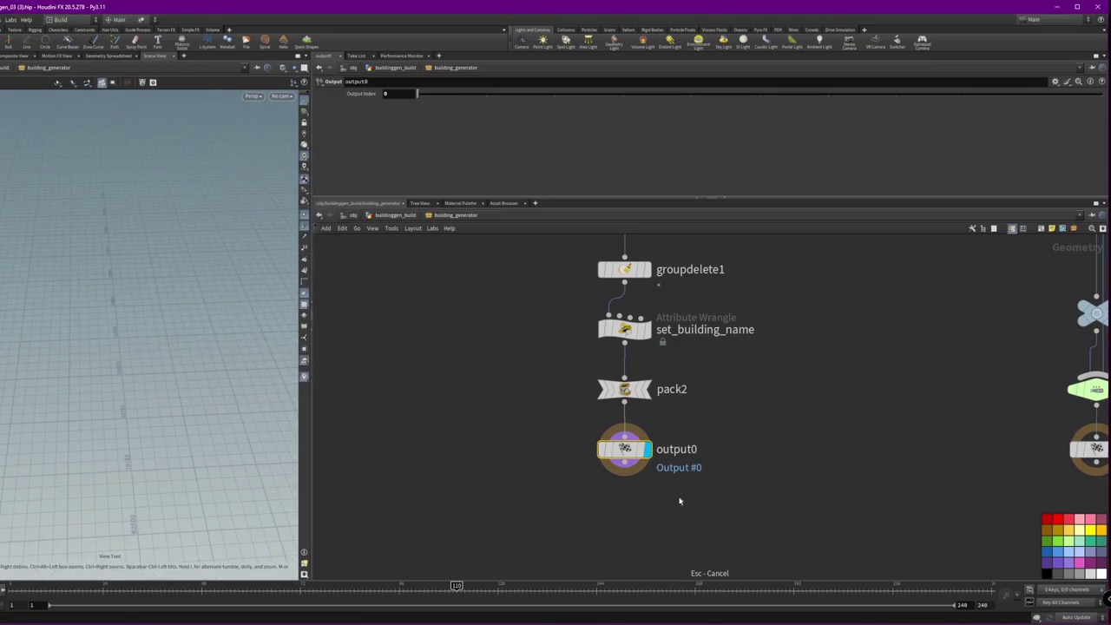
left_click(647, 389)
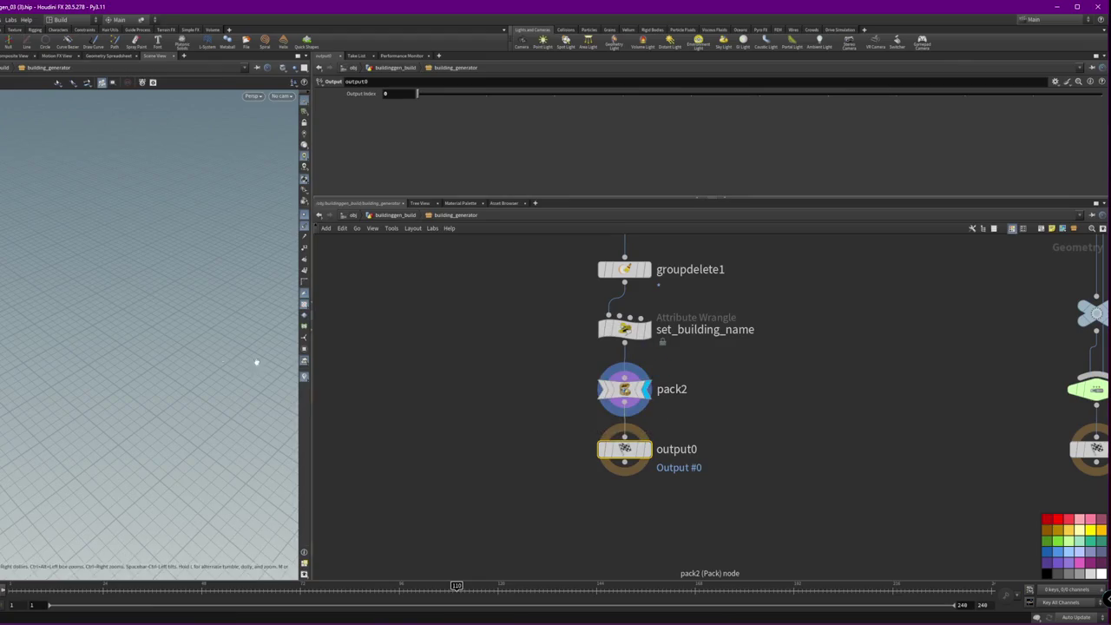
key("f")
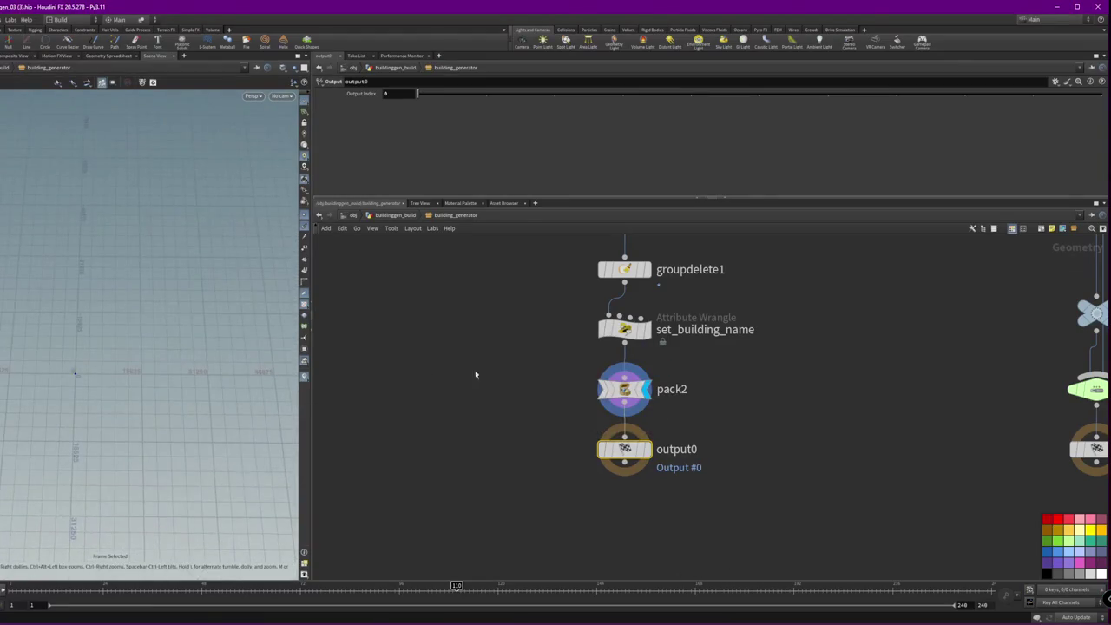
scroll(649, 356, "up", 5)
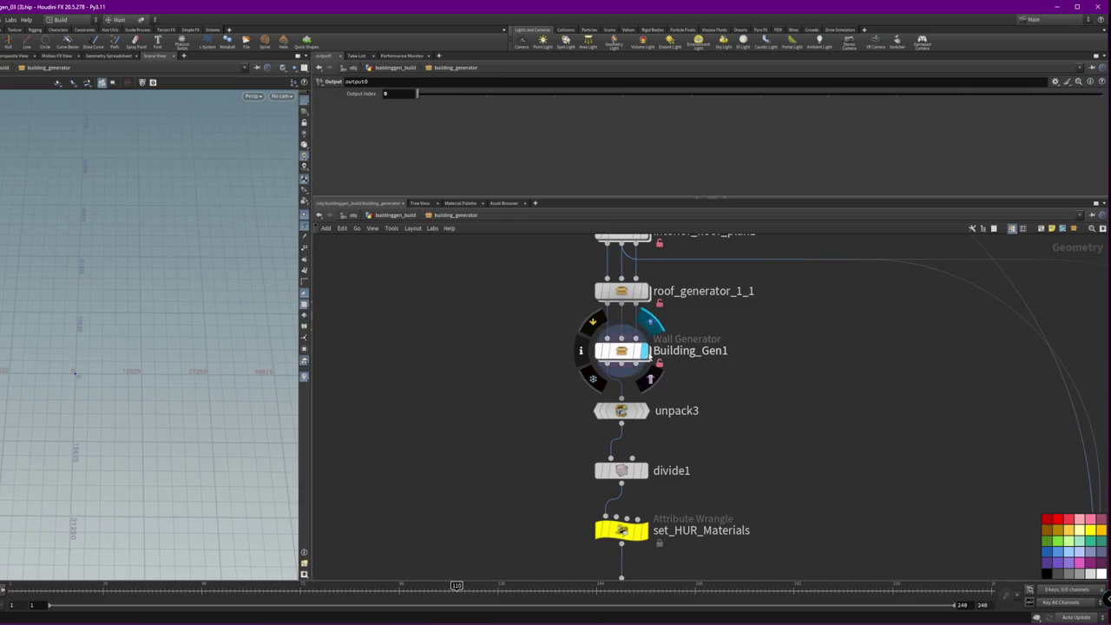
left_click(649, 354)
- Enter Building_Gen1, frame and orbit the viewport, then go up to building_generator's Wall Generator settings
double_click(642, 351)
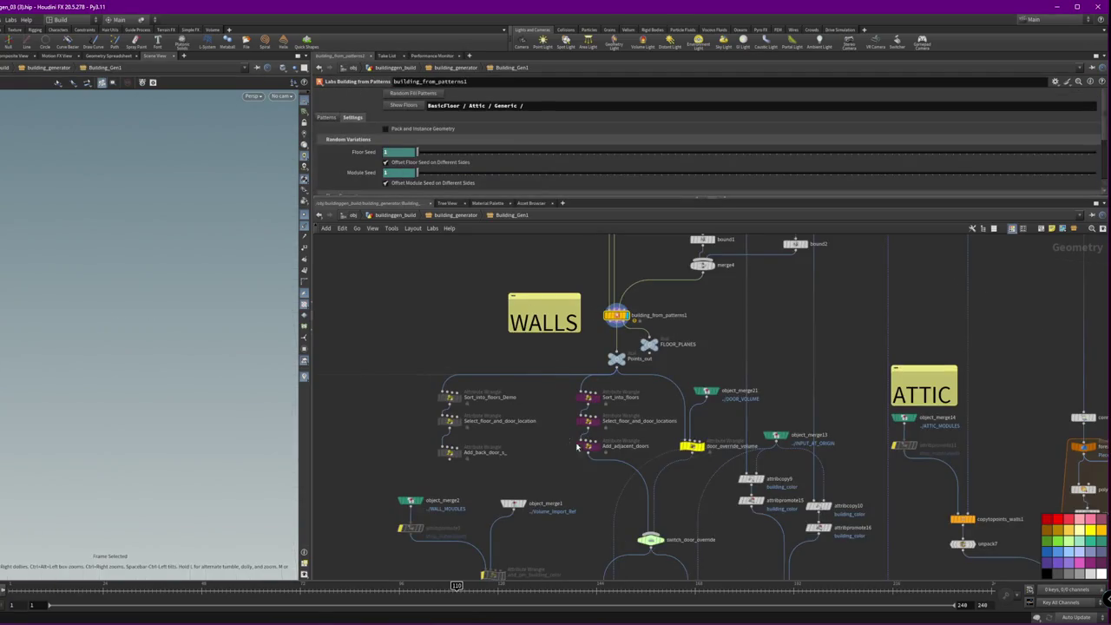
key("1")
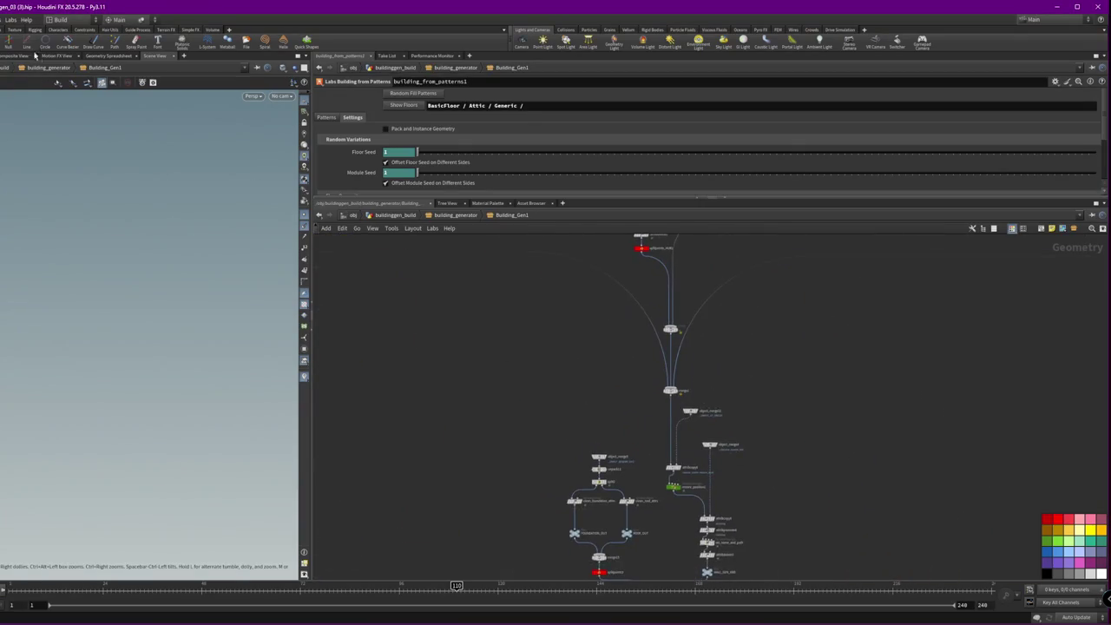
left_click(38, 58)
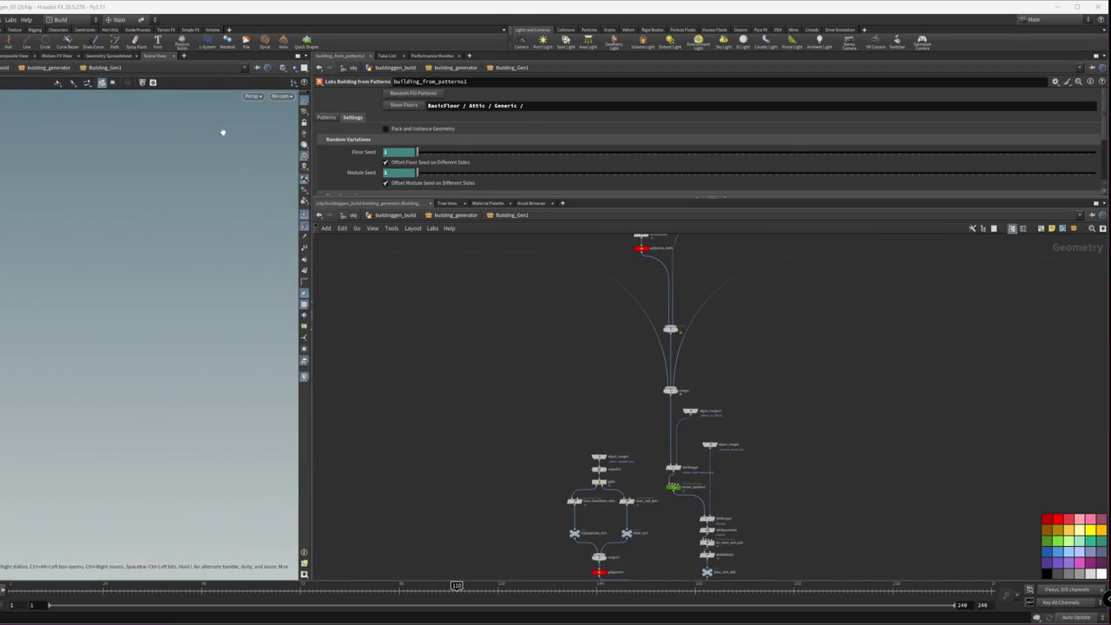
left_click(142, 325)
key("f")
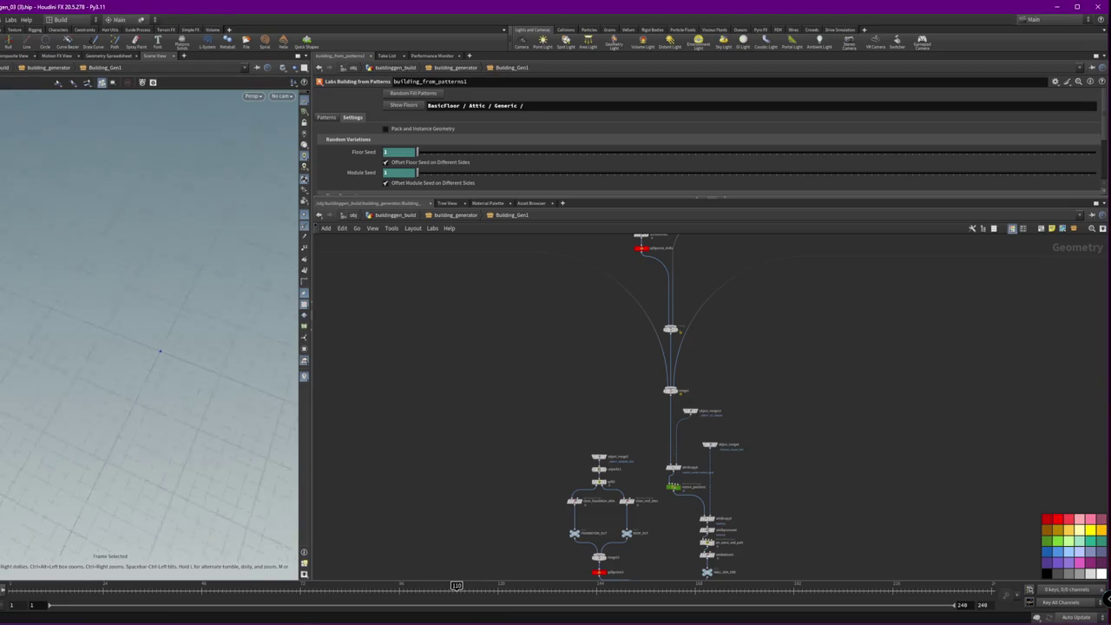
mouse_move(139, 338)
left_mouse_down()
mouse_move(168, 339)
mouse_move(168, 352)
mouse_move(150, 354)
mouse_move(188, 360)
mouse_move(185, 347)
left_mouse_up()
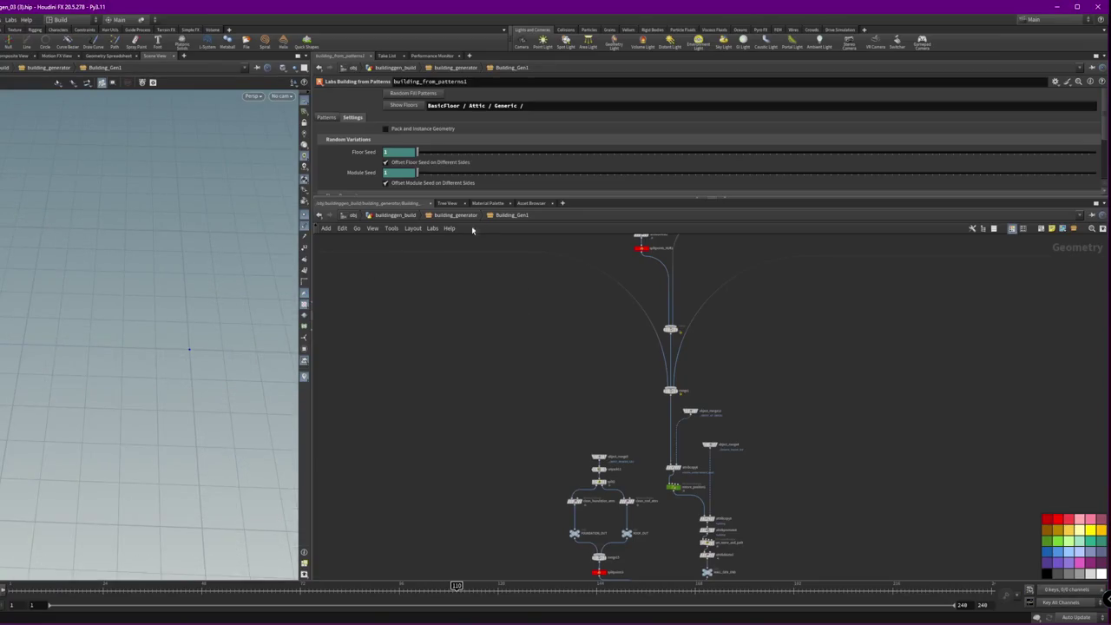
key("u")
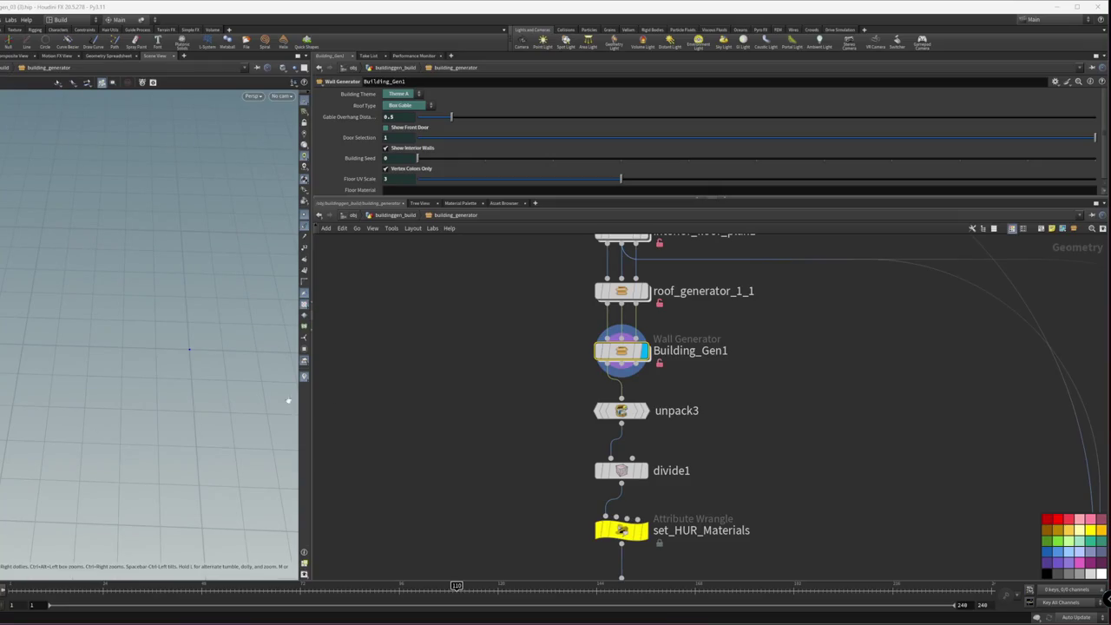
left_click(175, 385)
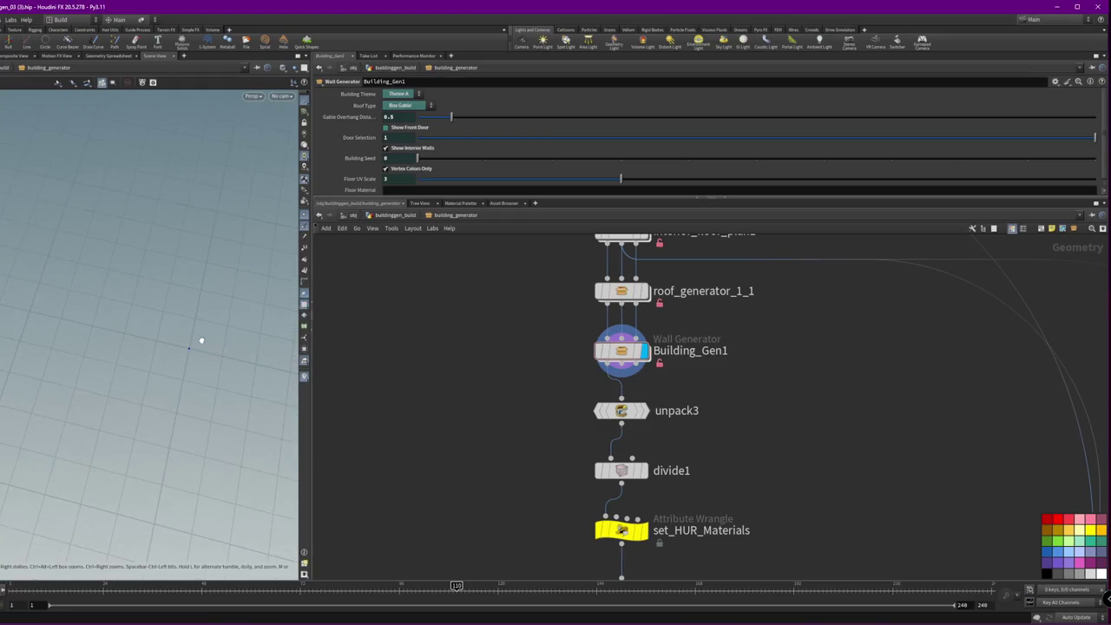
- Reset the viewport, frame building_generator at the top level, then save the .hip and quit Houdini
left_click(10, 19)
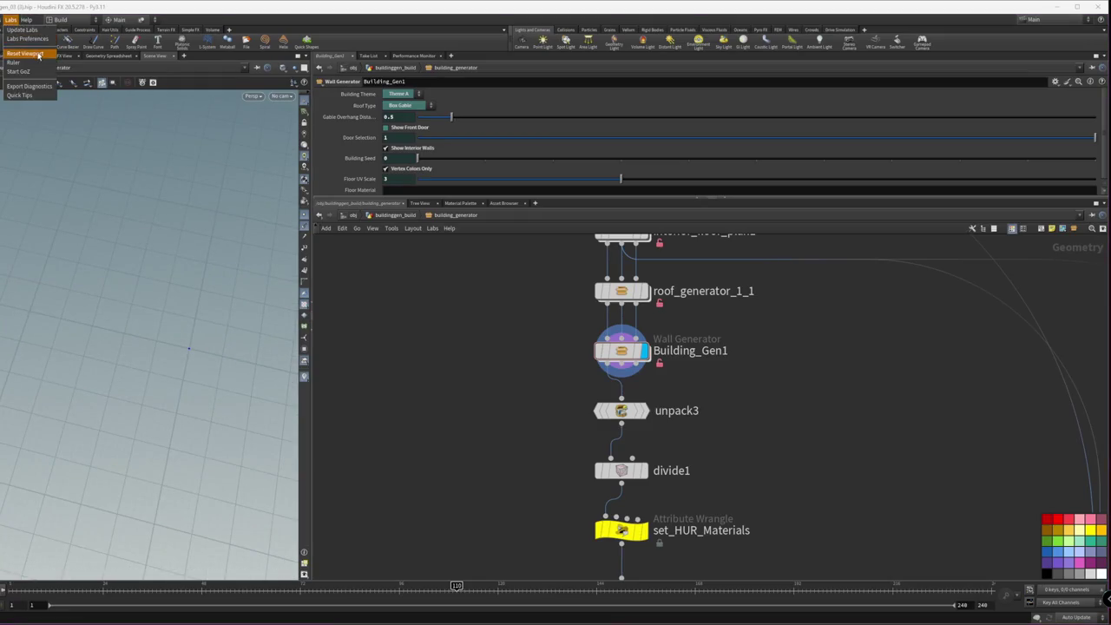
left_click(26, 53)
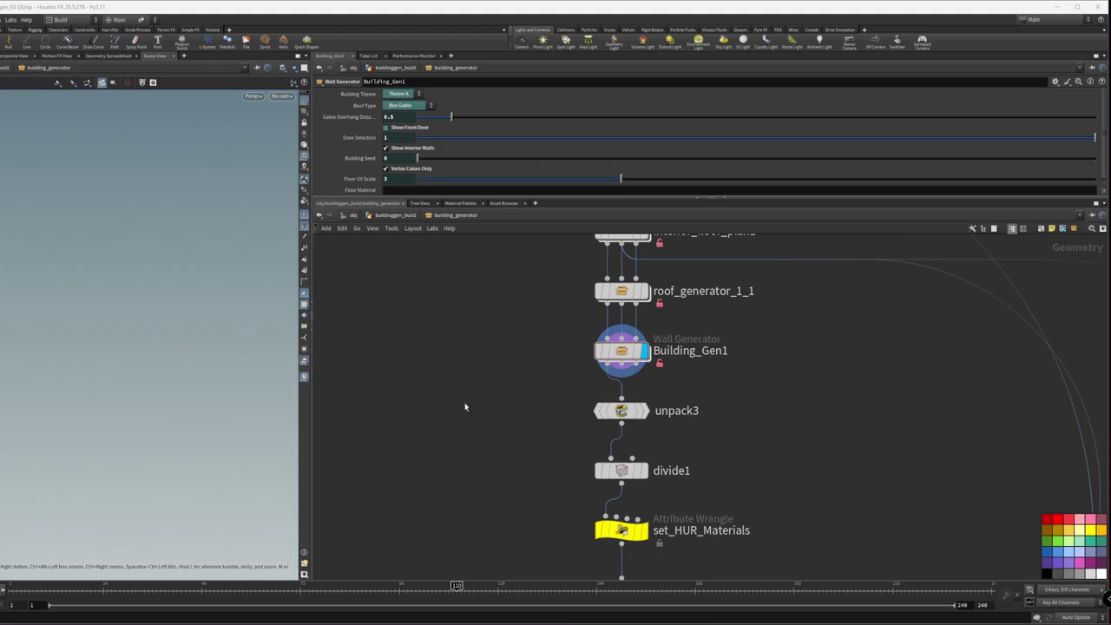
left_click(750, 393)
key("u")
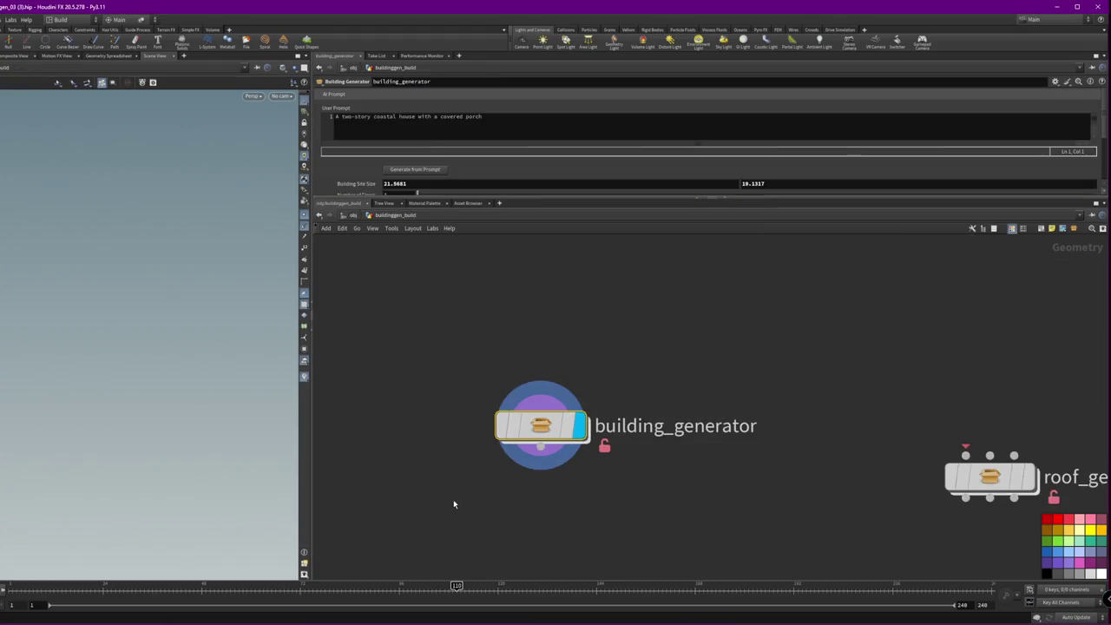
key("f")
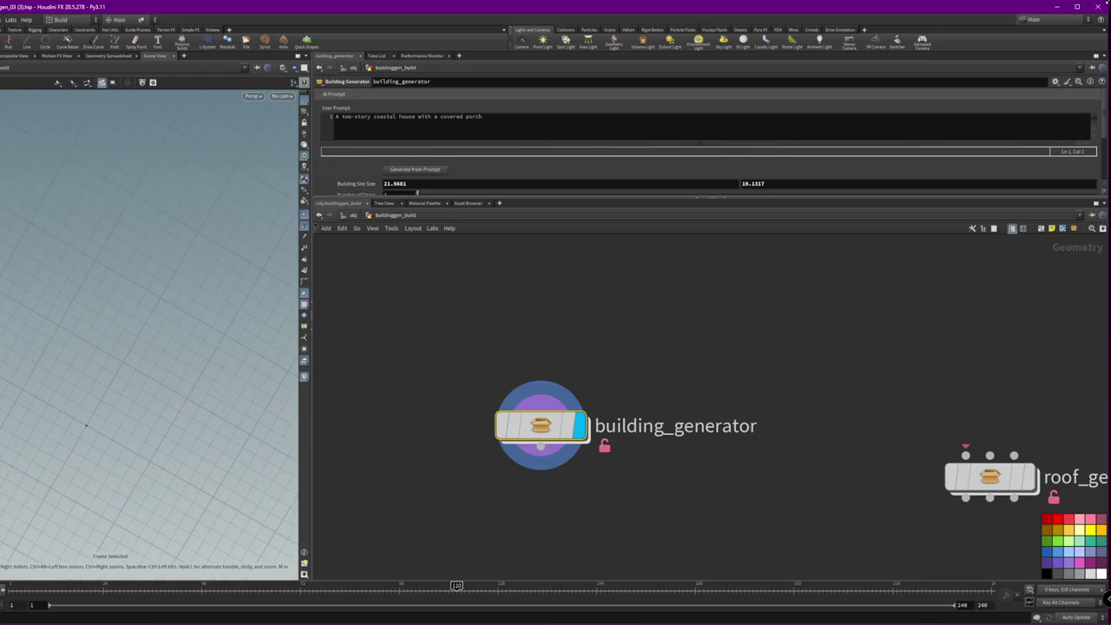
left_click(1100, 6)
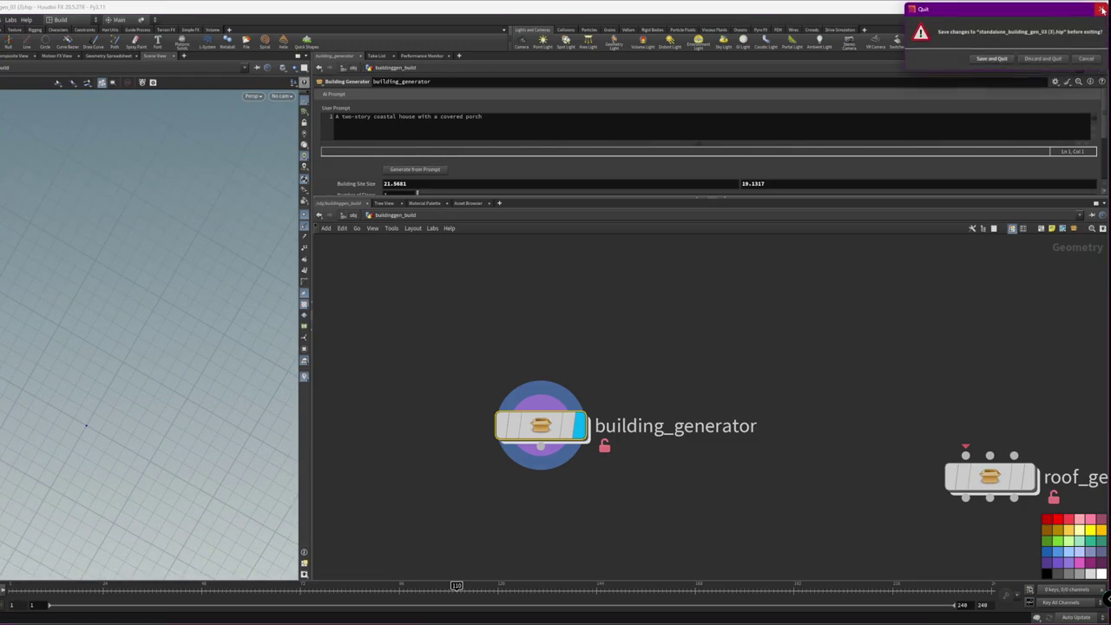
left_click(984, 59)
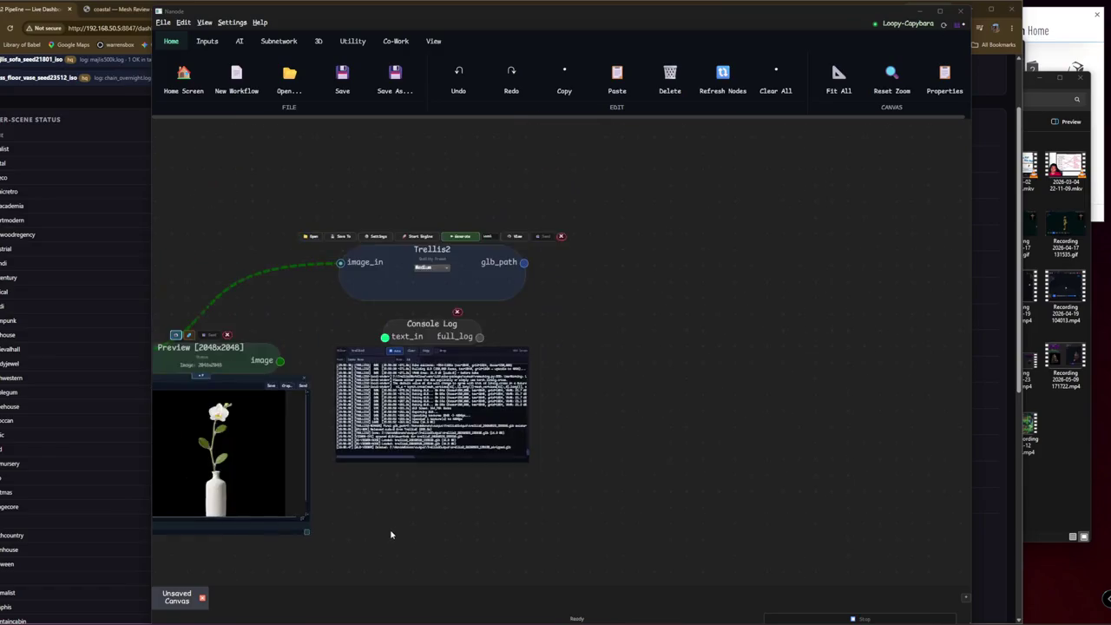
- Relaunch Houdini FX by searching 'houdini' and bring the Trellis2 Pipeline Live Dashboard forward
left_click(391, 533)
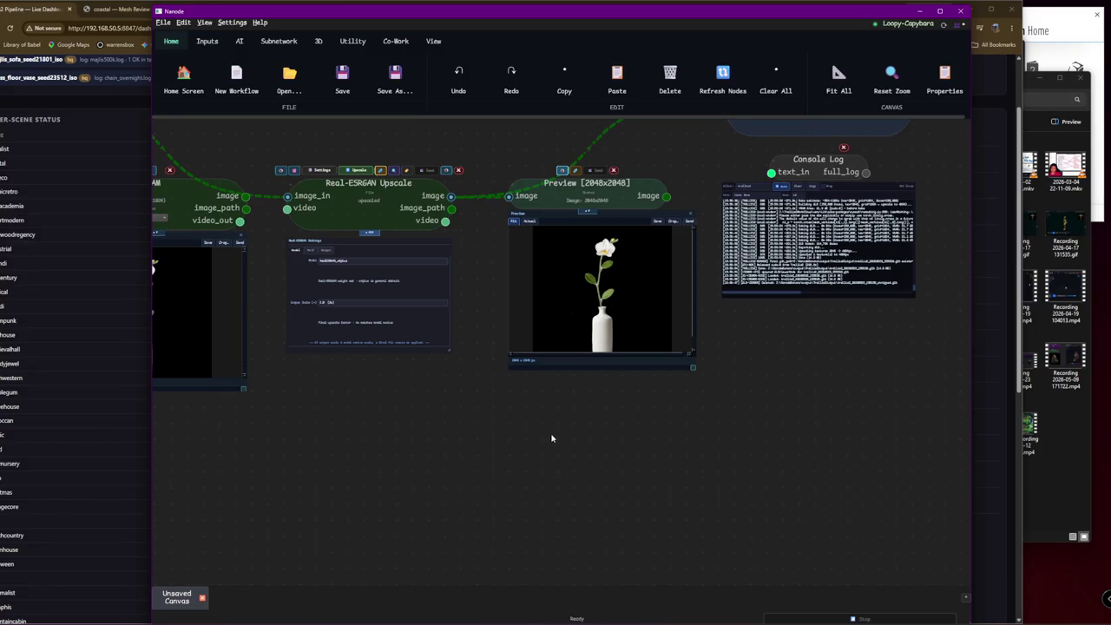
key("super")
type("houdini")
key("Return")
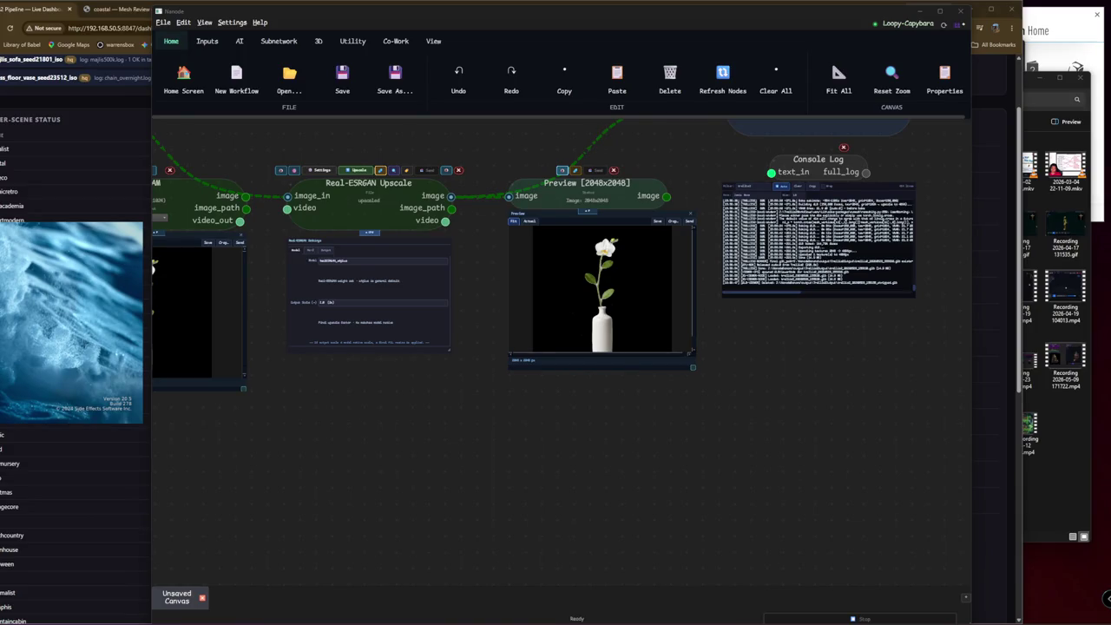
left_click(71, 124)
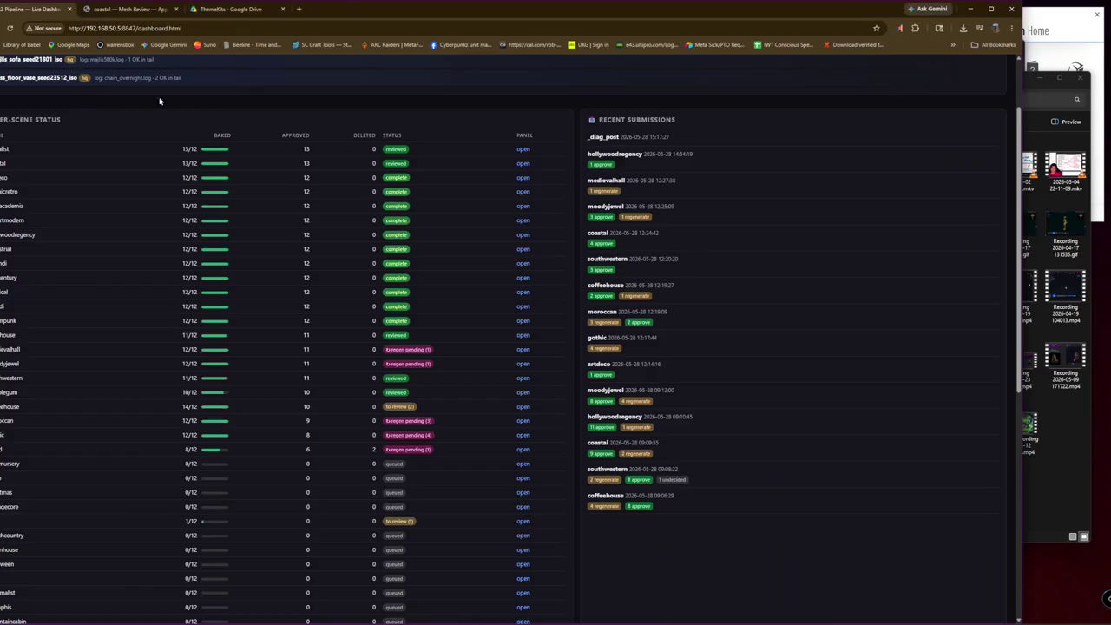
- Open the coffeehouse row's mesh review link from the Per-Scene Status table
scroll(131, 99, "up", 3)
scroll(403, 392, "down", 3)
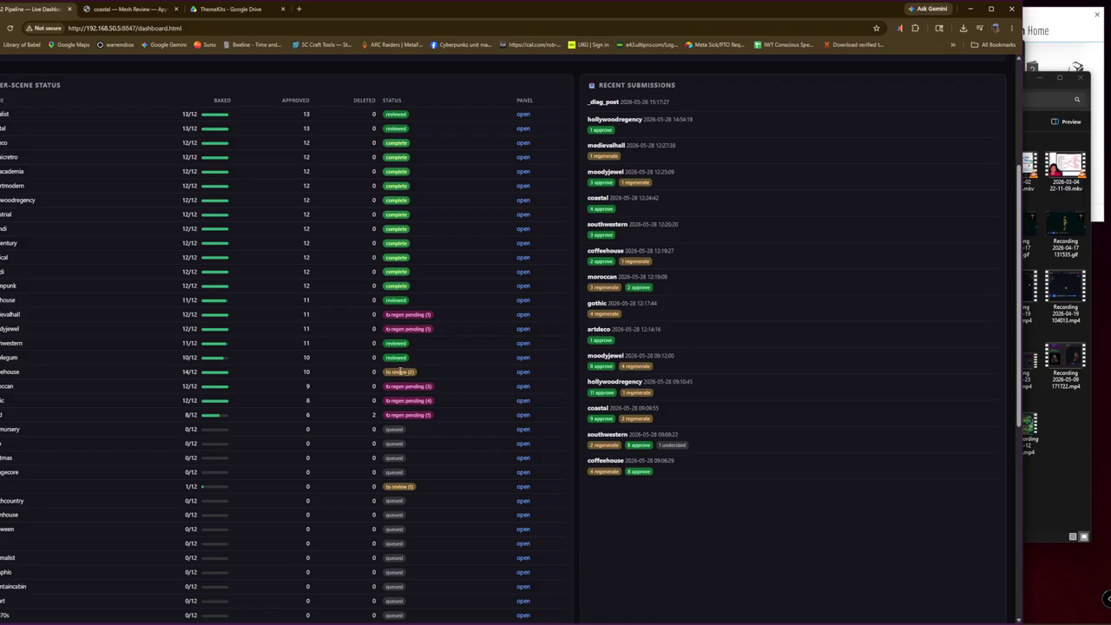
left_click(522, 371)
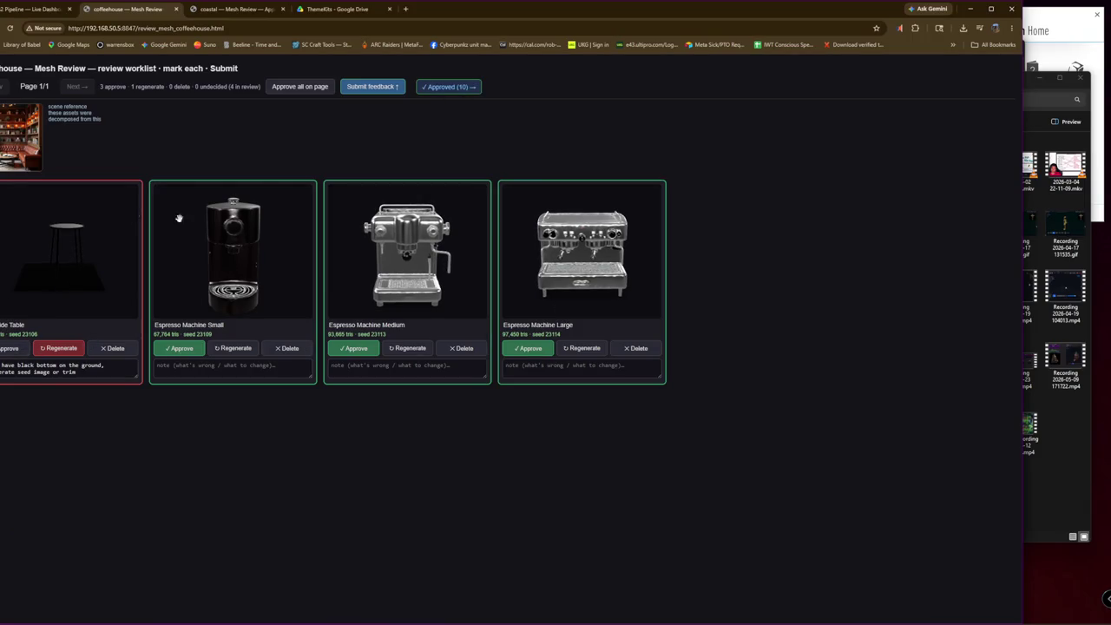
- Submit the coffeehouse feedback (3 approve, 1 regenerate) and close the review tab
left_click(378, 87)
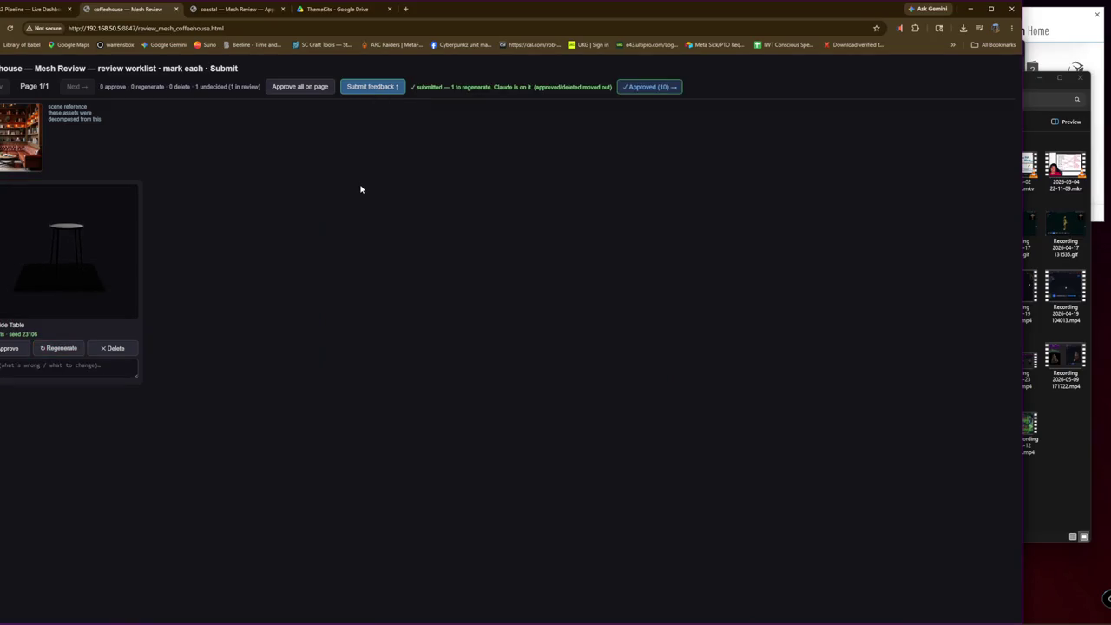
left_click(10, 350)
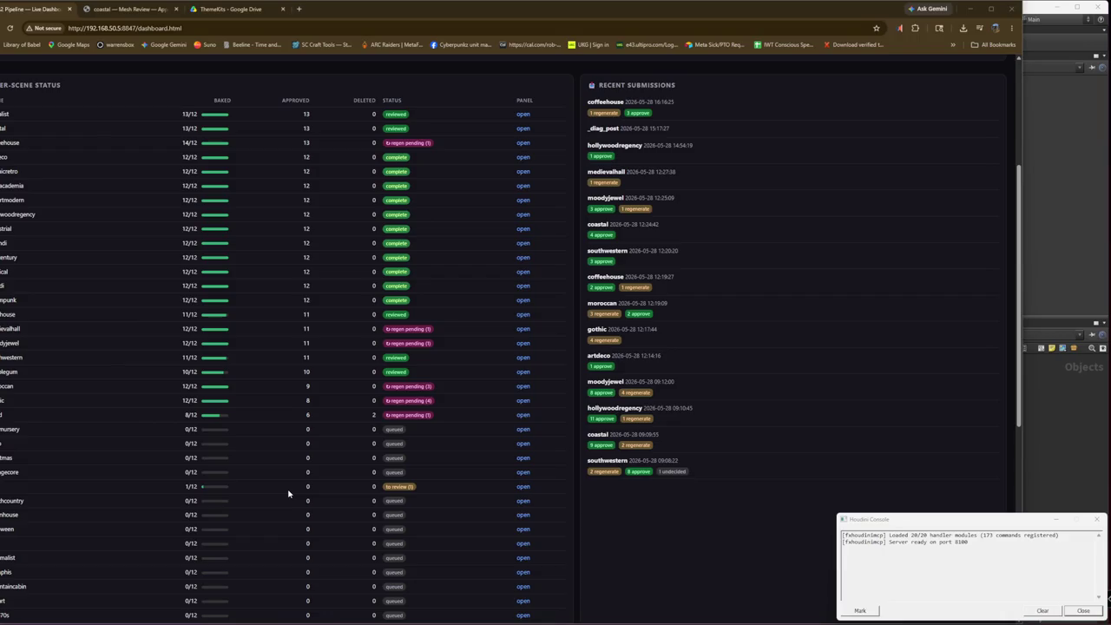
- Reopen standalone_building_gen_03 (3).hip from recent files and close the Houdini Console
left_click(1083, 612)
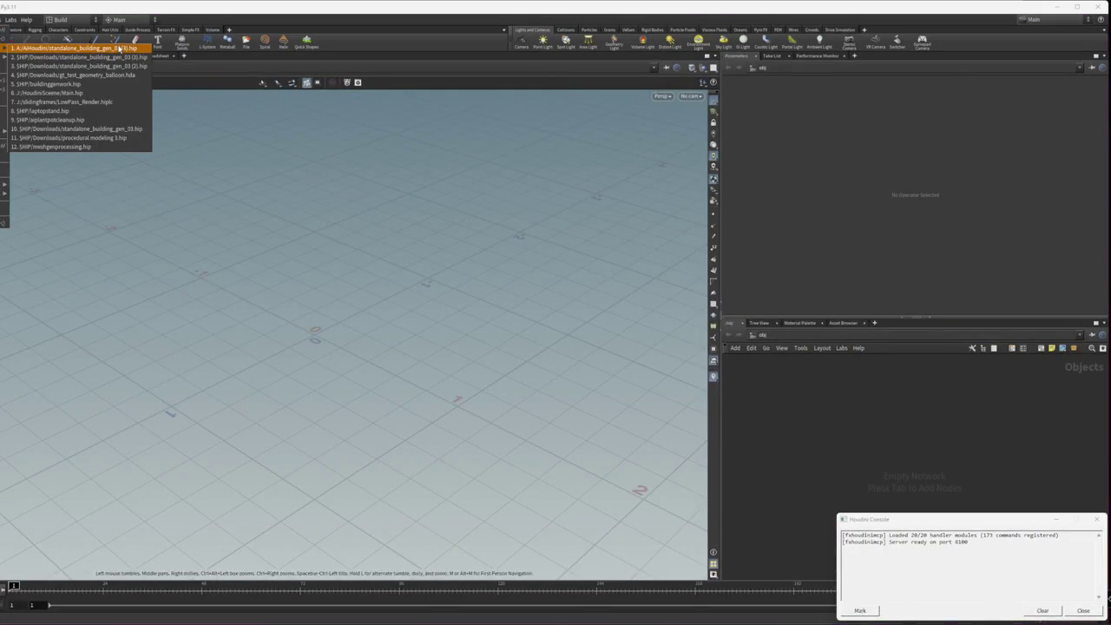
left_click(120, 47)
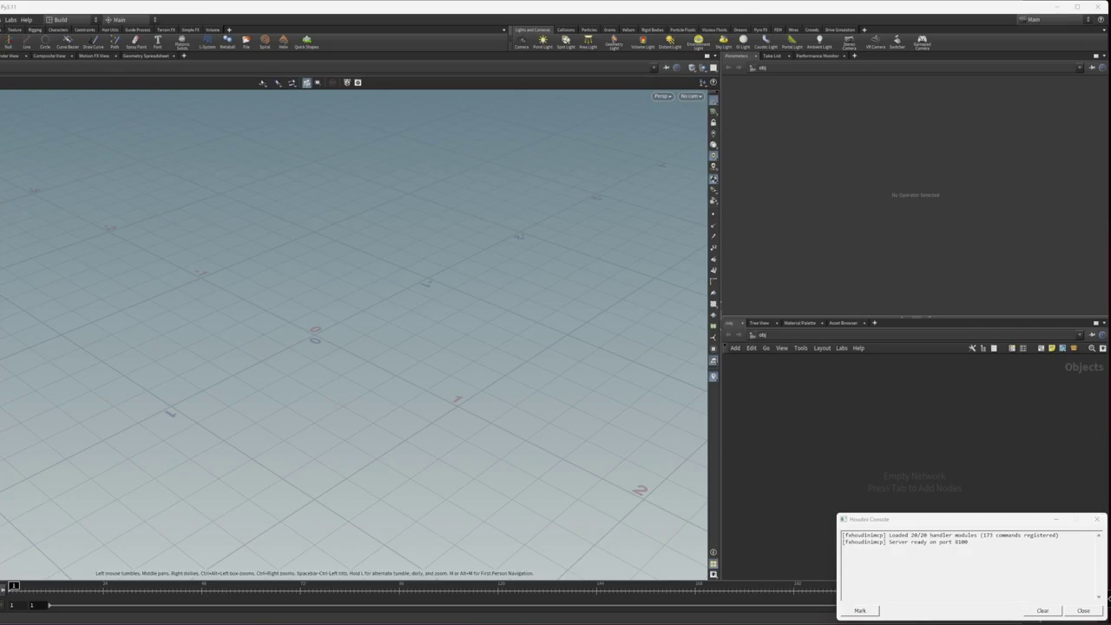
left_click(1083, 611)
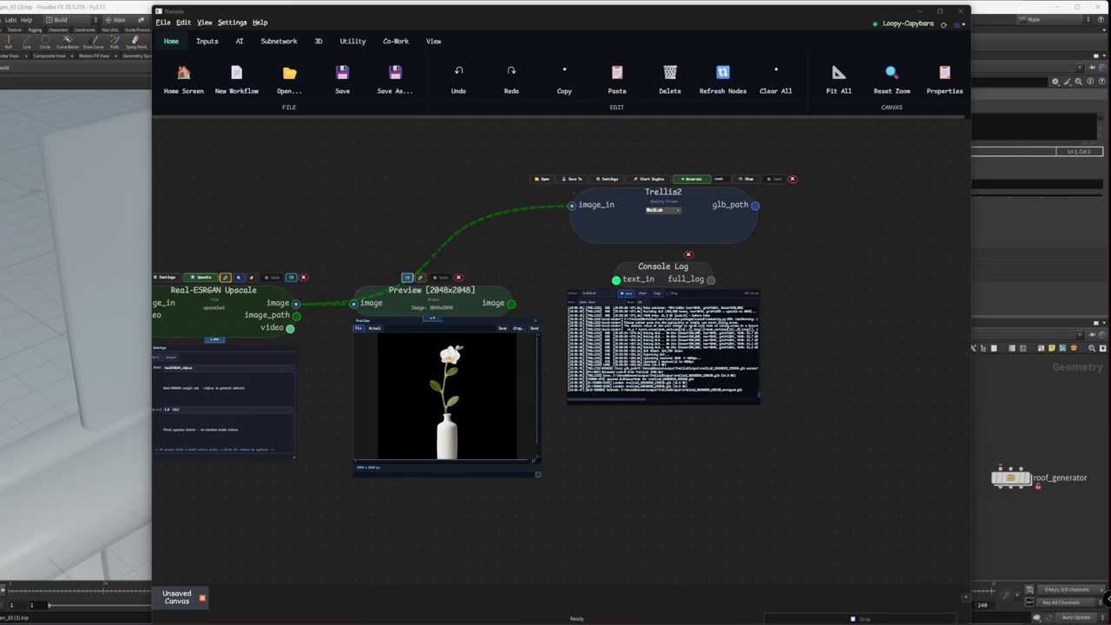
- Bring Houdini in front of Nanode, zoom the viewport, and dive into the building_generator node
left_click(415, 270)
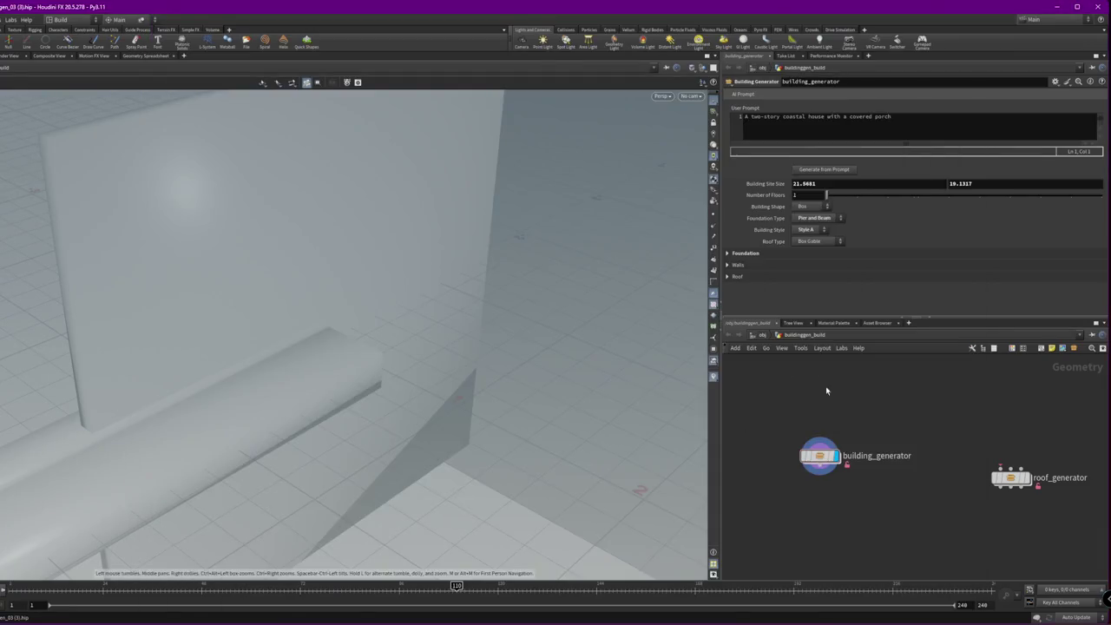
scroll(455, 280, "up", 3)
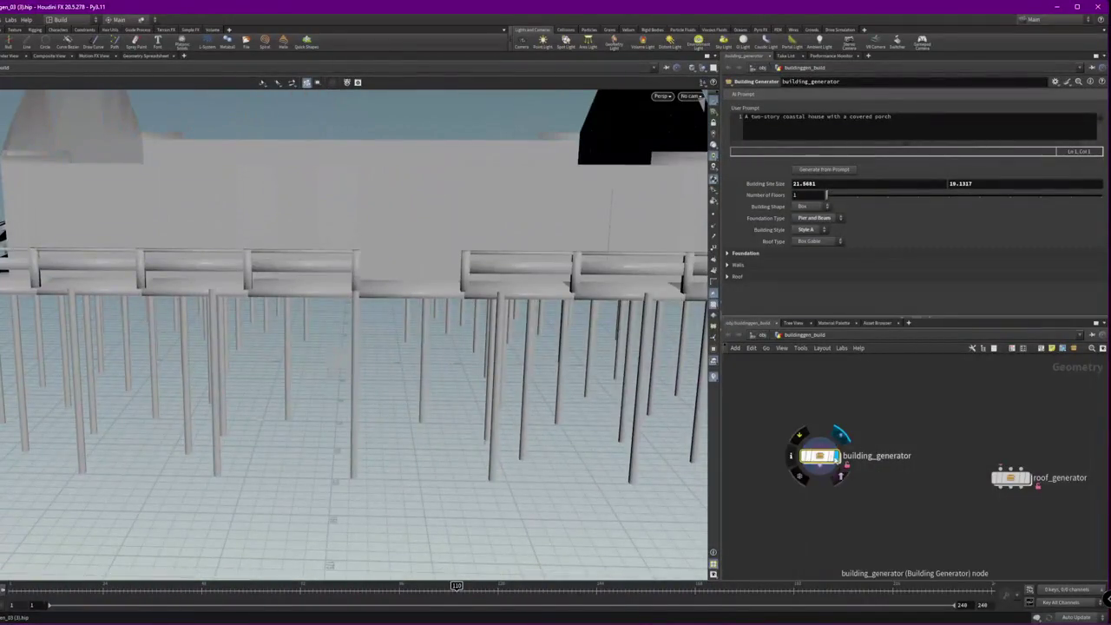
double_click(824, 458)
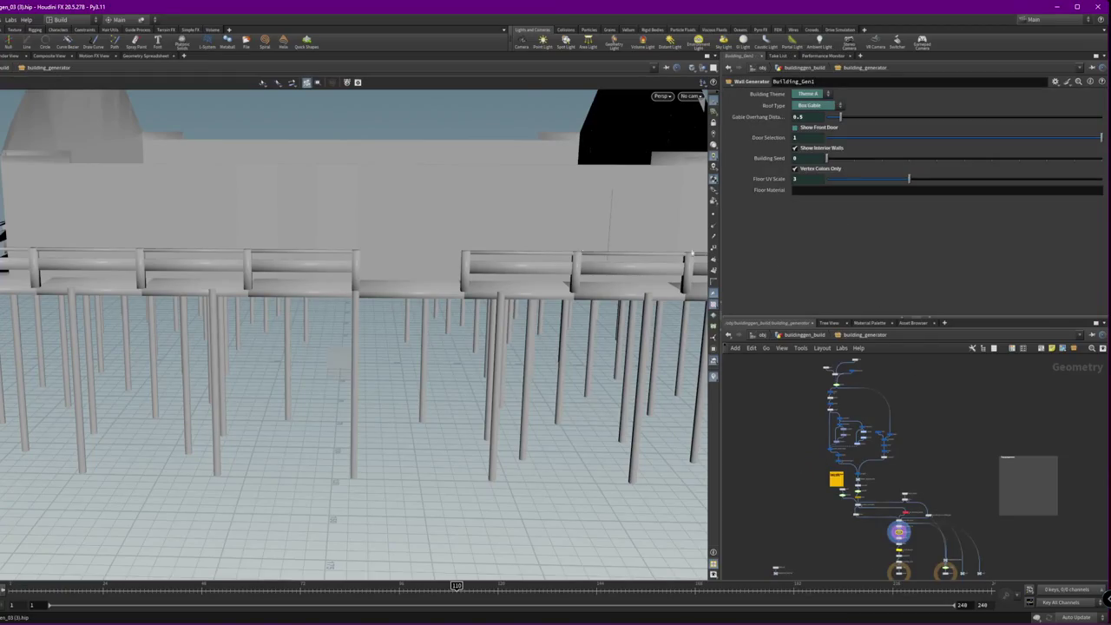
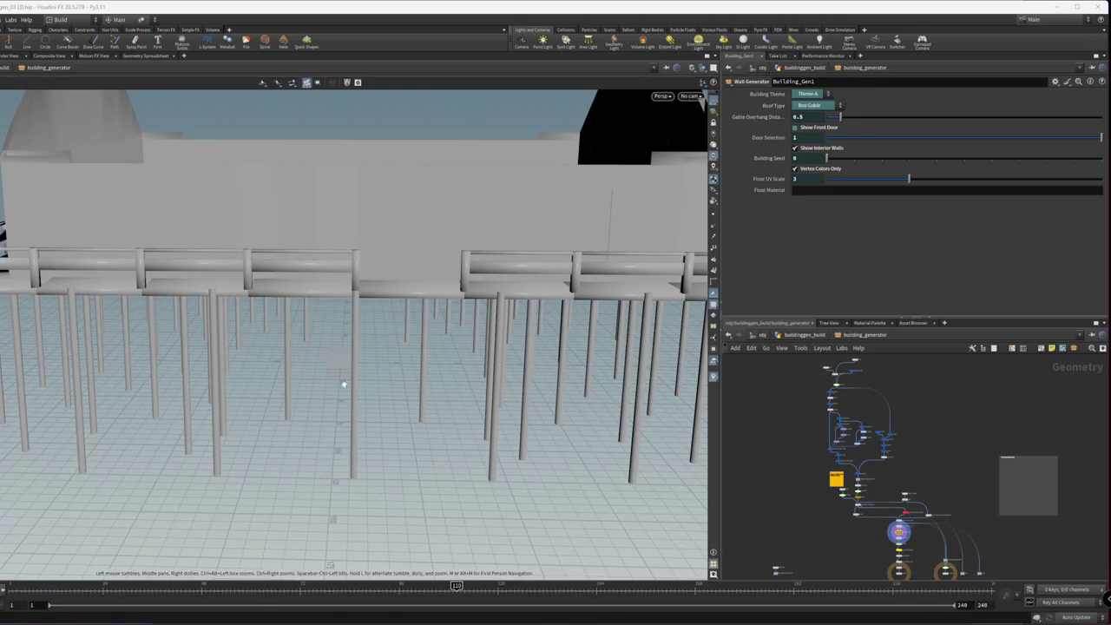
- Dive into the roof_generator_1_1 subnet and select its INPUT_RENDER_GEO node
scroll(992, 409, "up", 4)
scroll(947, 409, "up", 3)
double_click(880, 449)
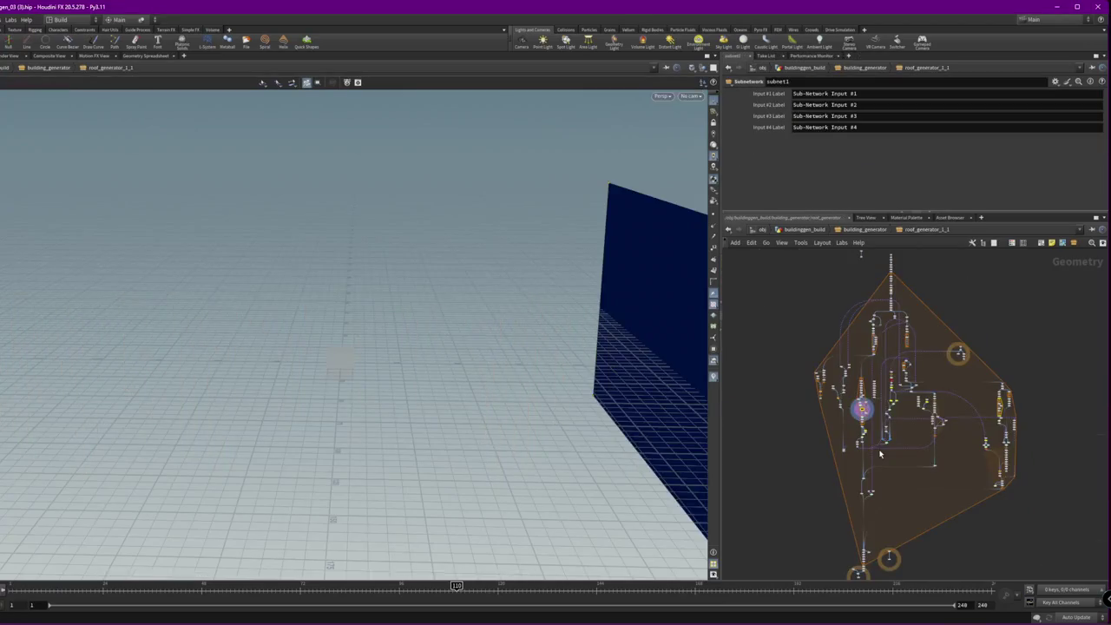
scroll(940, 369, "up", 3)
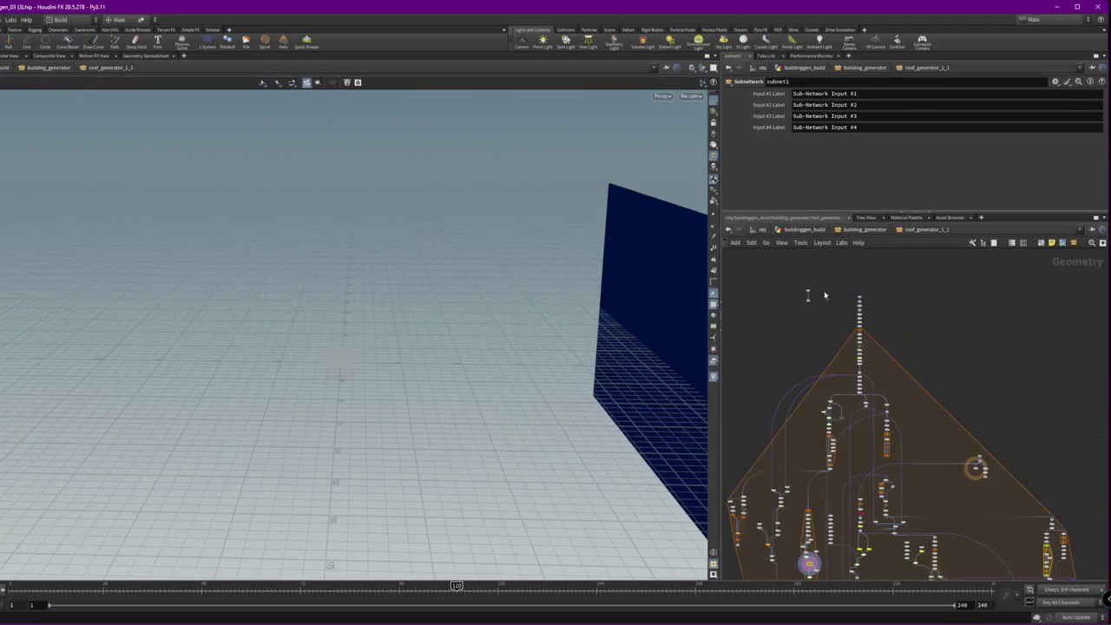
scroll(839, 295, "up", 3)
left_click(786, 343)
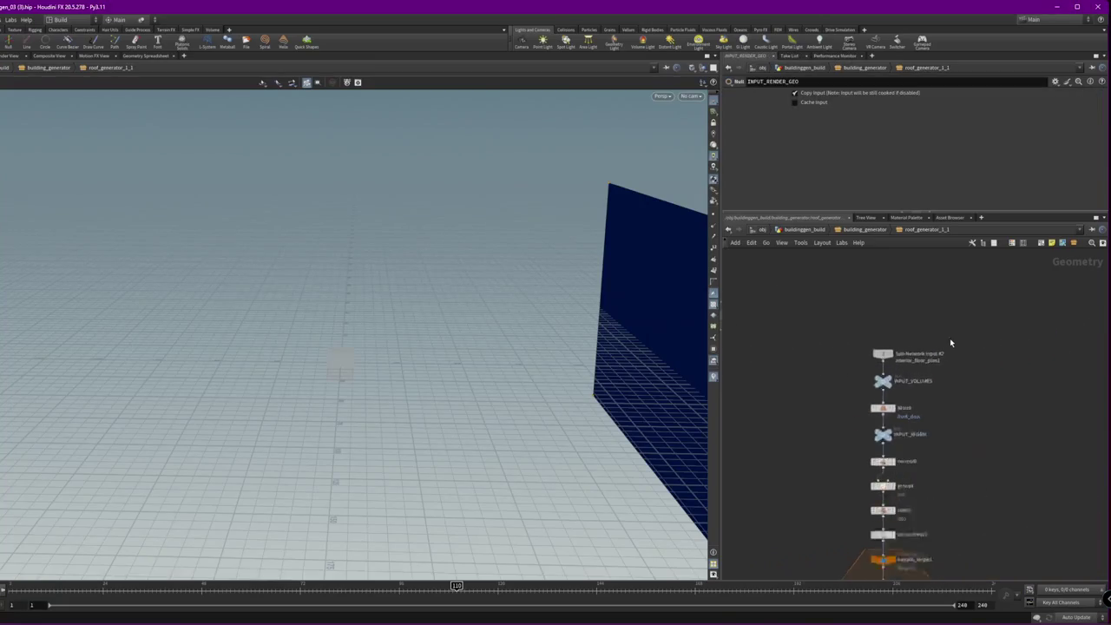
- Set the display flag on ASSET_KIT to show the single wall panel in the viewport
scroll(915, 380, "down", 1)
scroll(999, 387, "down", 3)
scroll(971, 434, "down", 4)
scroll(1017, 337, "up", 2)
scroll(980, 385, "up", 2)
scroll(937, 407, "up", 4)
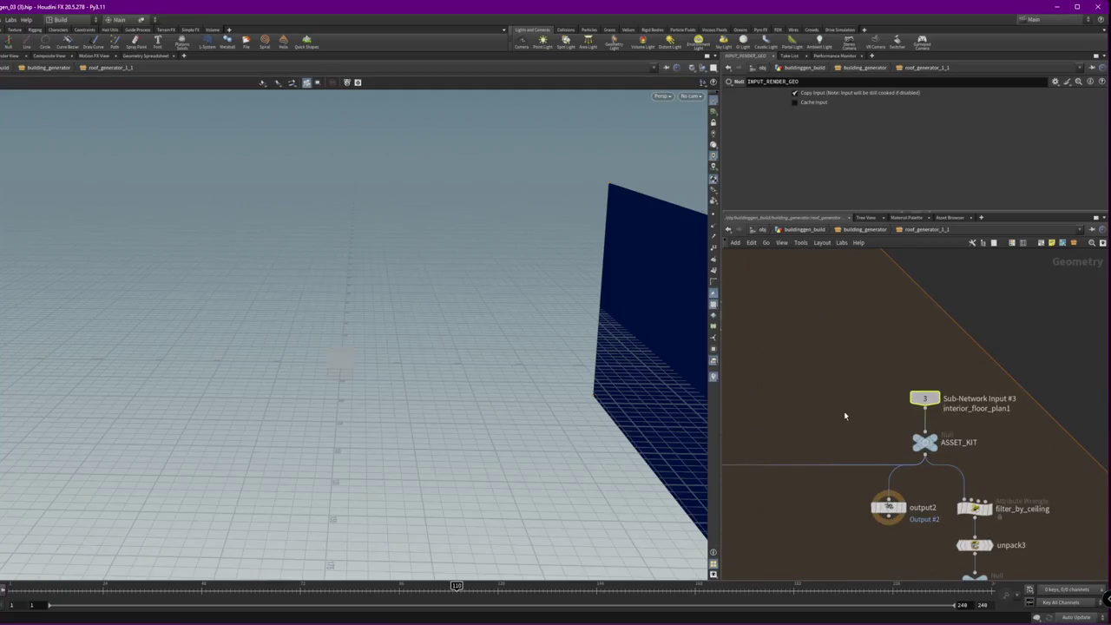
left_click(924, 443)
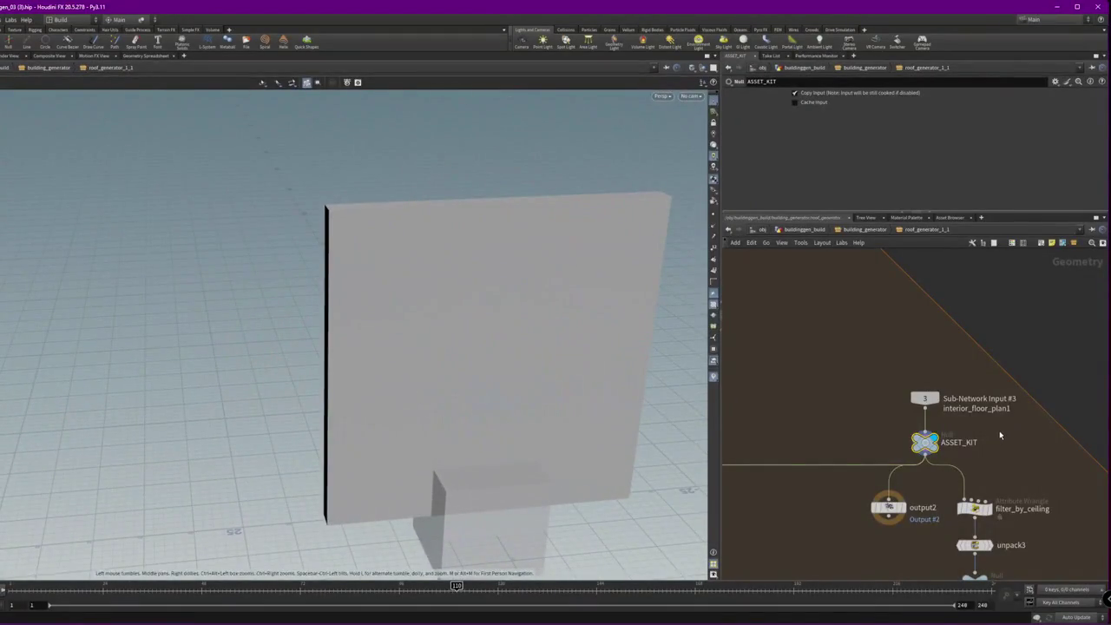
- Return to building_generator, enter interior_floor_plan1 and select its Output_Volumes node
left_click(865, 230)
scroll(891, 409, "up", 3)
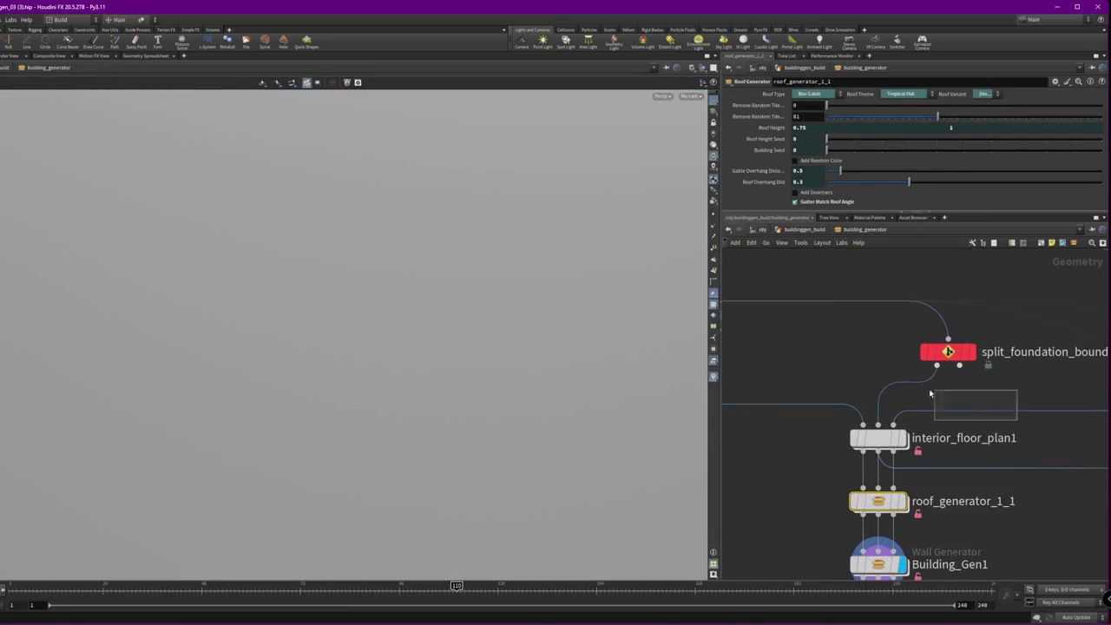
double_click(963, 438)
left_click(878, 438)
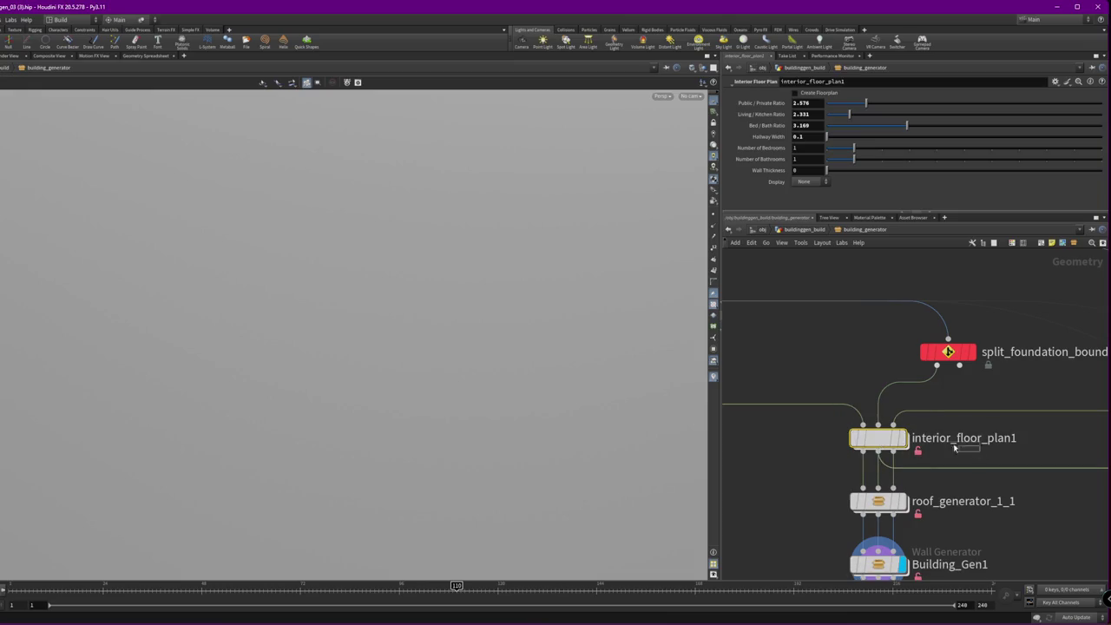
scroll(894, 438, "down", 2)
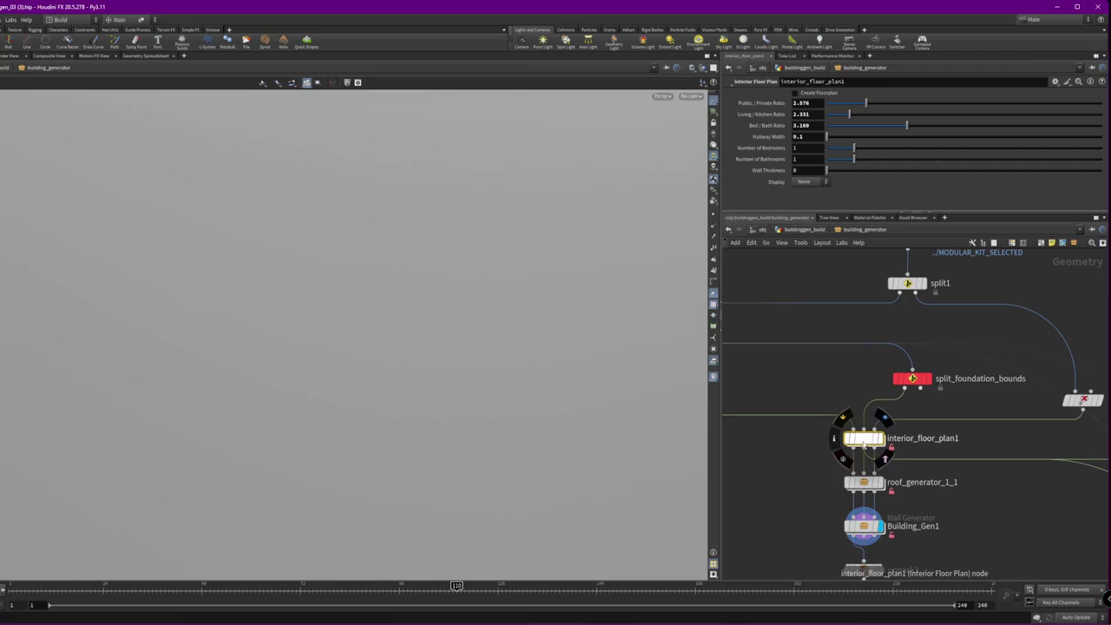
double_click(863, 438)
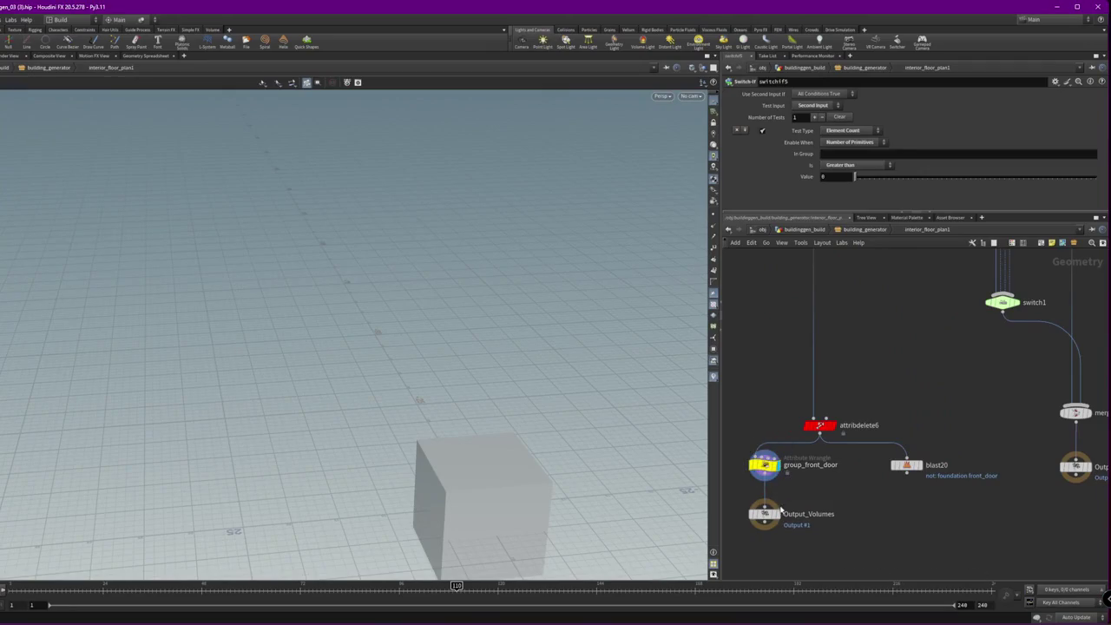
left_click(803, 527)
- Frame Output_Volumes, go back up, and display the group1 and split_foundation_bounds results
key("f")
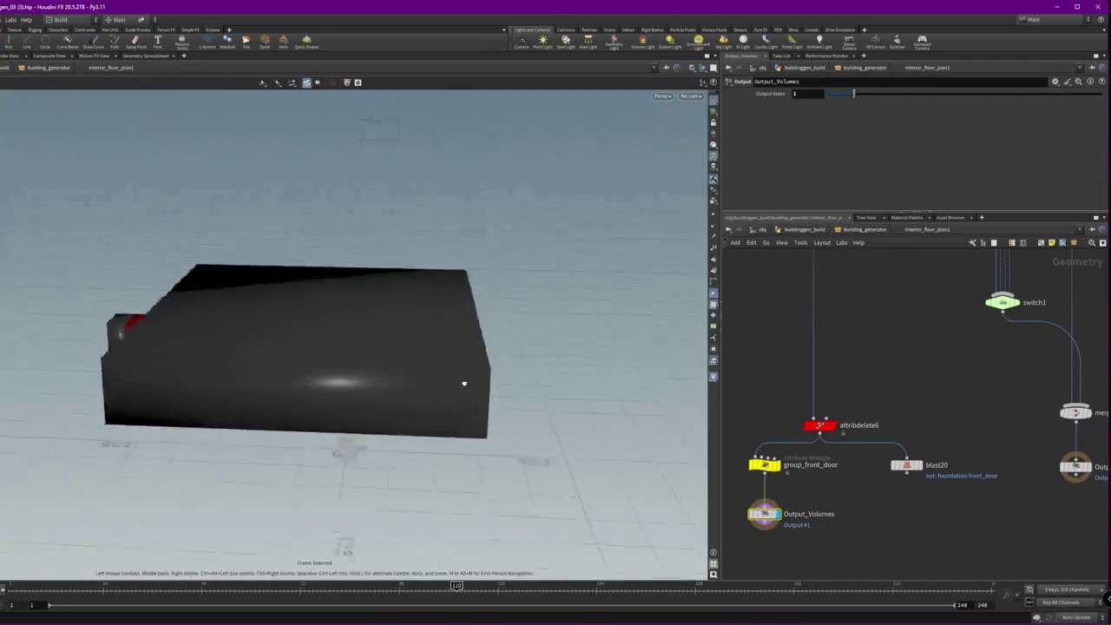
key("u")
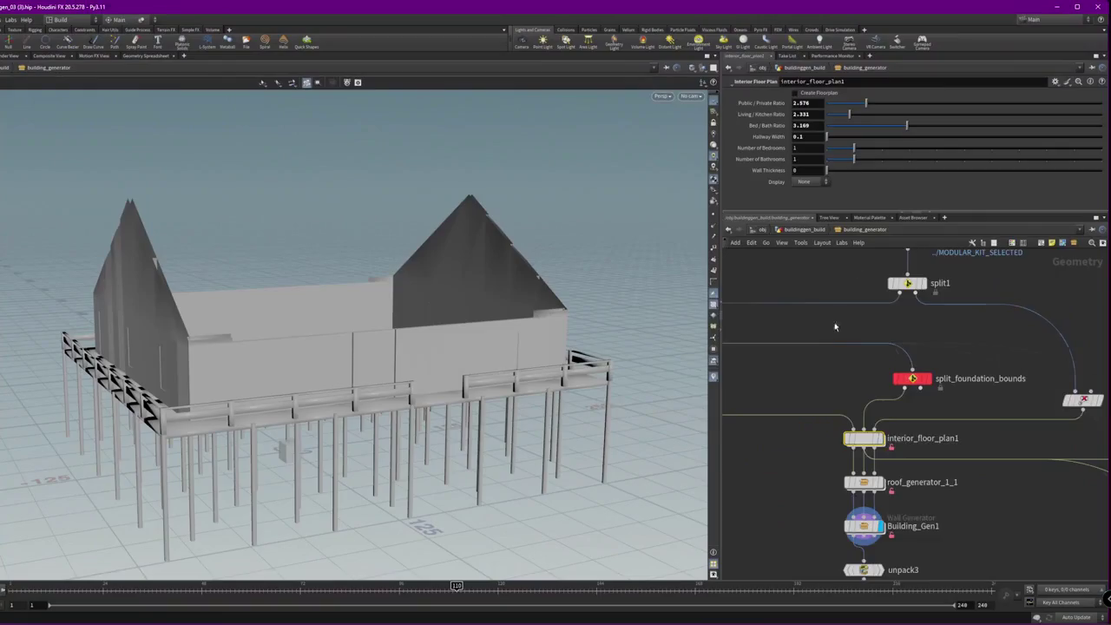
left_click(841, 371)
scroll(807, 417, "down", 3)
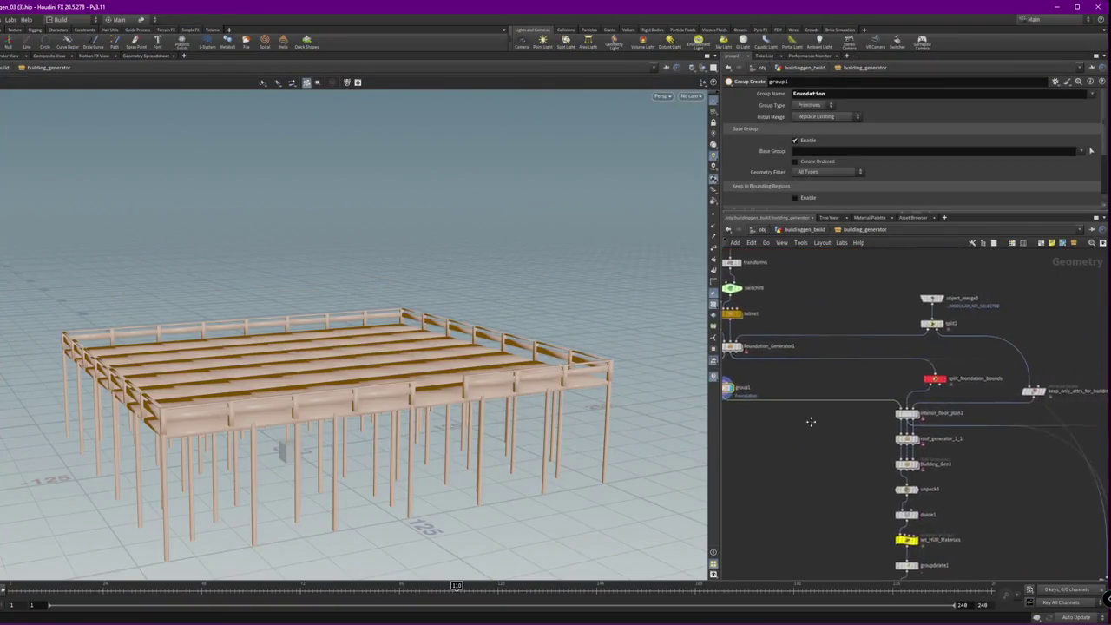
scroll(948, 393, "up", 4)
left_click(950, 381)
left_click(936, 381)
- Reposition the interior_floor_plan1 node within the building_generator network
middle_click_drag(970, 404, 948, 360)
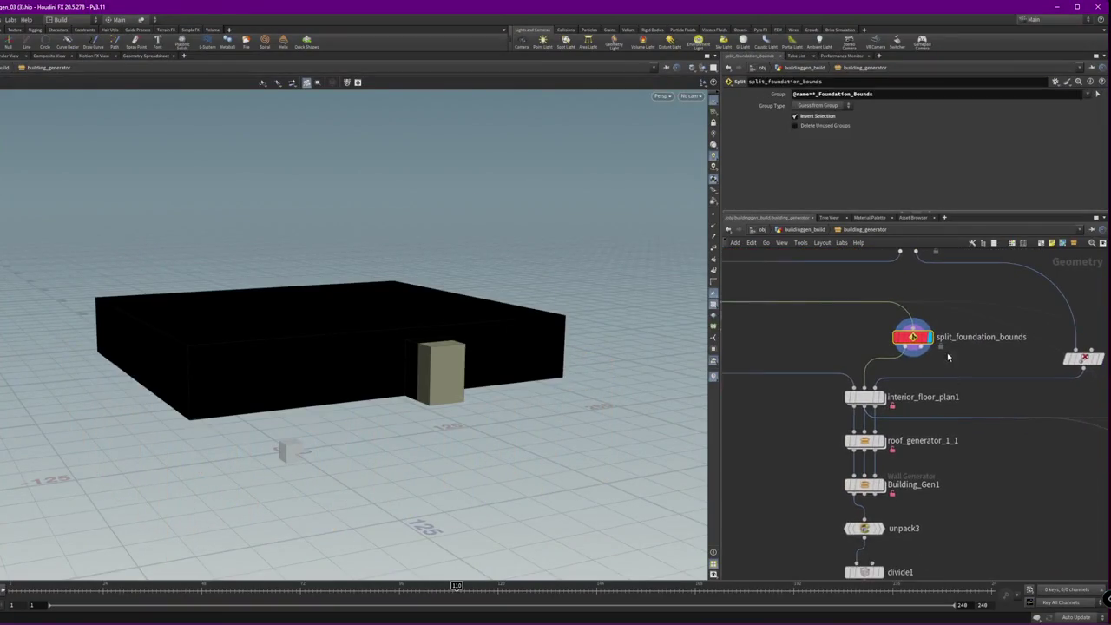
left_click_drag(883, 401, 972, 400)
left_click(958, 391)
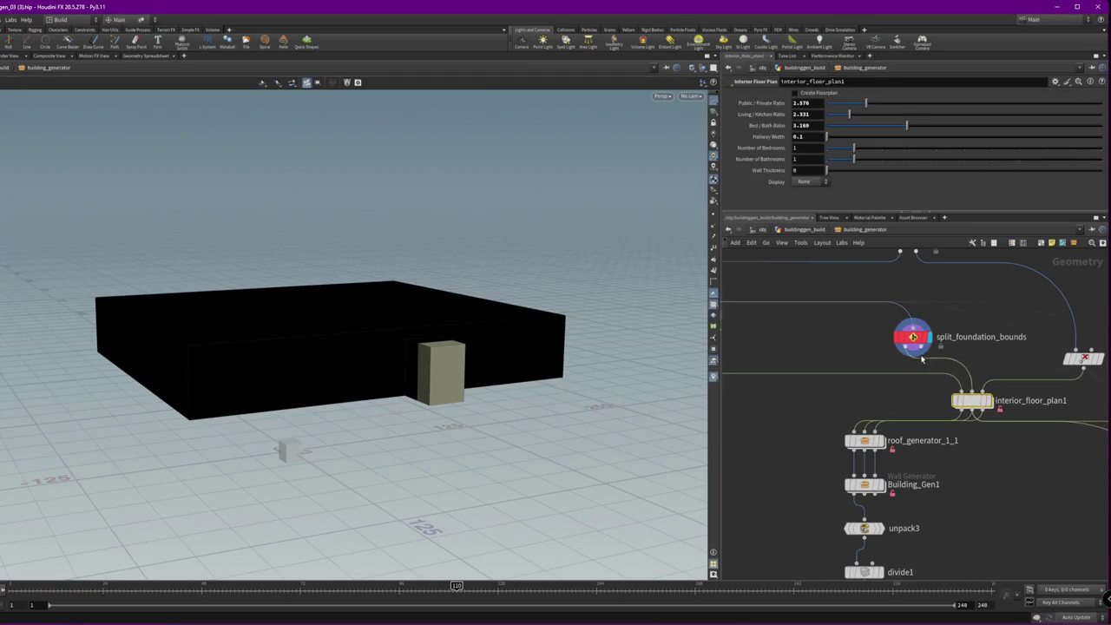
scroll(954, 365, "down", 2)
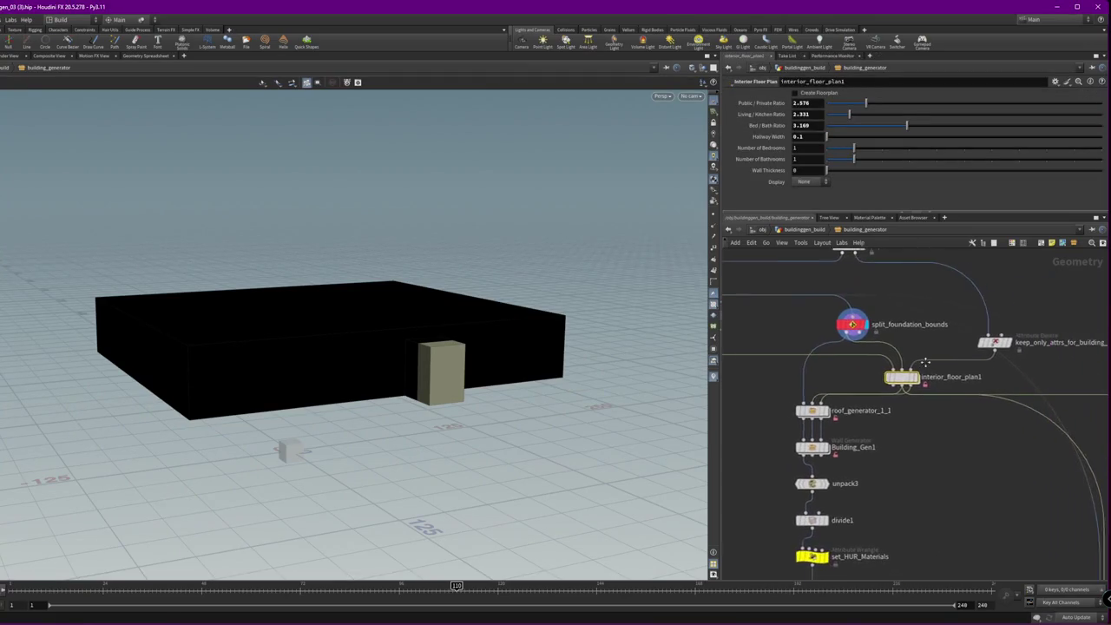
left_click_drag(895, 377, 838, 364)
scroll(876, 400, "down", 2)
scroll(876, 400, "up", 3)
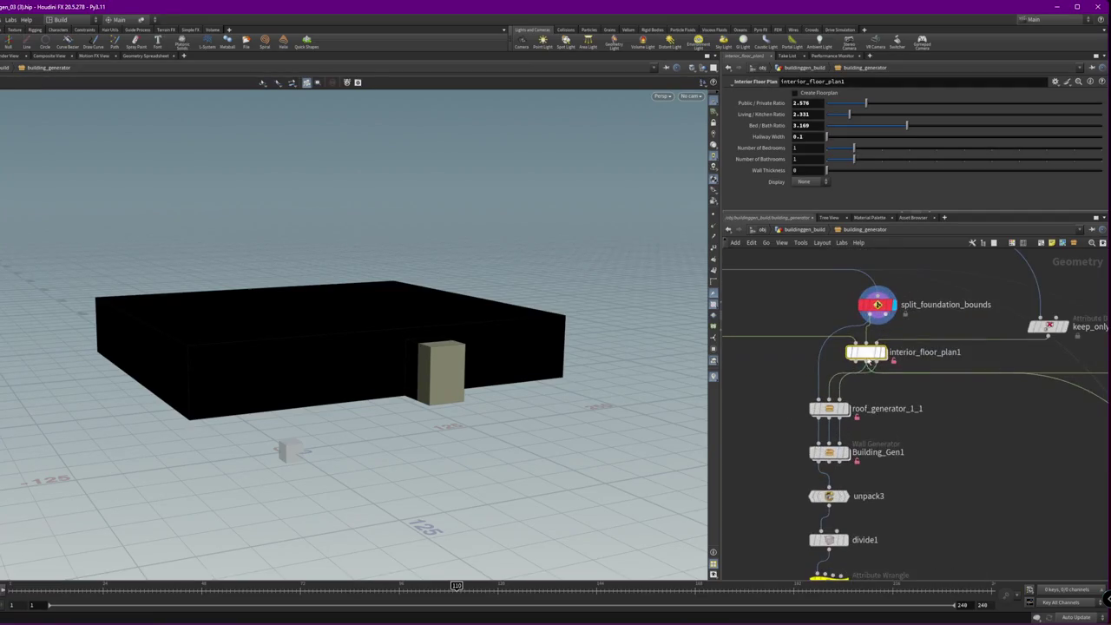
- Peek into roof_generator_1_1, select split1, and display keep_only_attrs_for_building_gen output
double_click(829, 408)
scroll(899, 427, "down", 3)
left_click(865, 230)
mouse_move(893, 265)
middle_mouse_down()
mouse_move(943, 452)
mouse_move(815, 386)
middle_mouse_up()
left_click(958, 440)
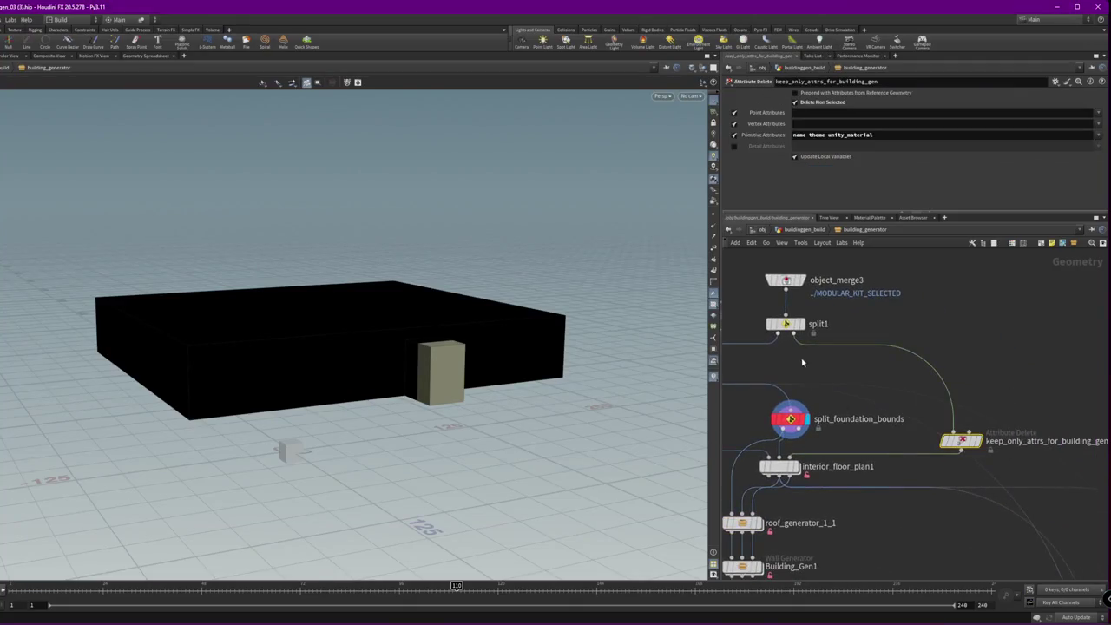
left_click(785, 324)
left_click(978, 440)
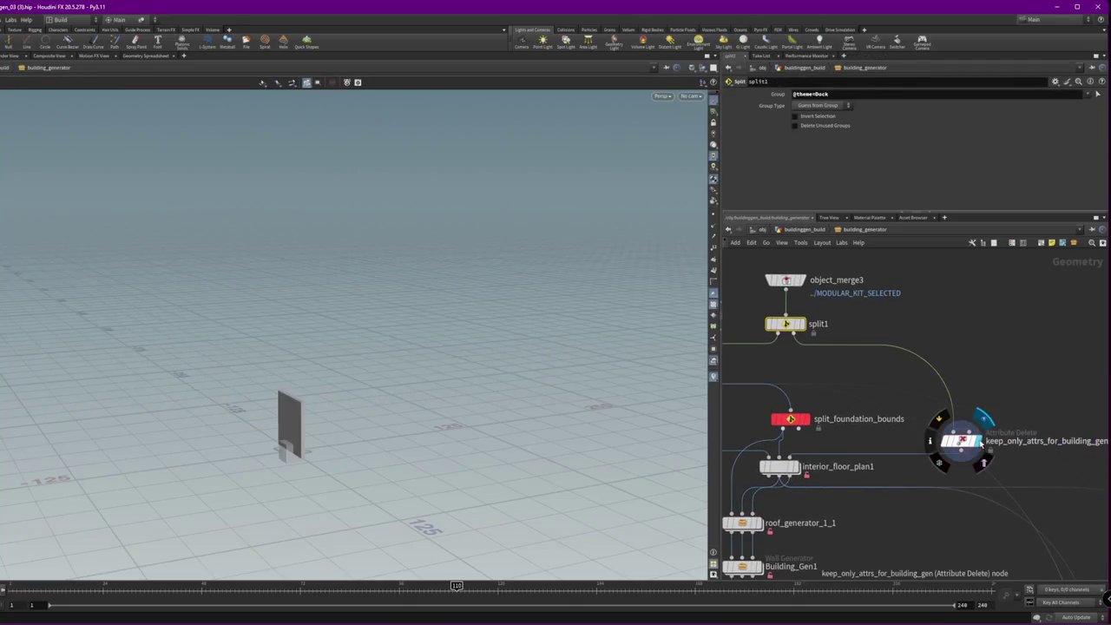
- Select interior_floor_plan1 and set the display flag on roof_generator_1_1
middle_click_drag(814, 431, 760, 388)
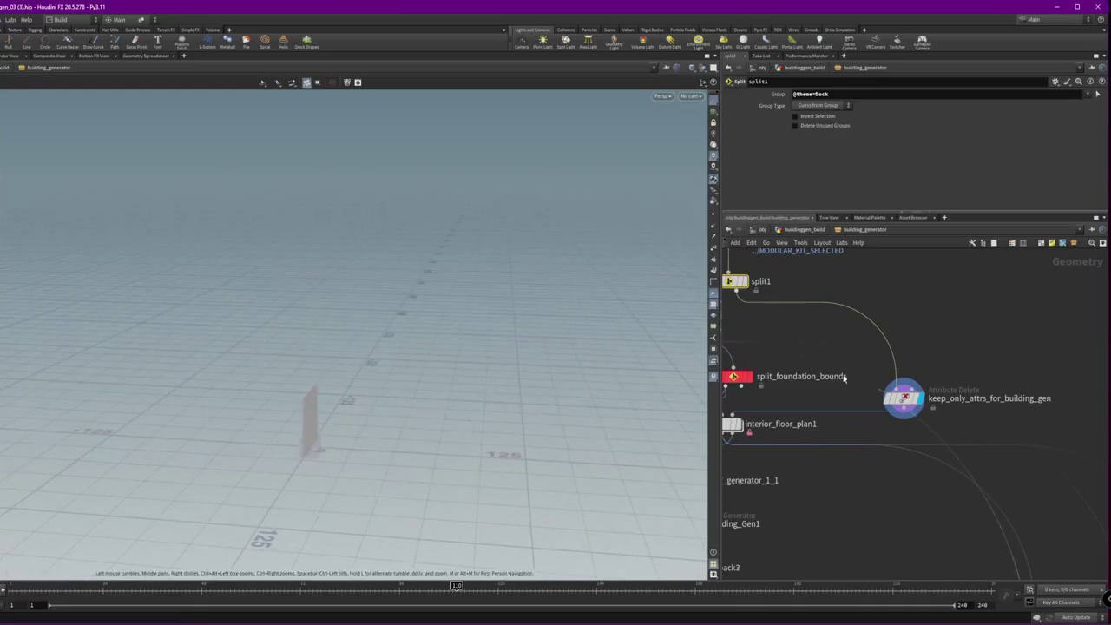
middle_click_drag(850, 379, 922, 389)
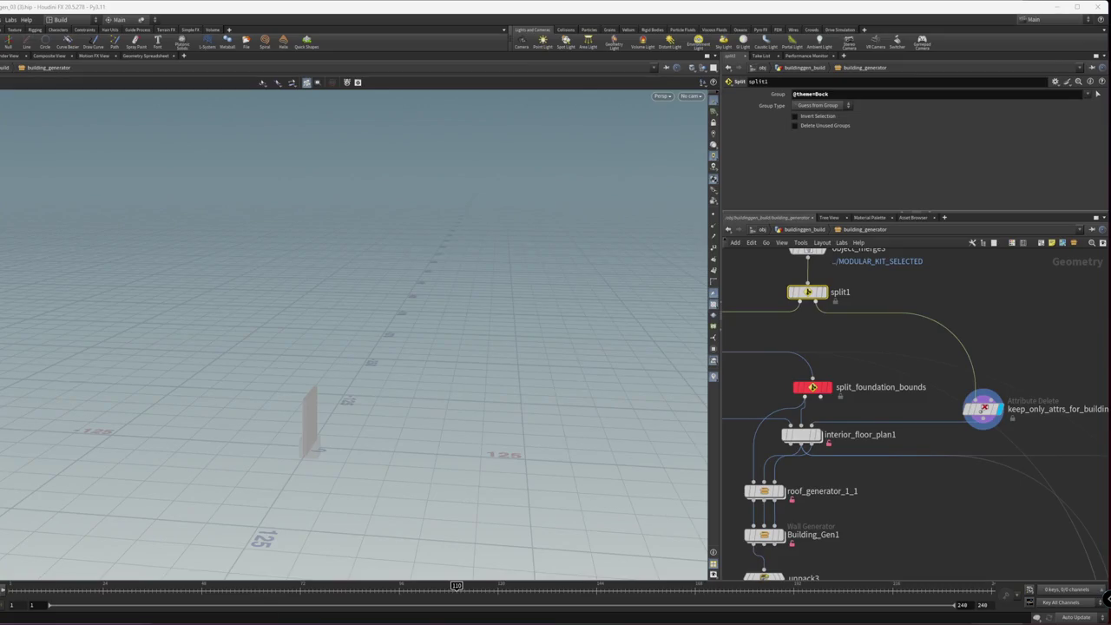
middle_click_drag(870, 489, 975, 416)
left_click(904, 361)
left_click(858, 418)
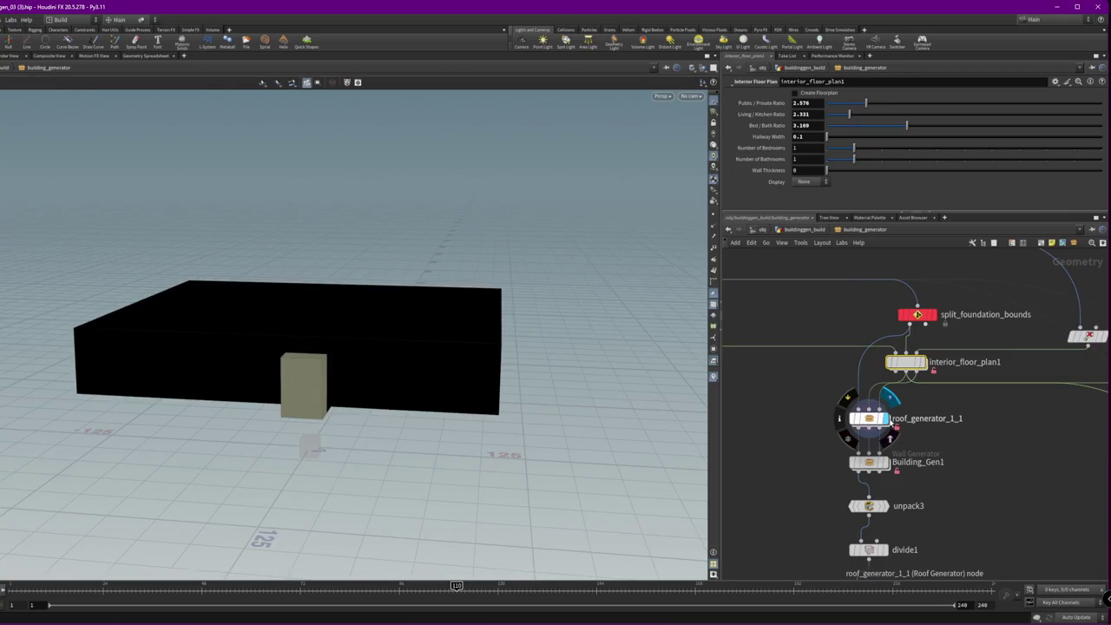
- Select roof_generator_1_1, then bring the Trellis2 Pipeline dashboard forward in the browser
left_click(871, 418)
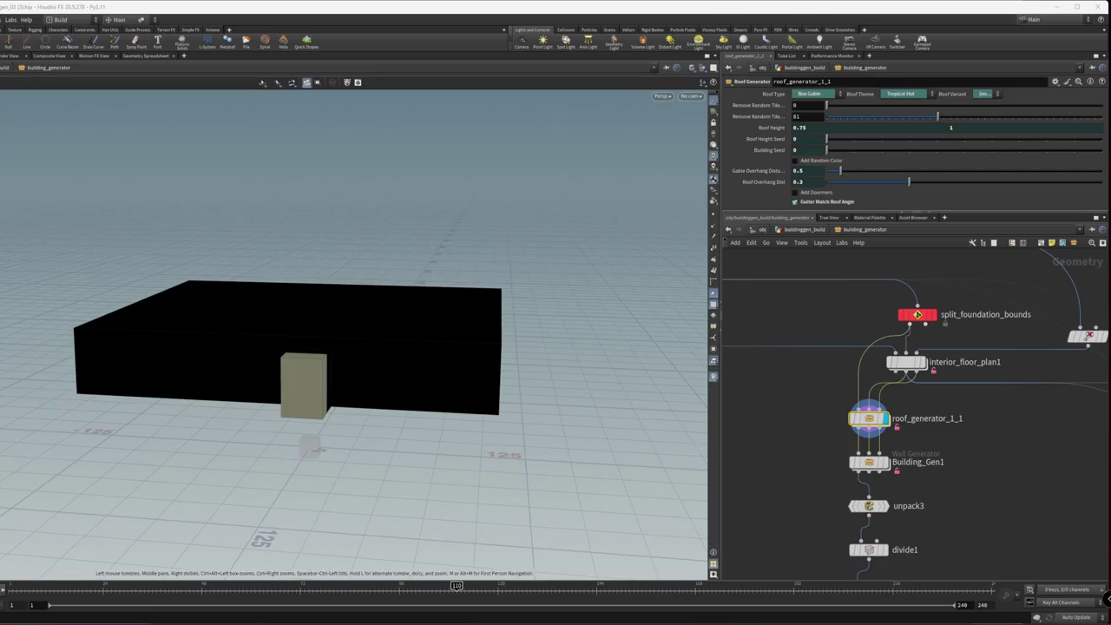
left_click(260, 581)
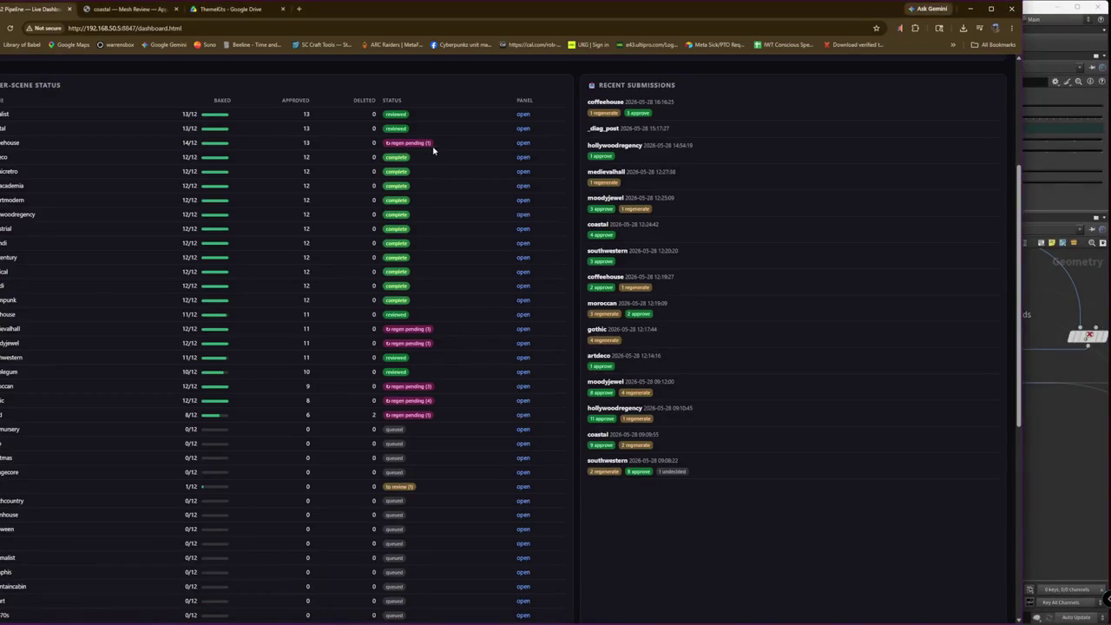
- Refresh the dashboard, read the bake status table and chat notes, then Alt+Tab away
scroll(339, 137, "up", 1)
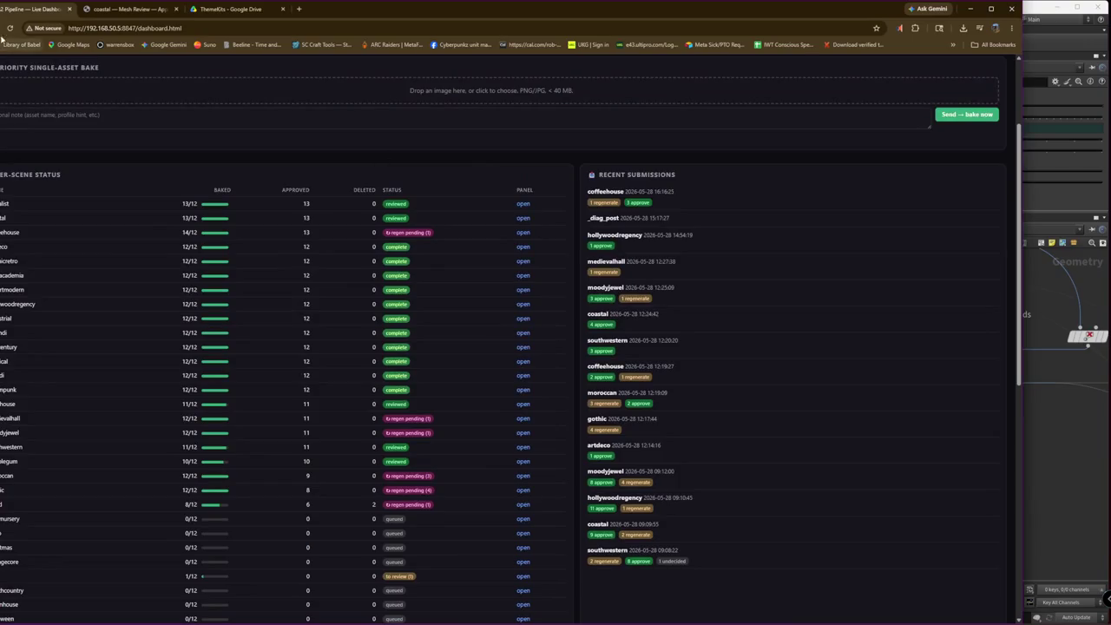
scroll(308, 340, "up", 2)
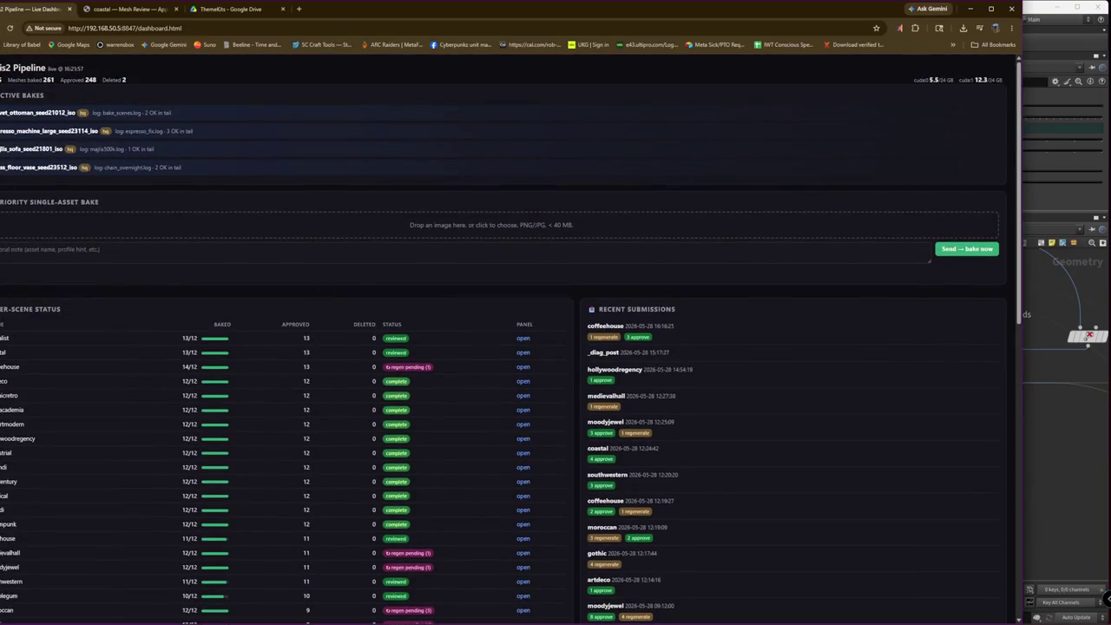
left_click(11, 30)
scroll(372, 261, "down", 3)
scroll(320, 410, "down", 4)
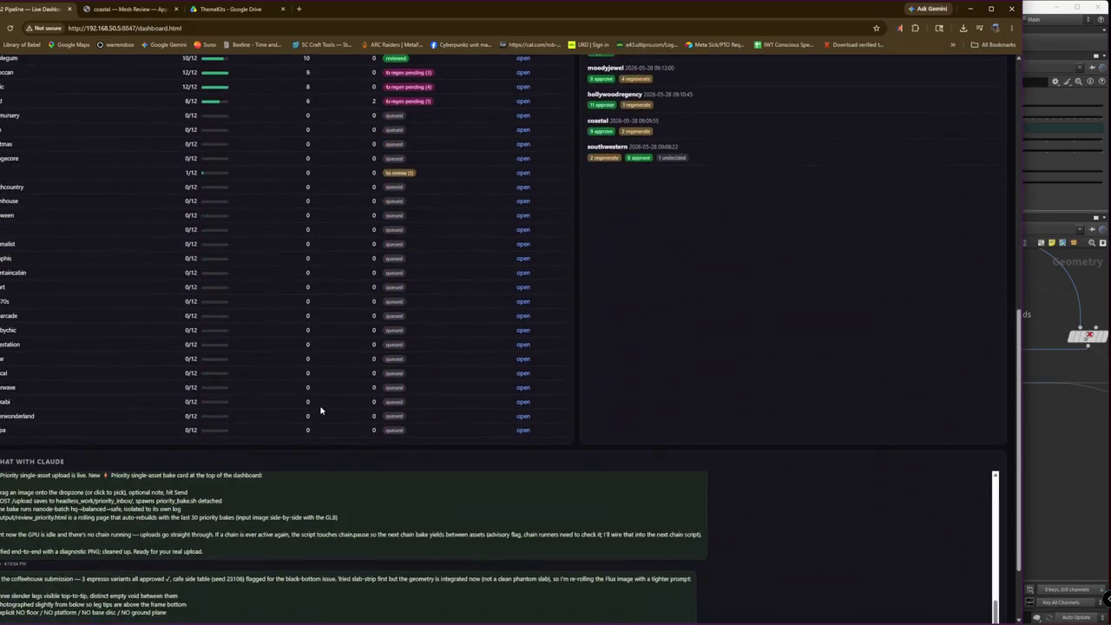
scroll(321, 408, "down", 1)
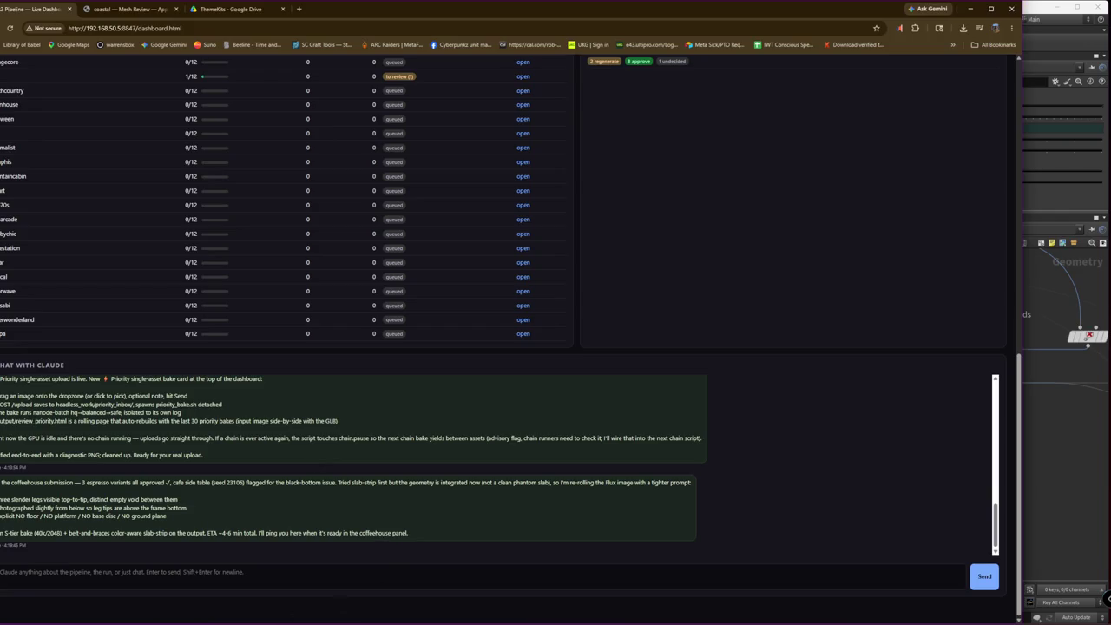
key("alt+Tab")
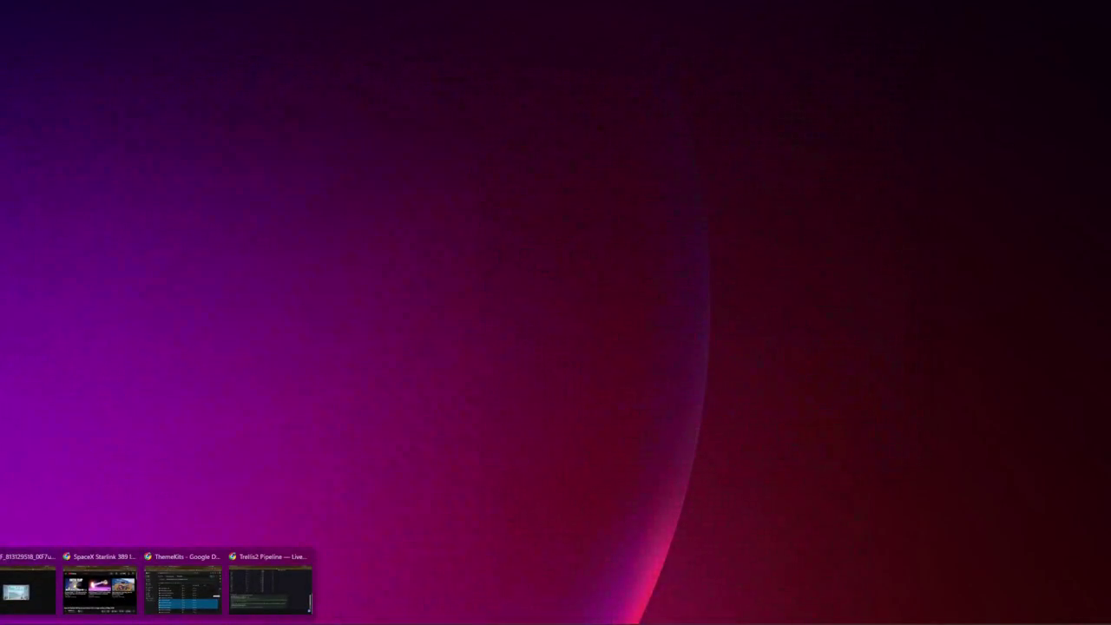
- Return to Houdini, then switch the browser to the coastal Mesh Review Approved page
key("alt+Tab")
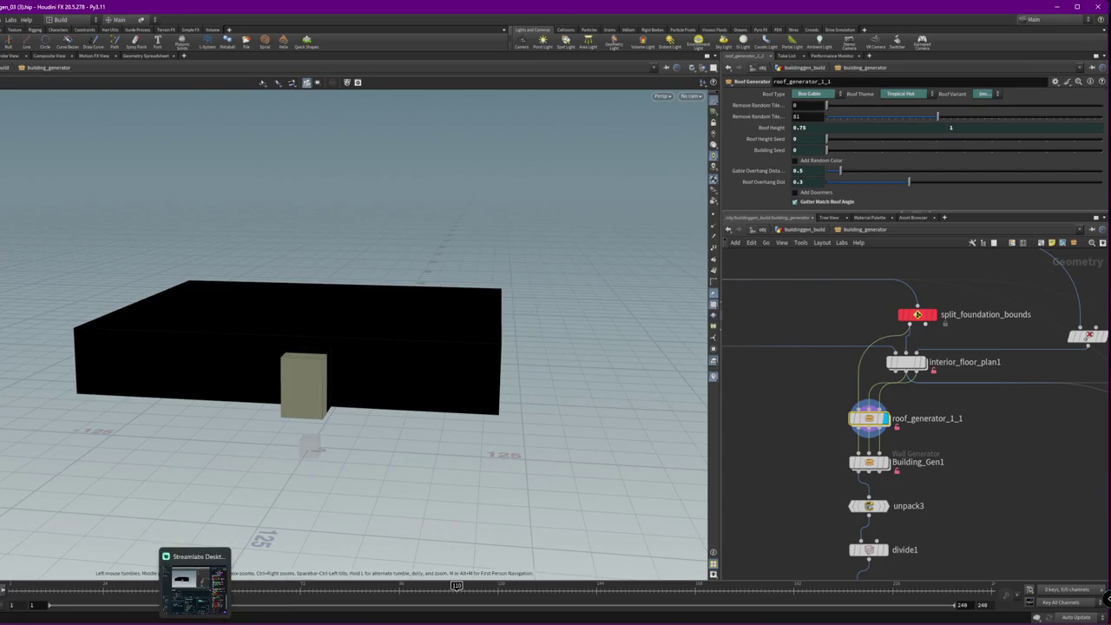
left_click(213, 620)
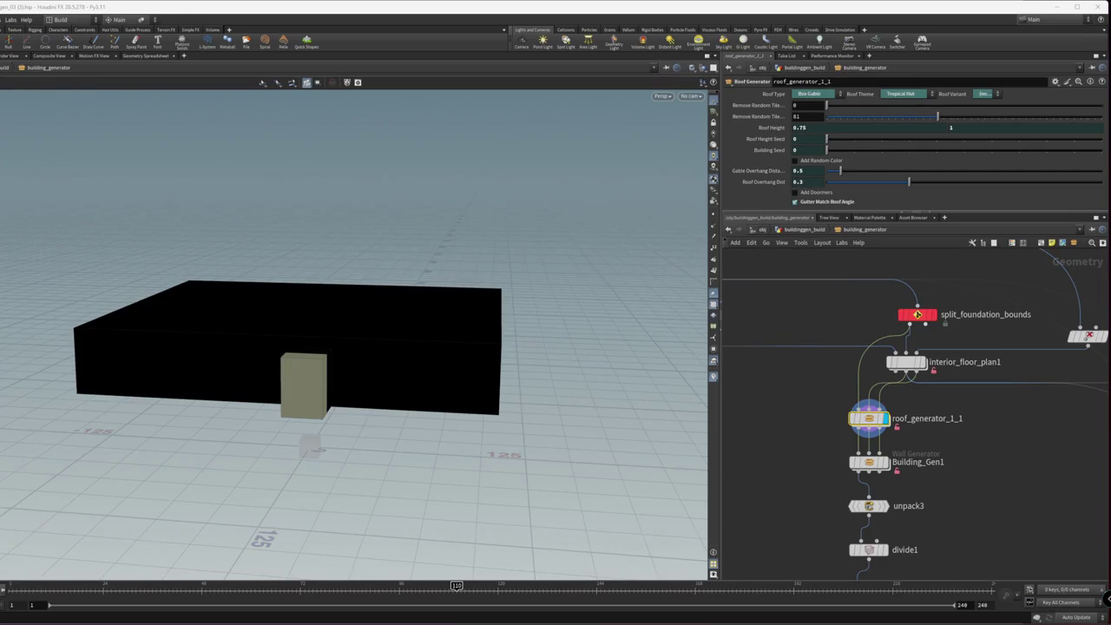
left_click(217, 621)
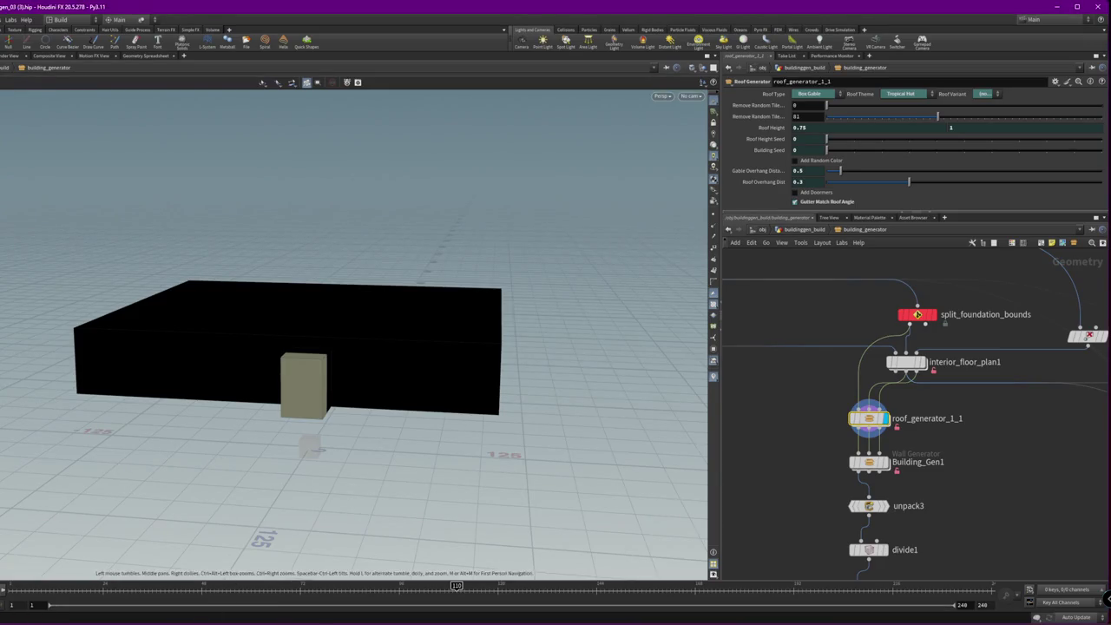
mouse_move(269, 583)
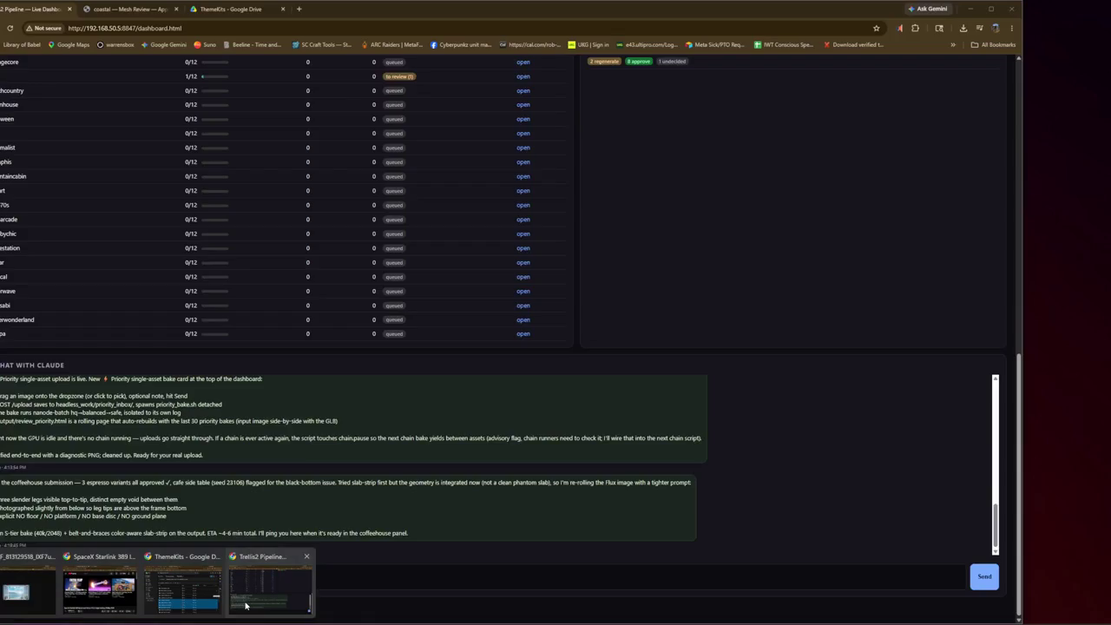
left_click(245, 605)
left_click(126, 9)
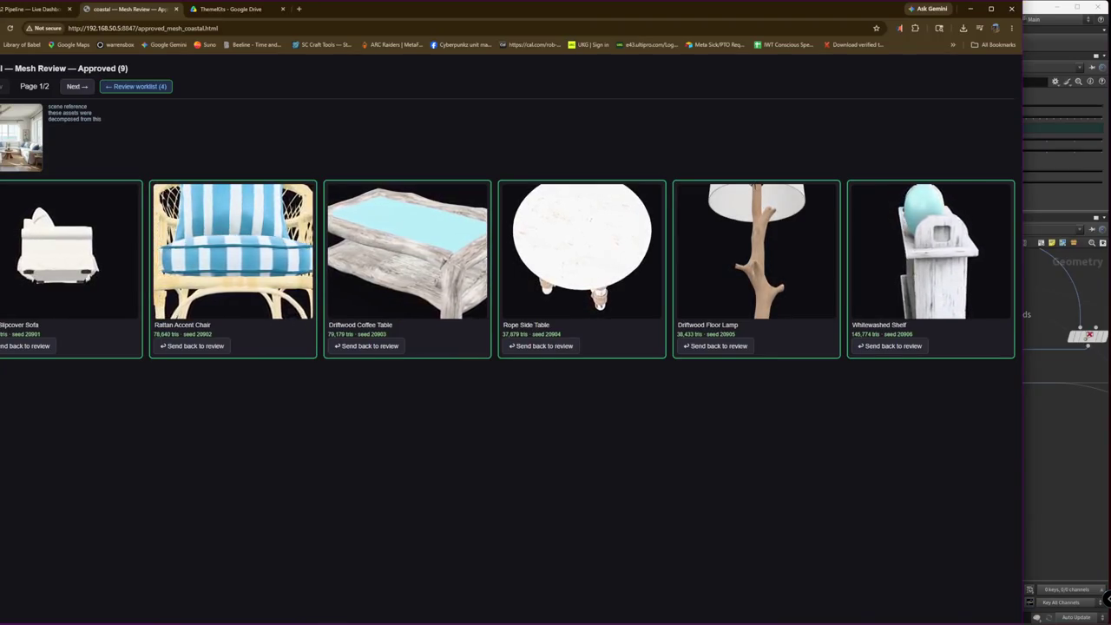
- Page through the approved coastal meshes, compare with the full-size coastal reference image, then return
left_click(76, 86)
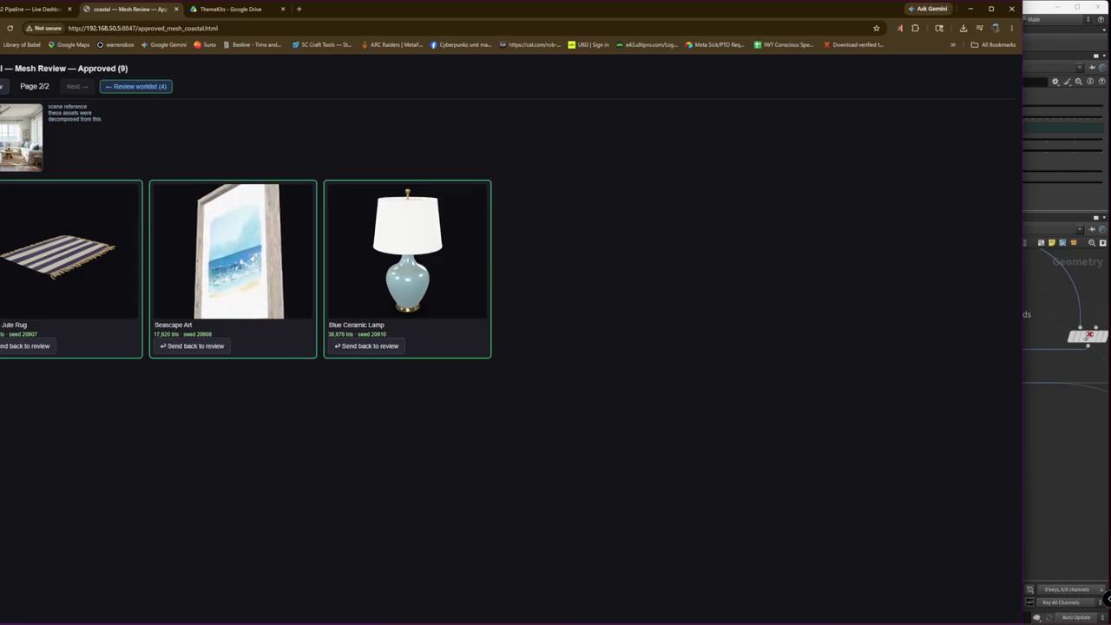
left_click(7, 121)
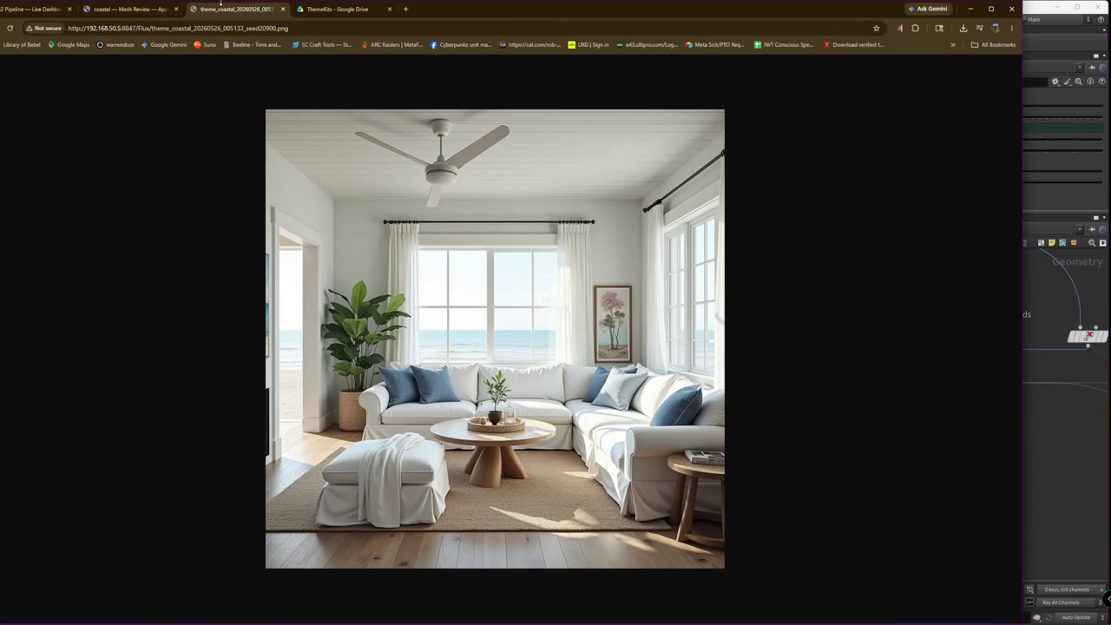
left_click(160, 7)
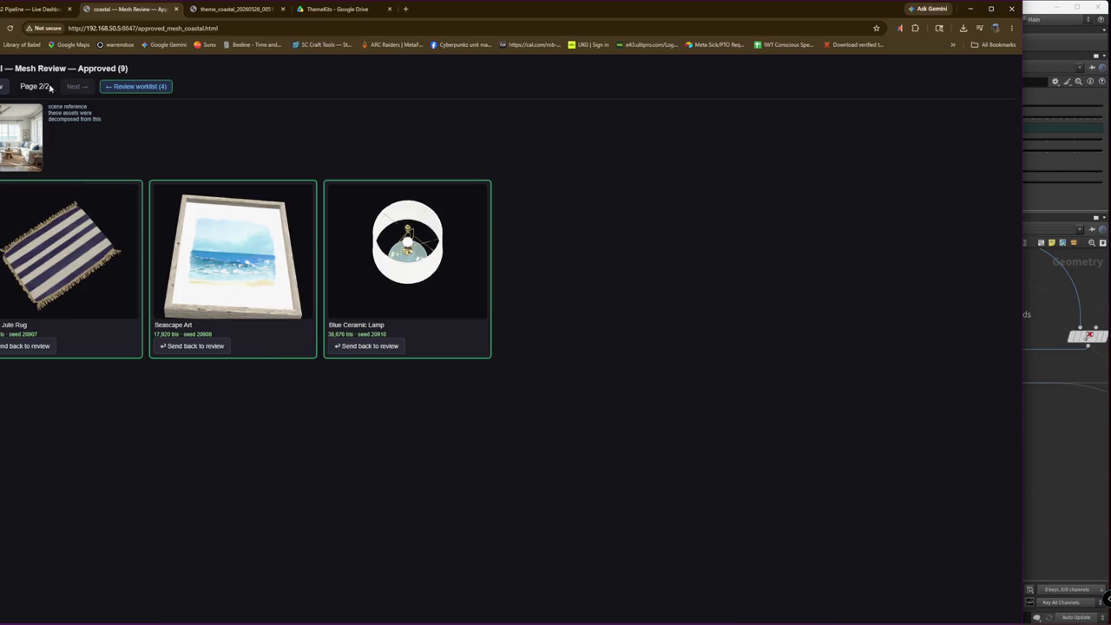
key("Left")
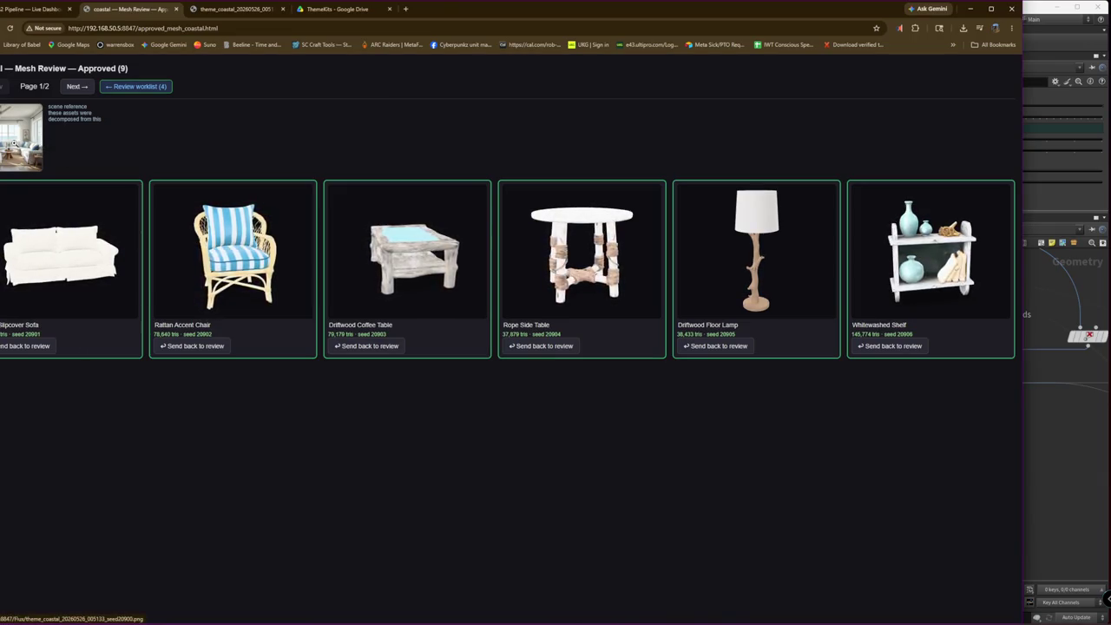
left_click(14, 146)
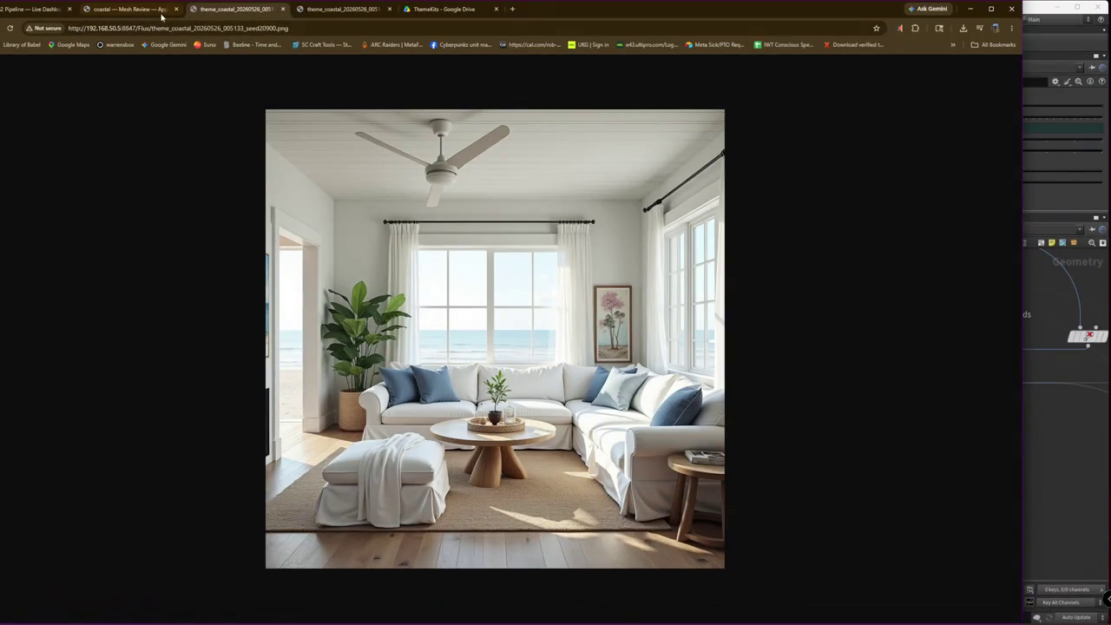
middle_click(224, 11)
left_click(35, 9)
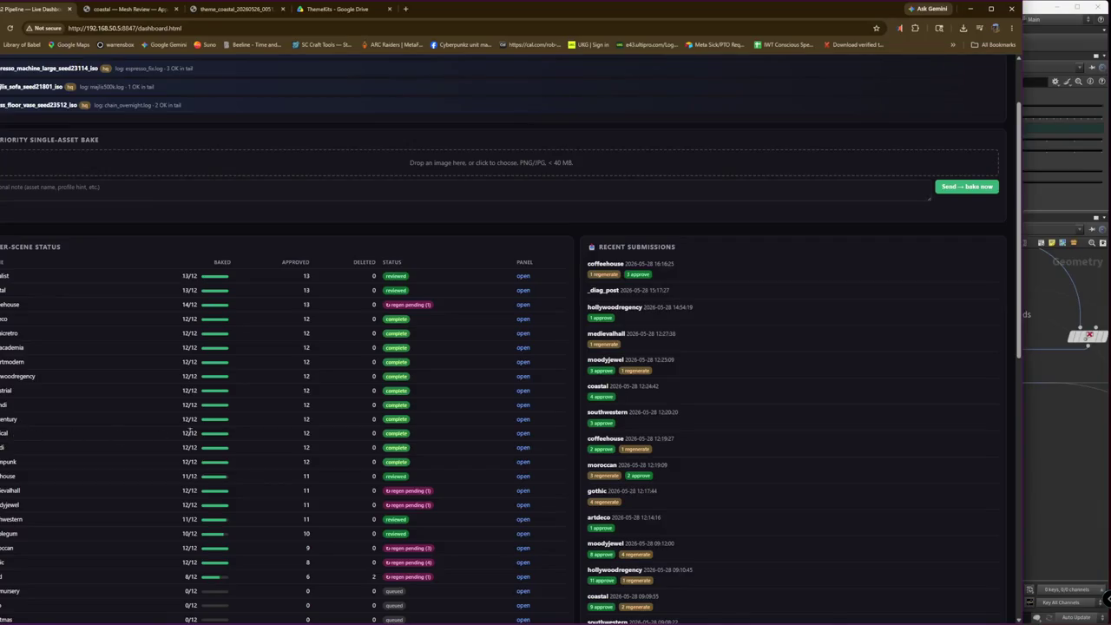
- Open the nautical scene's mesh review from the dashboard
left_click(522, 433)
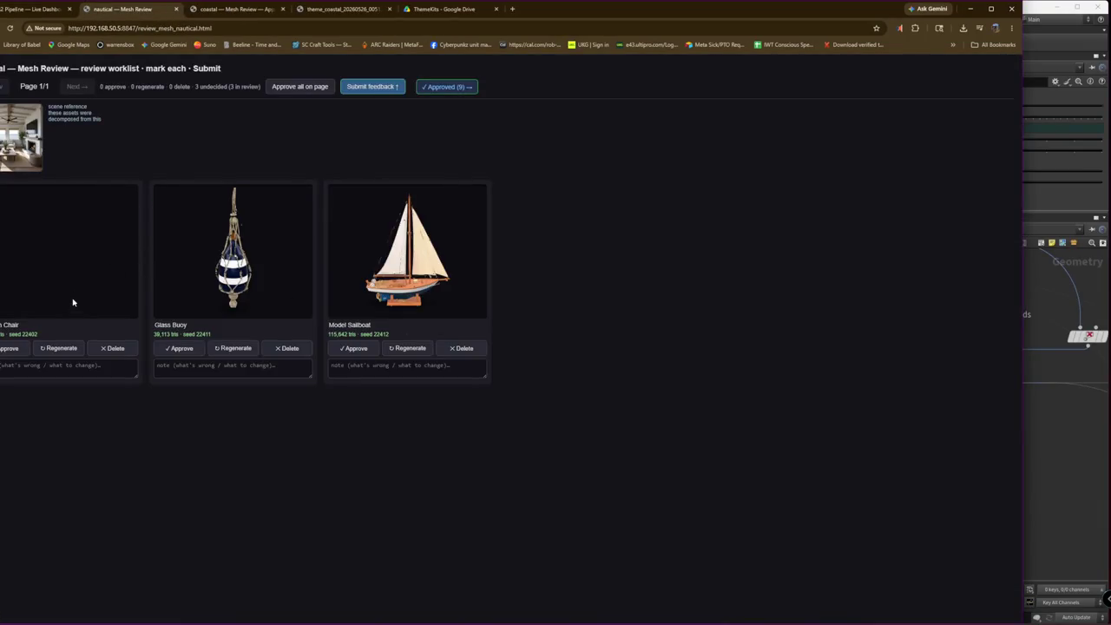
scroll(49, 279, "up", 5)
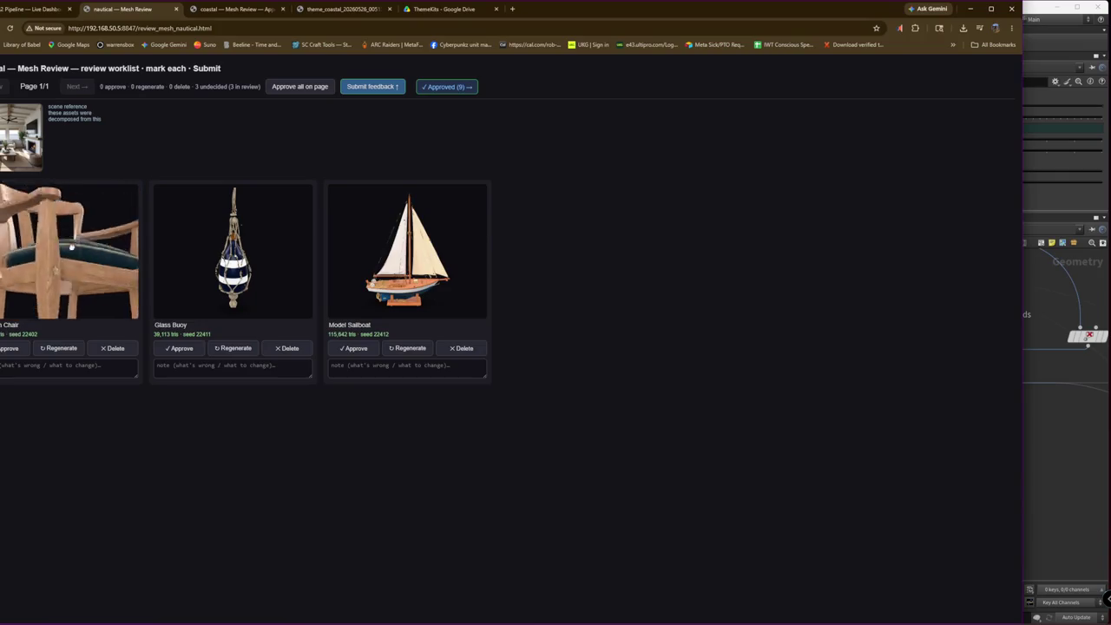
scroll(52, 257, "down", 5)
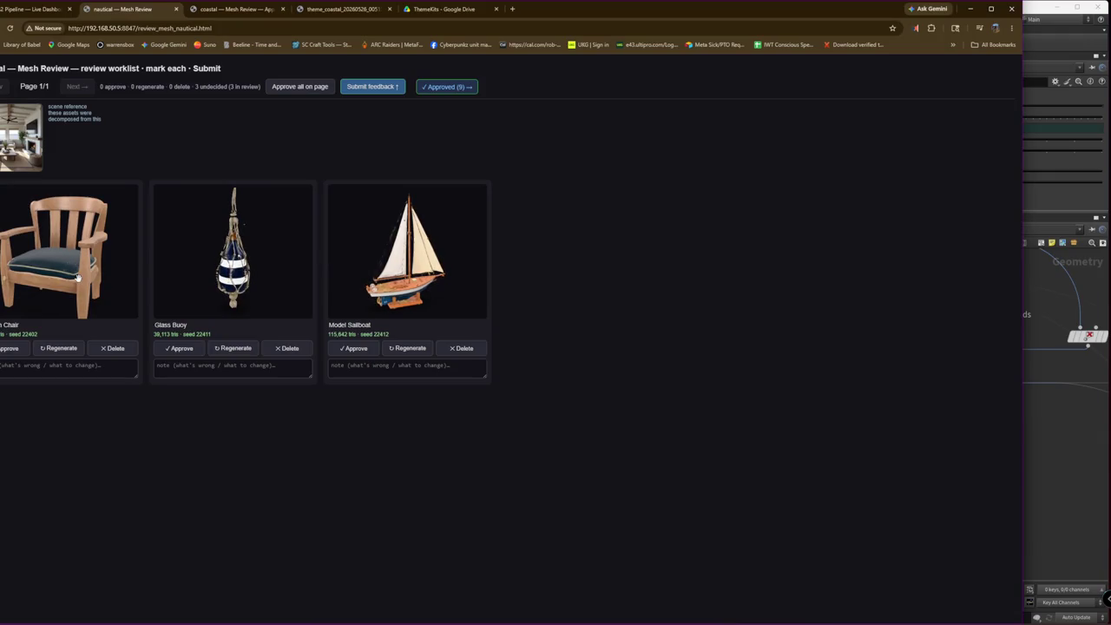
- Browse the nine approved nautical meshes to page 2, tilting the Wheel Decor preview face-on
left_click(443, 86)
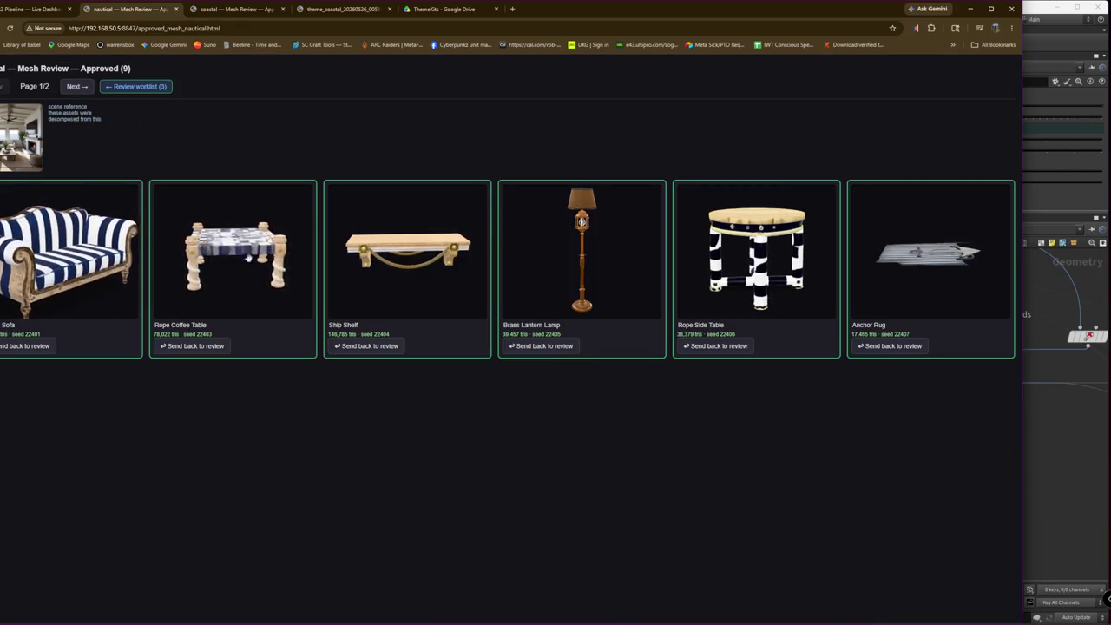
scroll(246, 257, "up", 5)
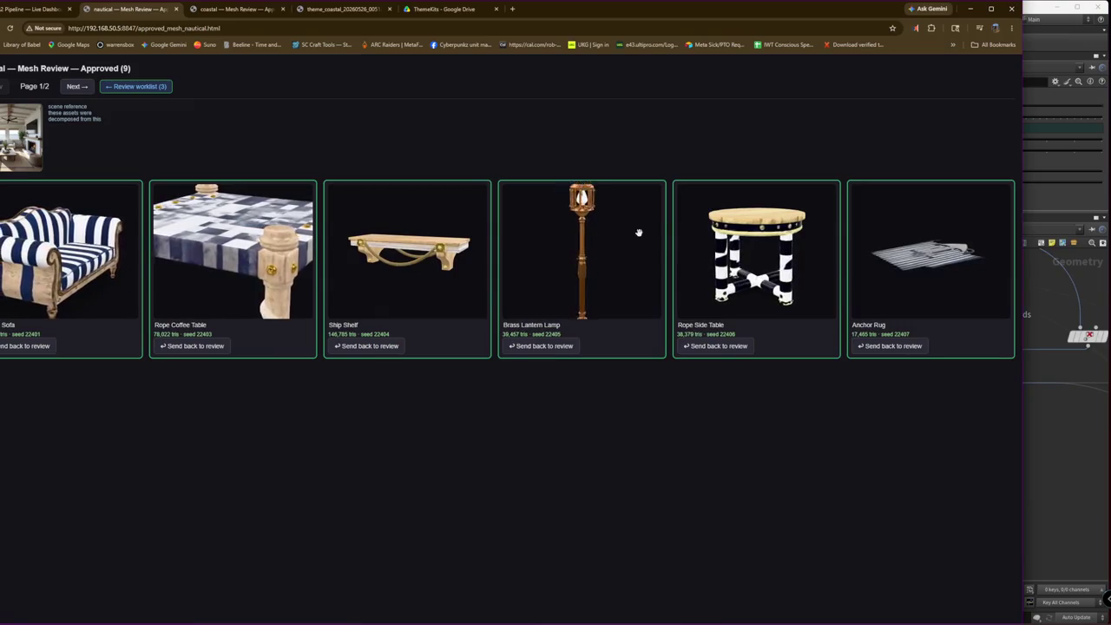
scroll(754, 251, "up", 3)
scroll(929, 276, "up", 5)
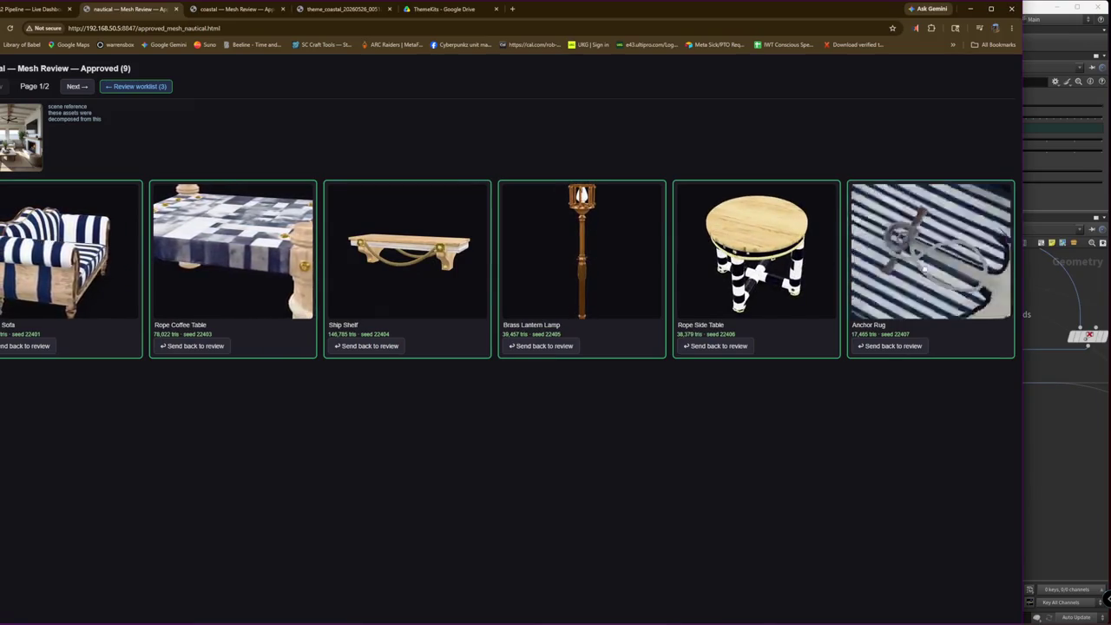
left_click(77, 87)
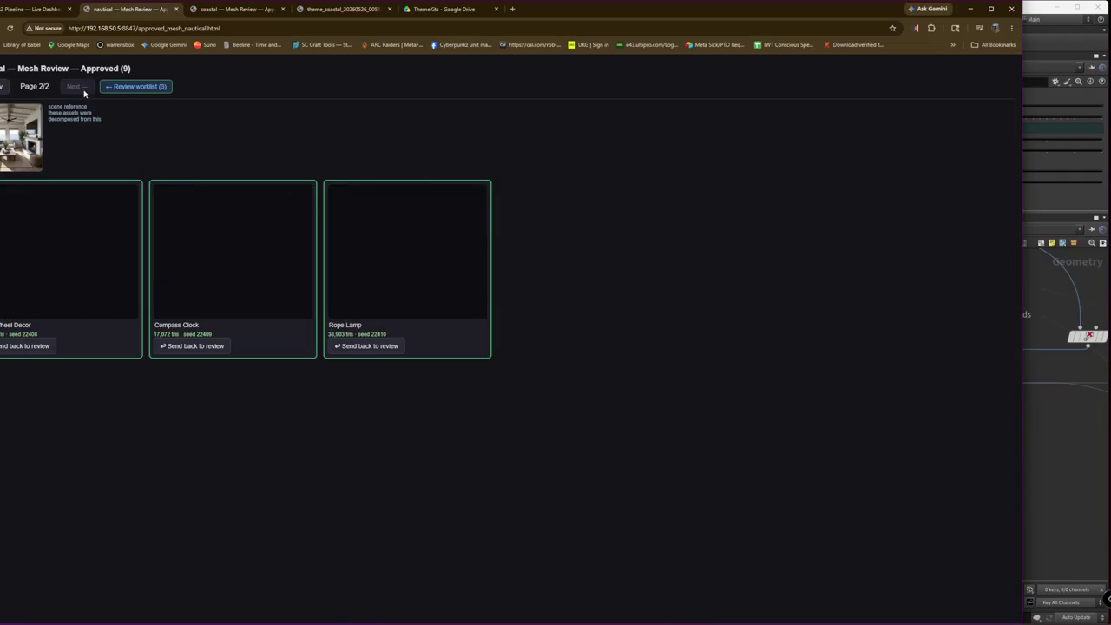
left_click_drag(59, 238, 65, 301)
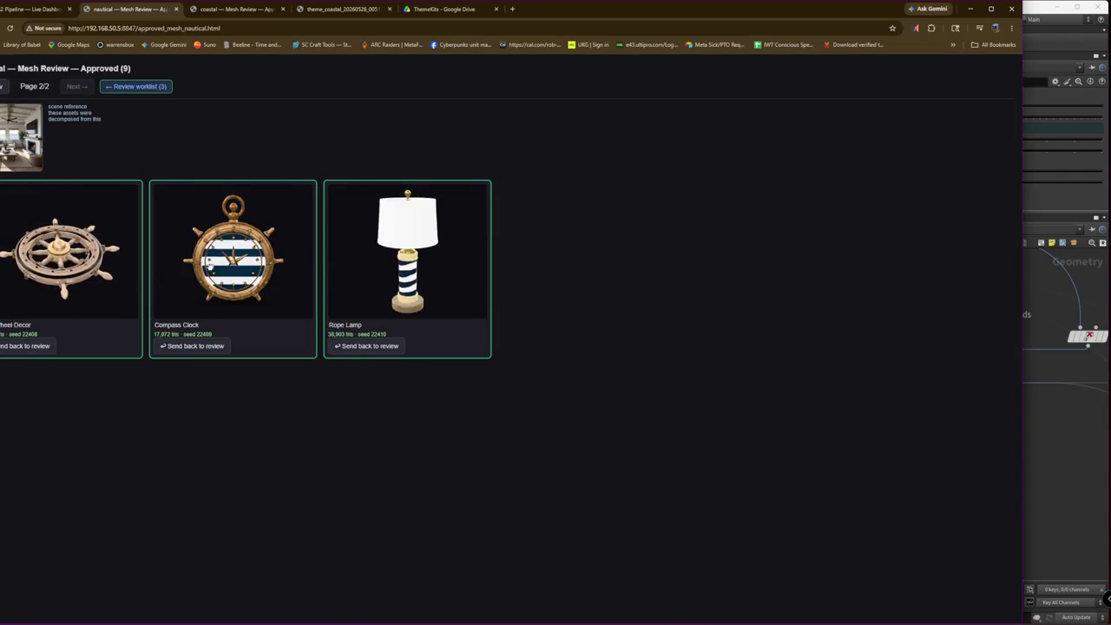